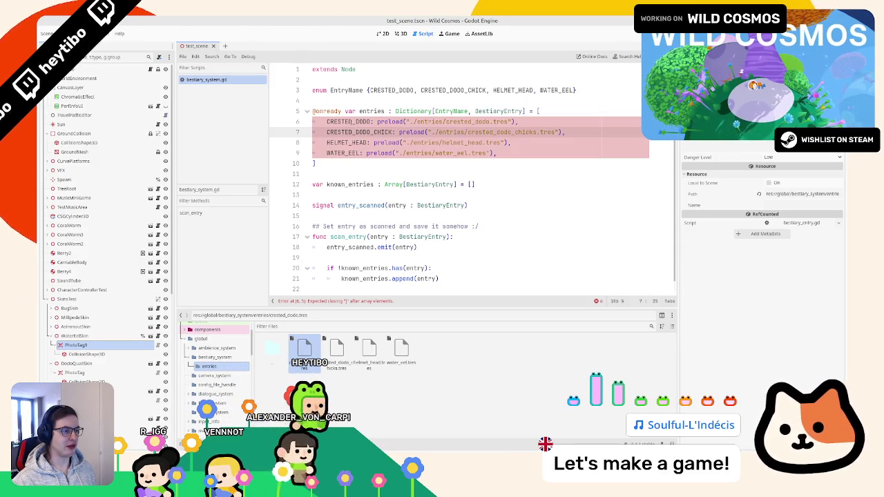
Turn the entries list into a dictionary by replacing its square brackets with braces
{"action": "double_click", "coordinate": [352, 122]}
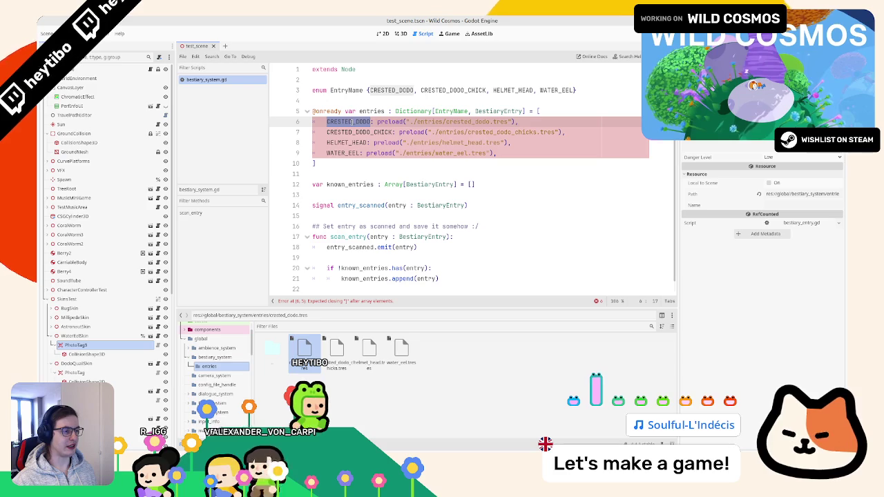
{"action": "left_click", "coordinate": [566, 110]}
{"action": "key", "text": "BackSpace"}
{"action": "type", "text": "{"}
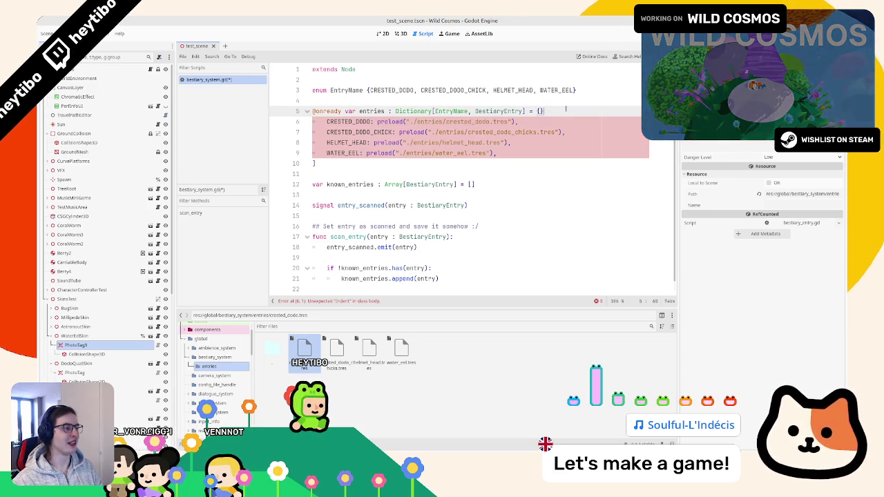
{"action": "key", "text": "Delete"}
{"action": "key", "text": "Down"}
{"action": "key", "text": "Down"}
{"action": "key", "text": "Down"}
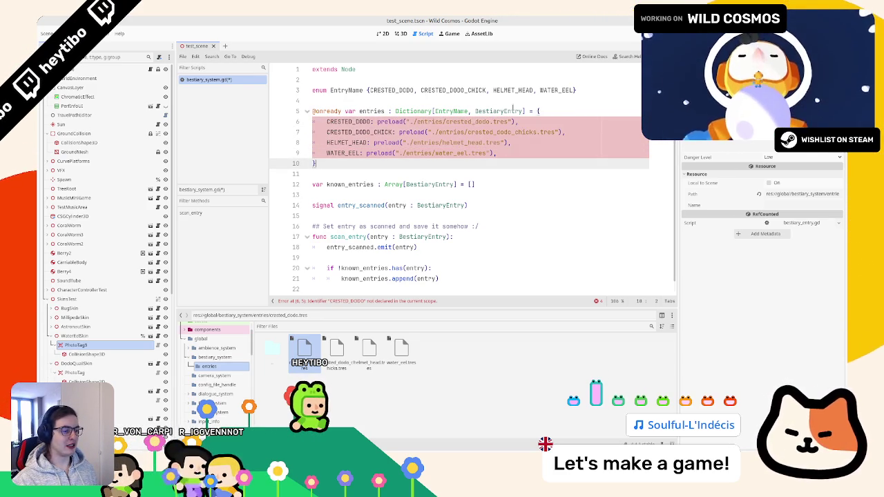
Prefix the keys on lines 6–9 with 'EntryName.' using multiple carets
{"action": "double_click", "coordinate": [346, 89]}
{"action": "mouse_move", "coordinate": [325, 122]}
{"action": "left_mouse_down"}
{"action": "mouse_move", "coordinate": [325, 153]}
{"action": "mouse_move", "coordinate": [326, 132]}
{"action": "left_mouse_up"}
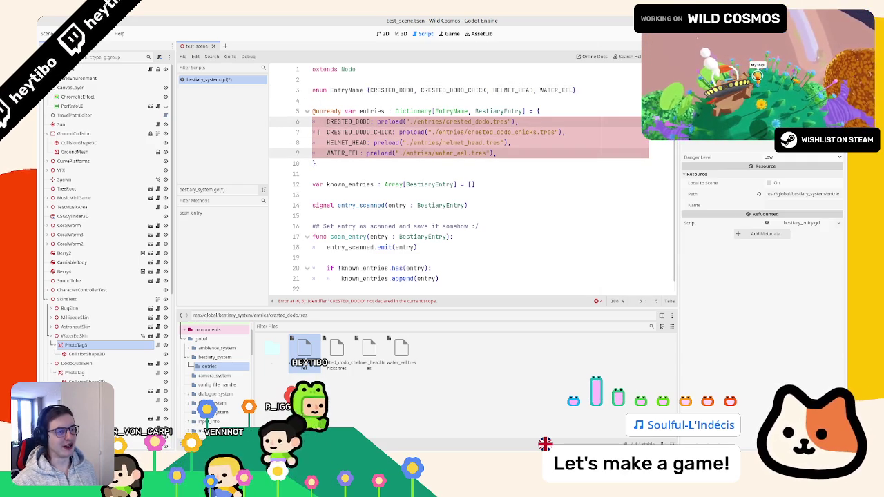
{"action": "type", "text": "EntryName."}
{"action": "key", "text": "Escape"}
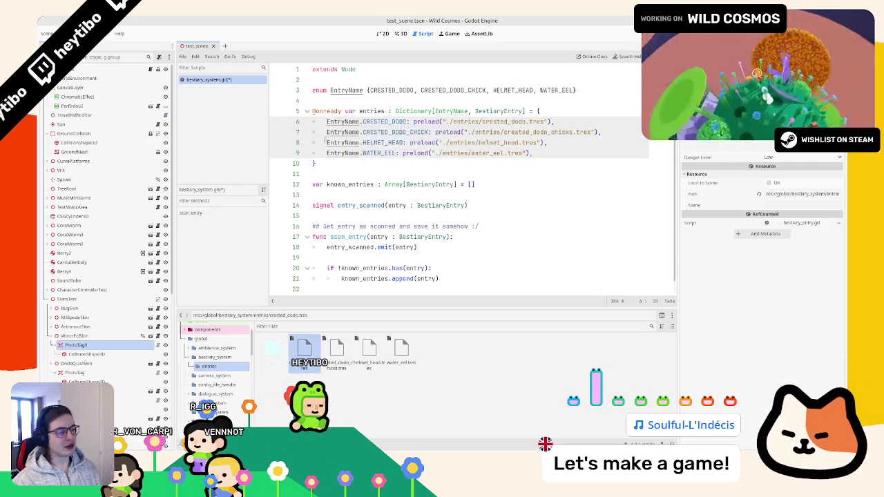
Widen the script area, type 'SaveSystem' on line 19 of scan_entry, then switch to save_system.gd
{"action": "double_click", "coordinate": [342, 90]}
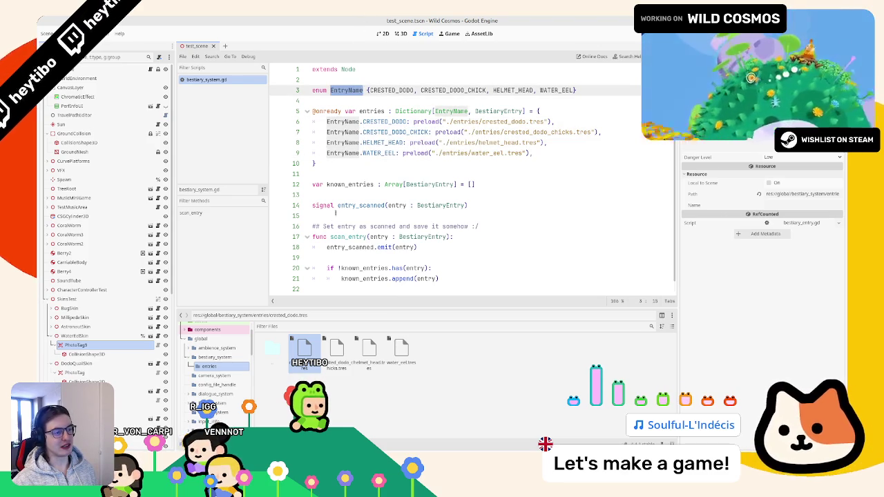
{"action": "scroll", "coordinate": [336, 214], "scroll_direction": "down", "scroll_amount": 1}
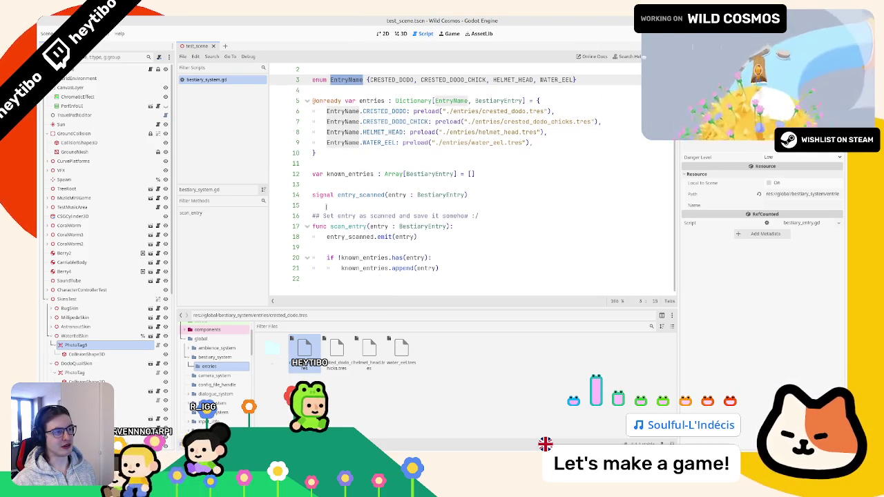
{"action": "scroll", "coordinate": [323, 201], "scroll_direction": "up", "scroll_amount": 1}
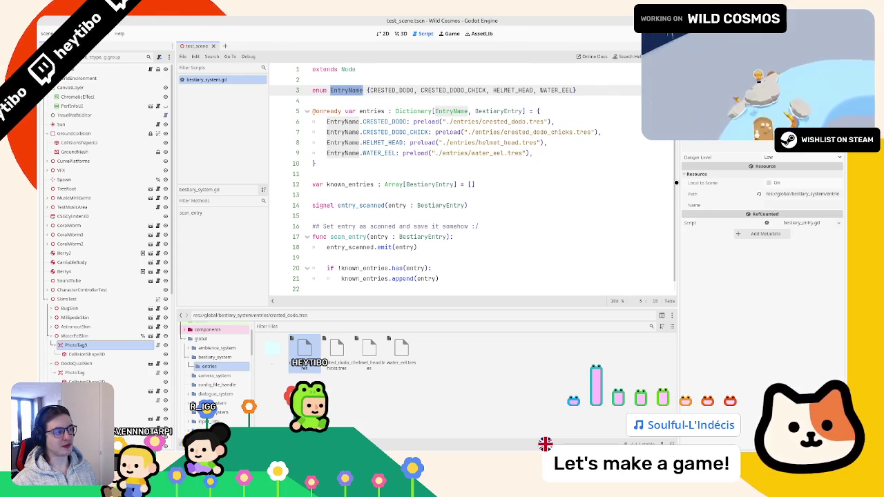
{"action": "left_click_drag", "start_coordinate": [678, 182], "coordinate": [709, 186]}
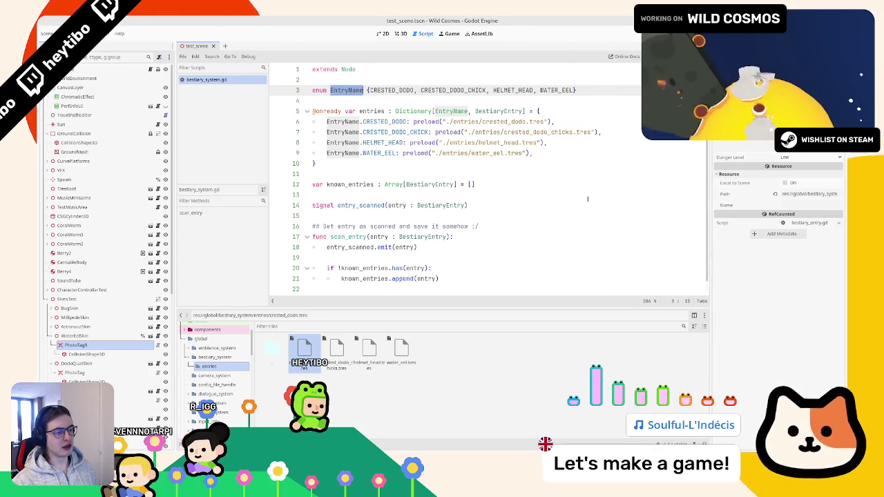
{"action": "left_click", "coordinate": [335, 255]}
{"action": "double_click", "coordinate": [336, 248]}
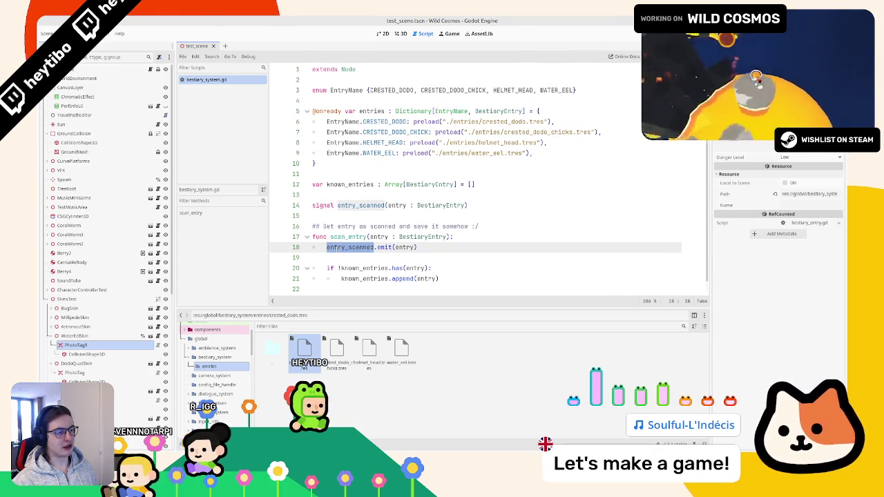
{"action": "double_click", "coordinate": [347, 236]}
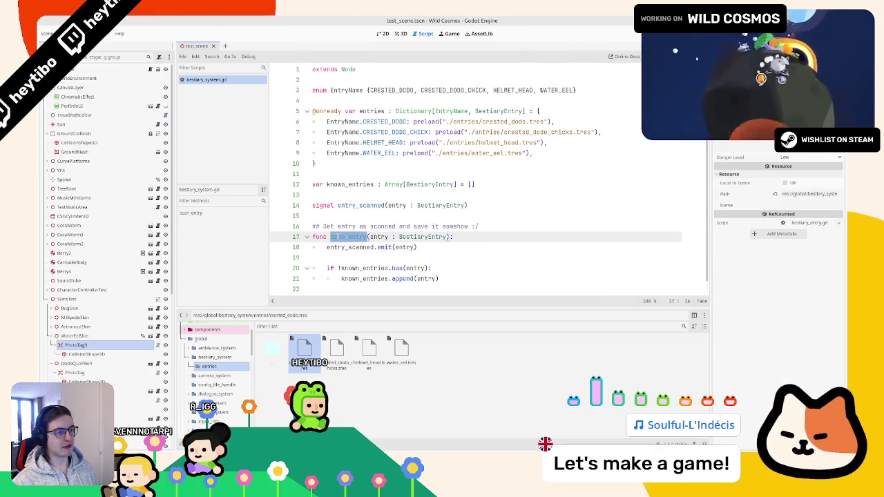
{"action": "left_click", "coordinate": [350, 247]}
{"action": "left_click", "coordinate": [358, 257]}
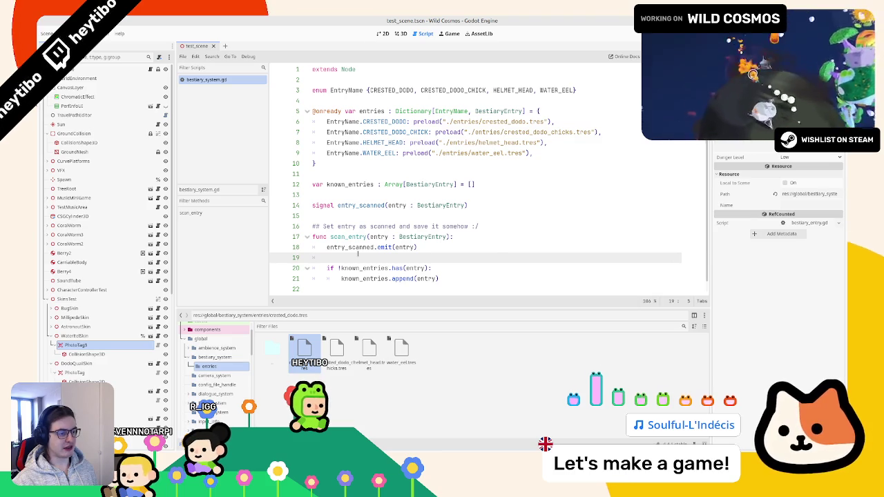
{"action": "type", "text": "SaveSystem"}
{"action": "left_click", "coordinate": [331, 257], "text": "ctrl"}
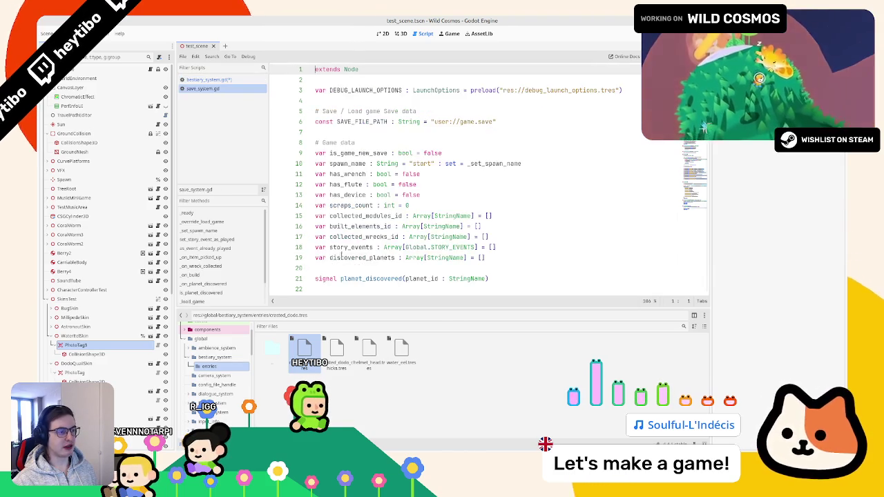
Fold _override_load_game, _ready, _set_spawn_name, set_story_event_as_played, _on_item_picked_up and _on_wreck_collected
{"action": "scroll", "coordinate": [331, 257], "scroll_direction": "down", "scroll_amount": 8}
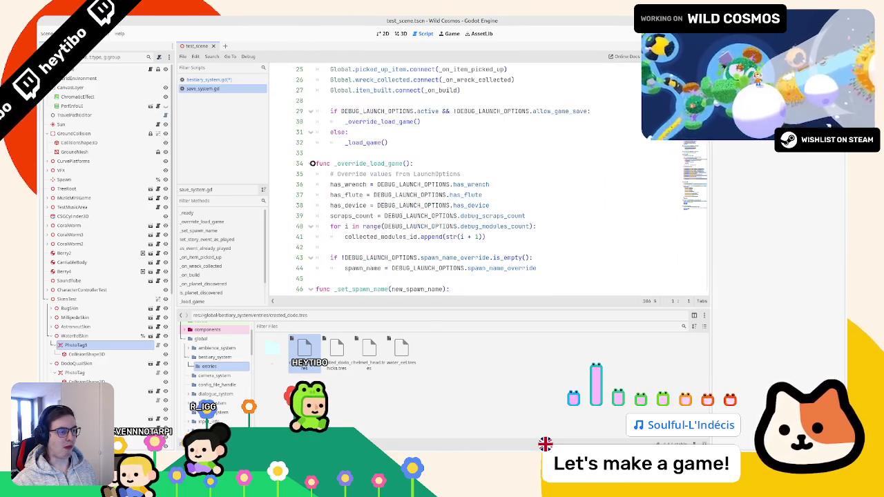
{"action": "left_click", "coordinate": [313, 162]}
{"action": "scroll", "coordinate": [313, 163], "scroll_direction": "up", "scroll_amount": 3}
{"action": "left_click", "coordinate": [310, 205]}
{"action": "left_click", "coordinate": [310, 216]}
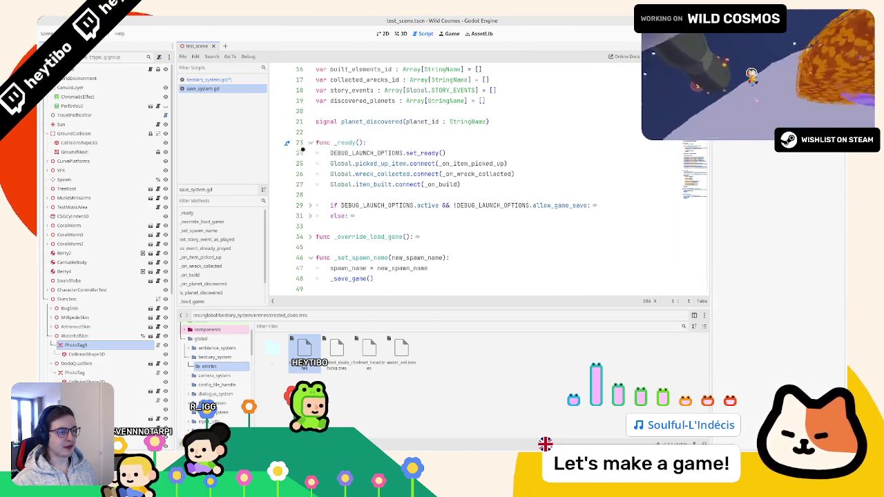
{"action": "left_click", "coordinate": [299, 143]}
{"action": "left_click", "coordinate": [310, 142]}
{"action": "left_click", "coordinate": [310, 184]}
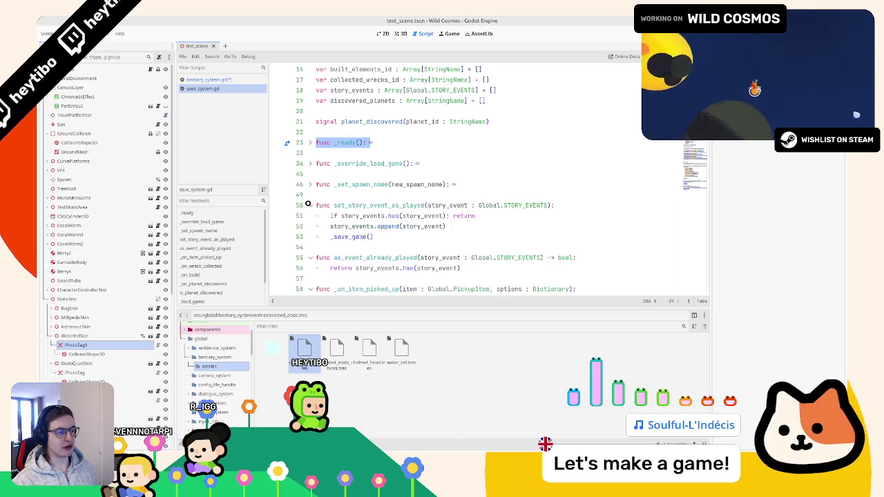
{"action": "left_click", "coordinate": [310, 205]}
{"action": "left_click", "coordinate": [310, 225]}
{"action": "left_click", "coordinate": [310, 247]}
{"action": "left_click", "coordinate": [310, 267]}
Fold _on_build, _on_planet_discovered, _load_game, inject_save_game and reset_save
{"action": "scroll", "coordinate": [310, 268], "scroll_direction": "down", "scroll_amount": 1}
{"action": "left_click", "coordinate": [299, 243]}
{"action": "left_click", "coordinate": [310, 243]}
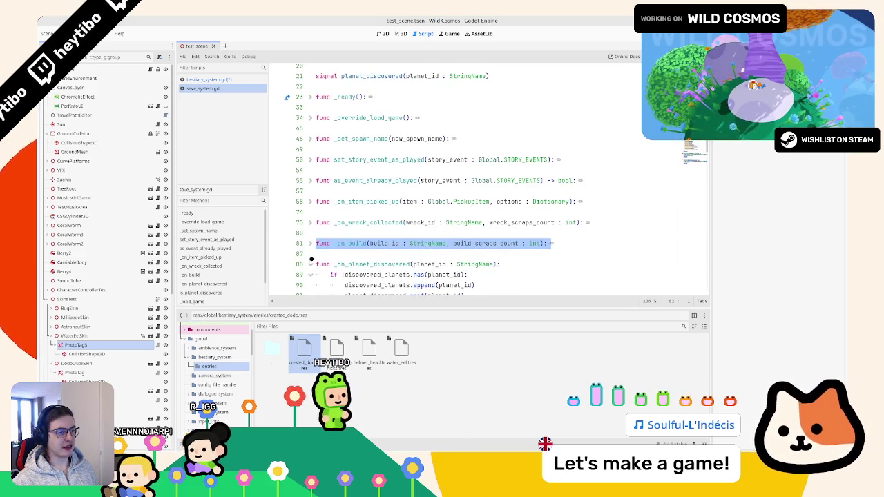
{"action": "left_click", "coordinate": [310, 263]}
{"action": "scroll", "coordinate": [308, 228], "scroll_direction": "down", "scroll_amount": 3}
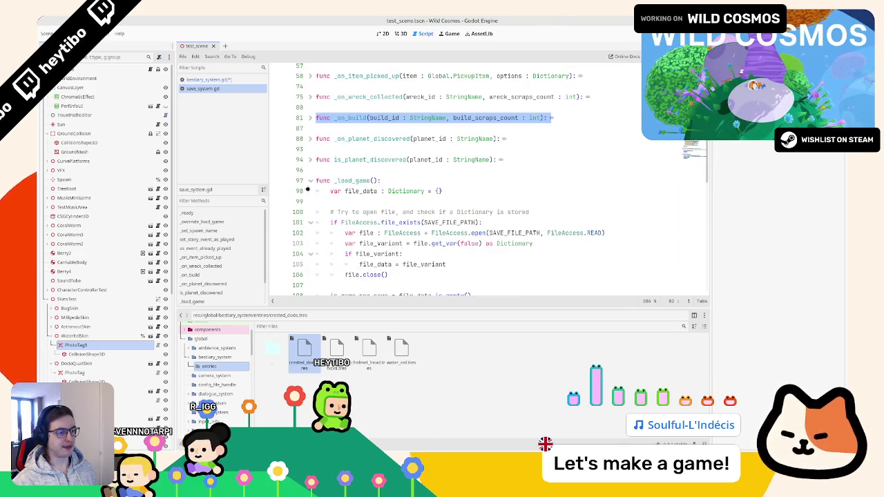
{"action": "left_click", "coordinate": [309, 180]}
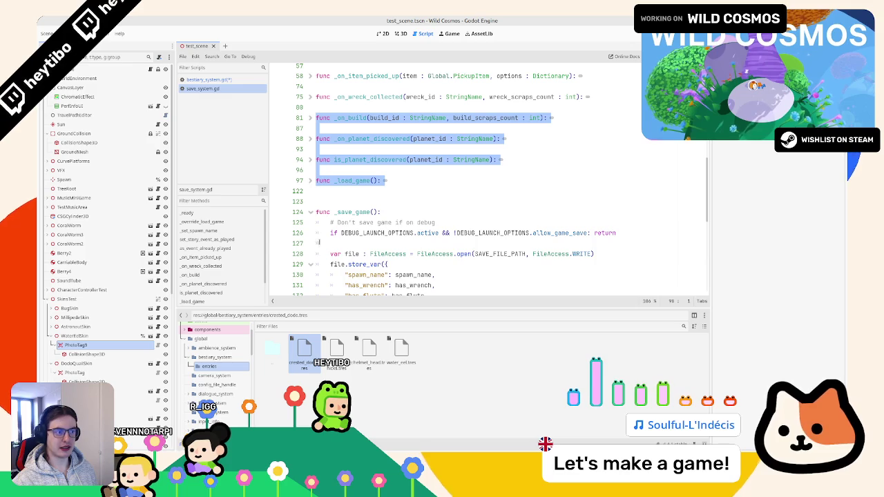
{"action": "scroll", "coordinate": [422, 154], "scroll_direction": "up", "scroll_amount": 10}
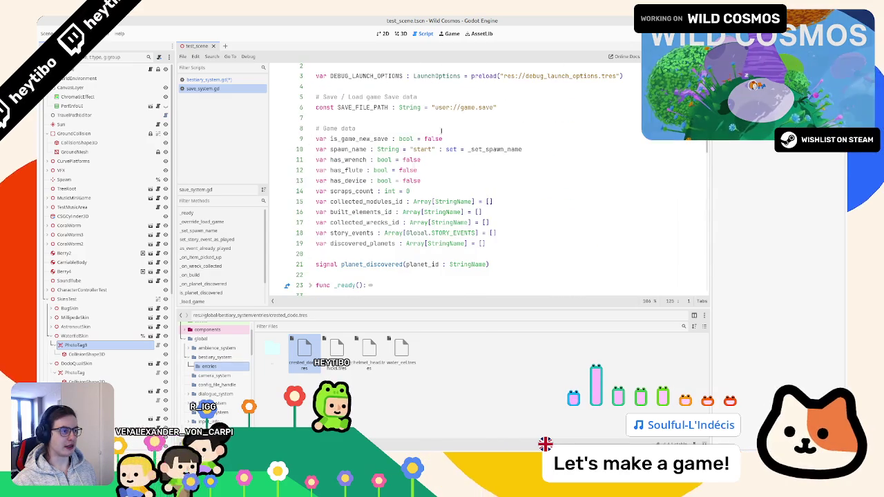
{"action": "left_click", "coordinate": [476, 107]}
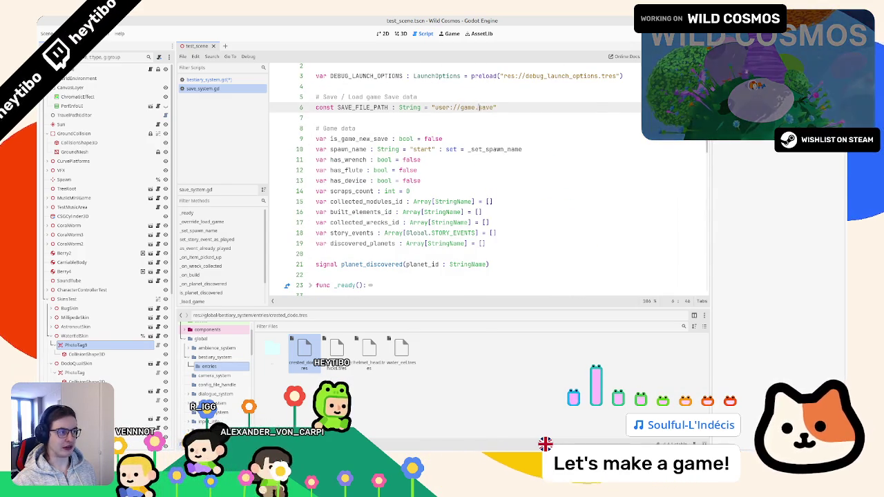
{"action": "scroll", "coordinate": [463, 131], "scroll_direction": "down", "scroll_amount": 2}
{"action": "scroll", "coordinate": [463, 131], "scroll_direction": "down", "scroll_amount": 8}
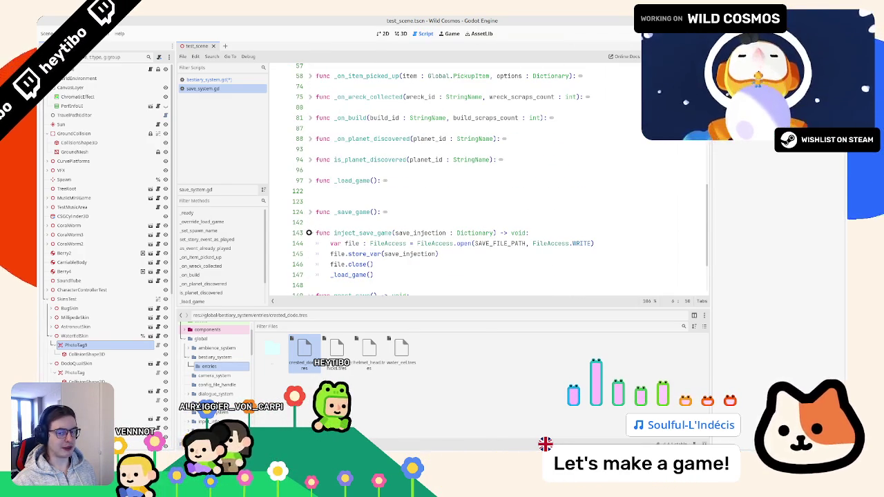
{"action": "left_click", "coordinate": [308, 233]}
{"action": "left_click", "coordinate": [309, 254]}
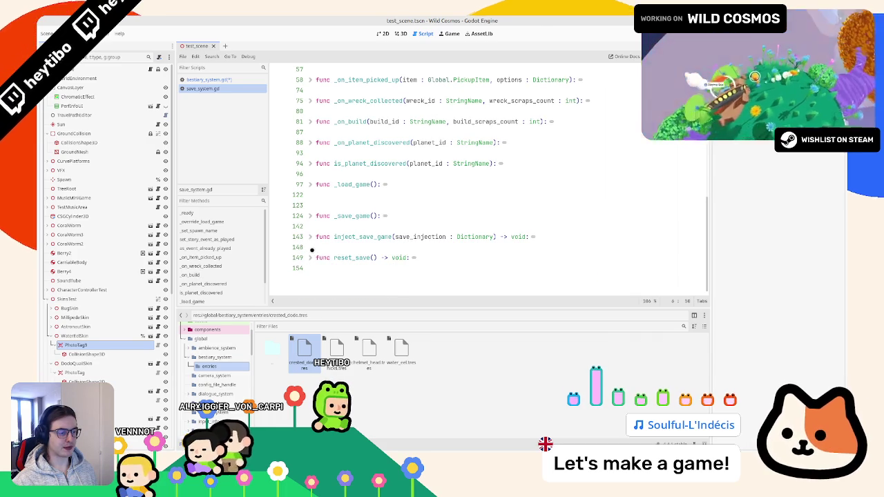
{"action": "scroll", "coordinate": [315, 251], "scroll_direction": "up", "scroll_amount": 3}
{"action": "scroll", "coordinate": [315, 250], "scroll_direction": "down", "scroll_amount": 5}
Remove the extra blank line below _load_game and keep set_story_event_as_played folded
{"action": "left_click", "coordinate": [327, 220]}
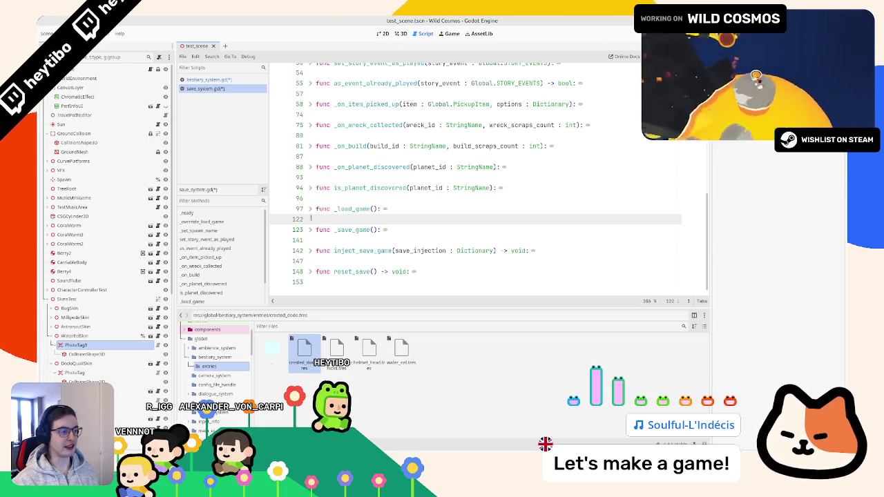
{"action": "scroll", "coordinate": [337, 216], "scroll_direction": "up", "scroll_amount": 6}
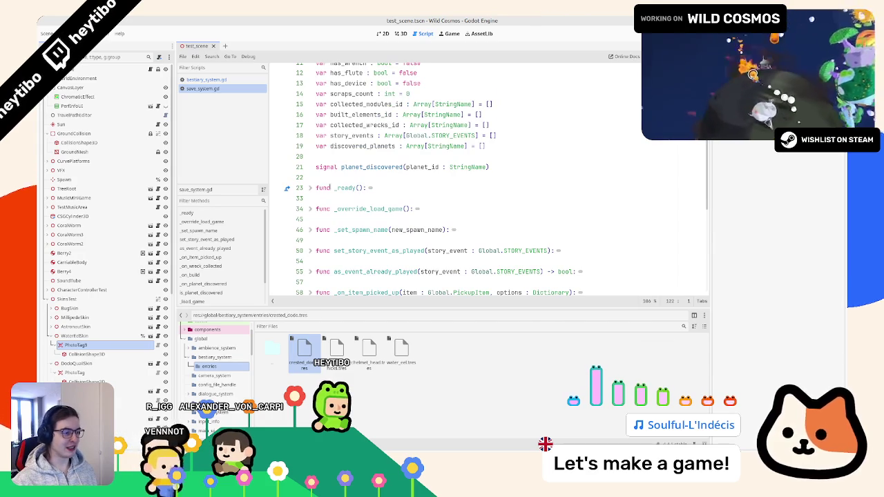
{"action": "scroll", "coordinate": [329, 192], "scroll_direction": "down", "scroll_amount": 2}
{"action": "scroll", "coordinate": [327, 220], "scroll_direction": "down", "scroll_amount": 1}
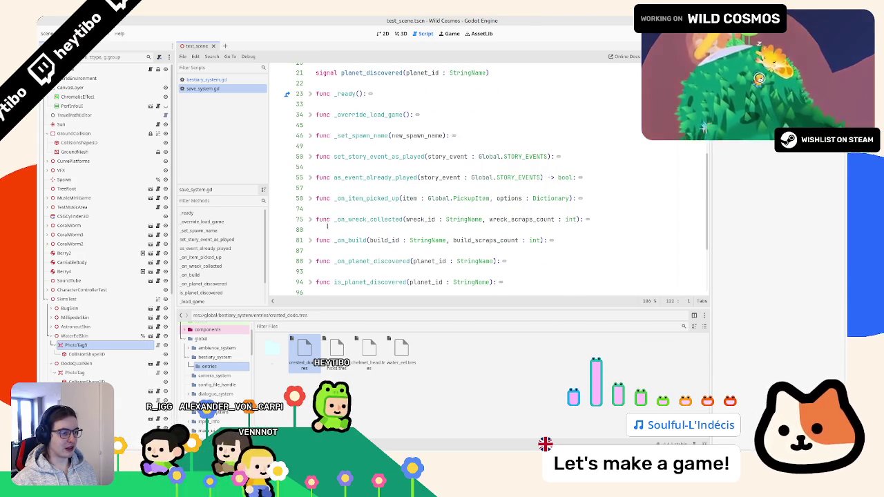
{"action": "left_click", "coordinate": [310, 156]}
{"action": "left_click", "coordinate": [310, 157]}
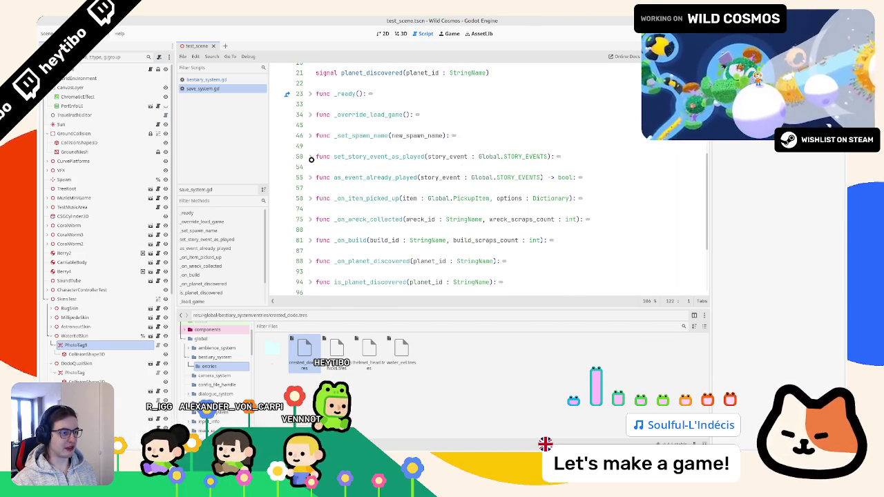
Rename the function on line 55 to as_event_already_played
{"action": "double_click", "coordinate": [360, 157]}
{"action": "key", "text": "ctrl+f"}
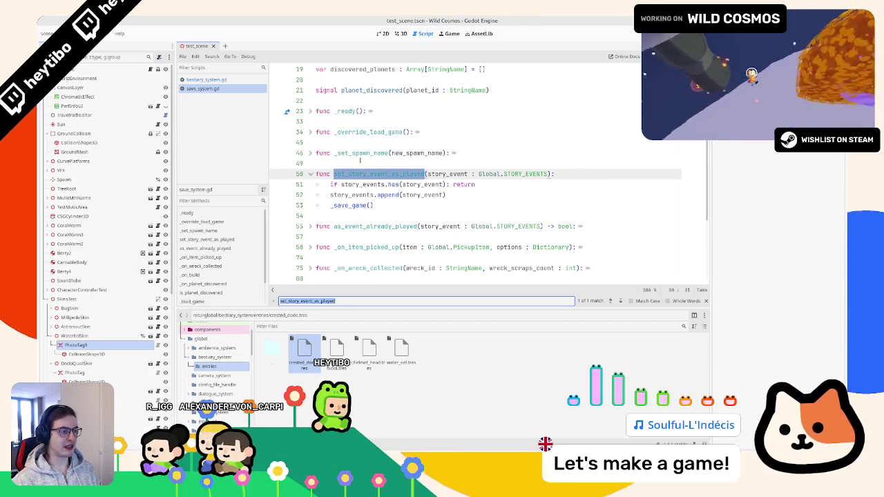
{"action": "key", "text": "Escape"}
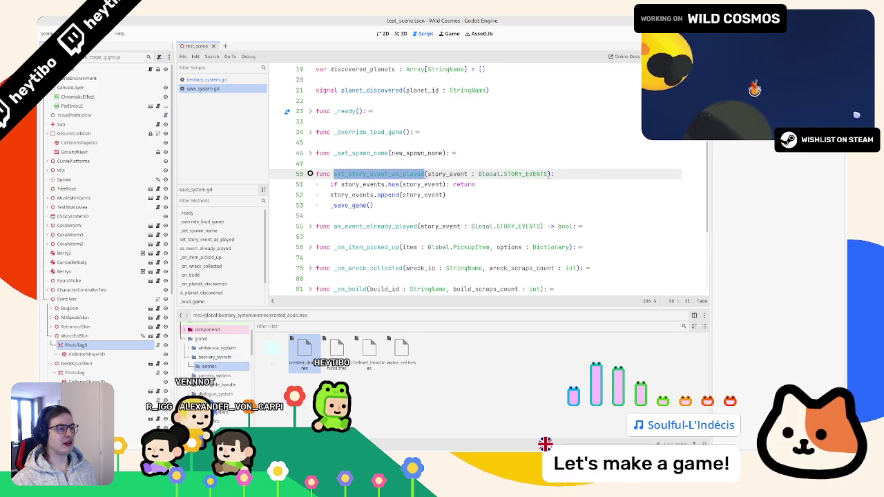
{"action": "left_click", "coordinate": [310, 174]}
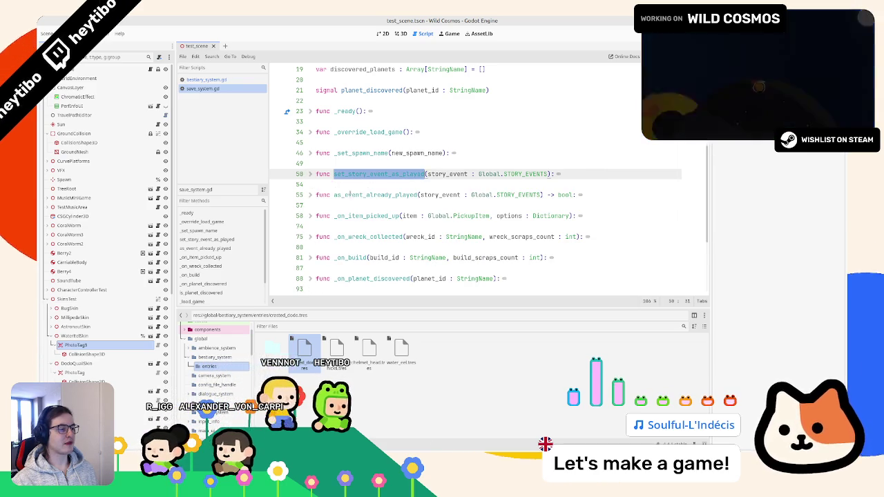
{"action": "double_click", "coordinate": [350, 195]}
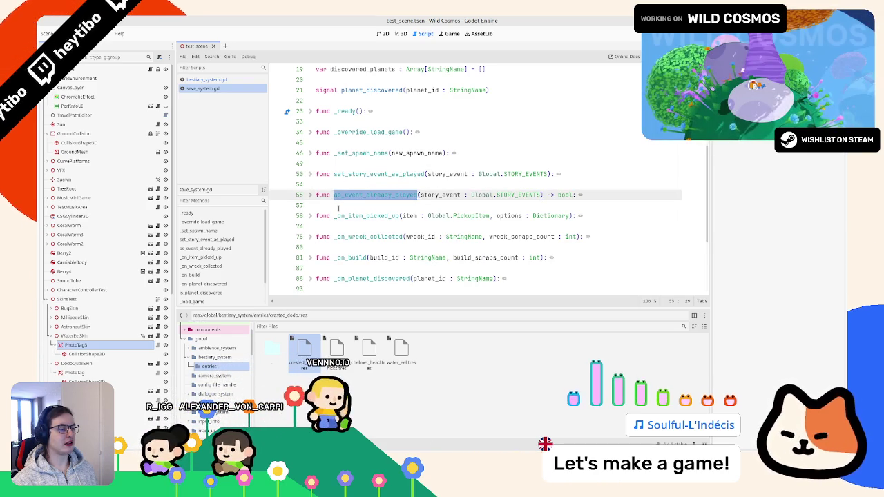
{"action": "key", "text": "Left"}
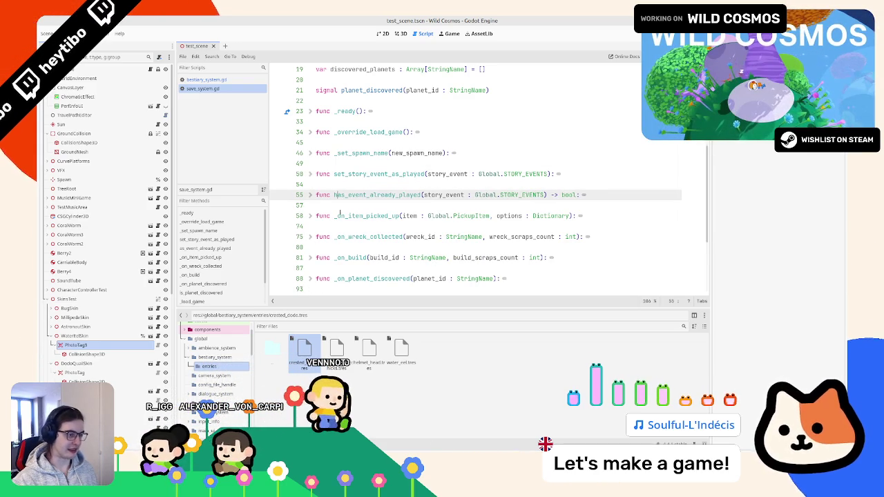
{"action": "key", "text": "Delete"}
{"action": "type", "text": "a"}
{"action": "key", "text": "shift+Right"}
{"action": "key", "text": "shift+Right"}
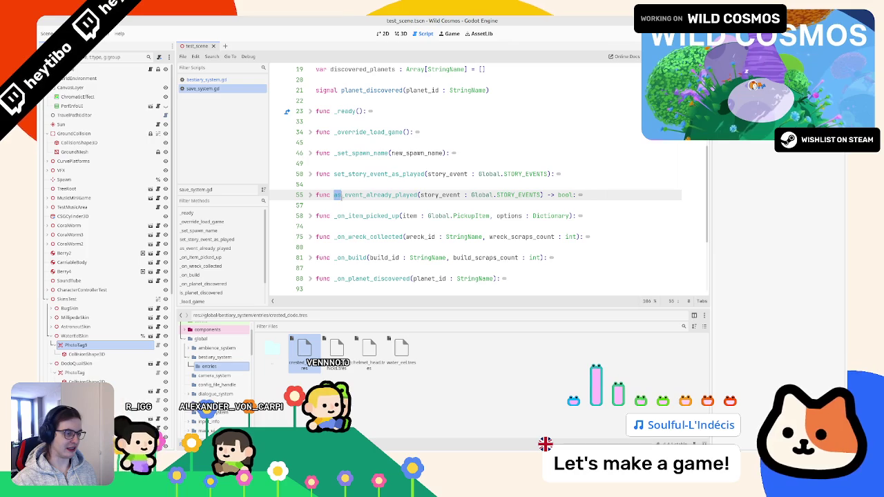
Inspect the story_events declaration and the bodies of _on_build and _on_planet_discovered
{"action": "scroll", "coordinate": [300, 216], "scroll_direction": "up", "scroll_amount": 2}
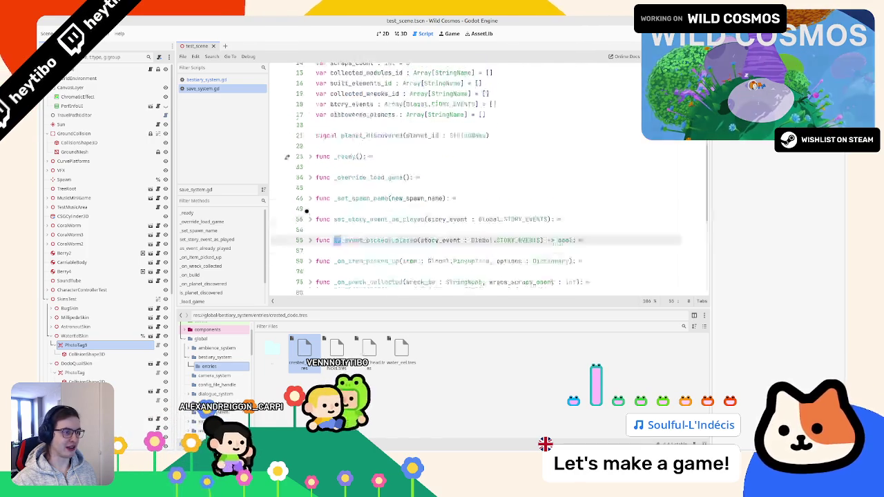
{"action": "scroll", "coordinate": [303, 204], "scroll_direction": "down", "scroll_amount": 3}
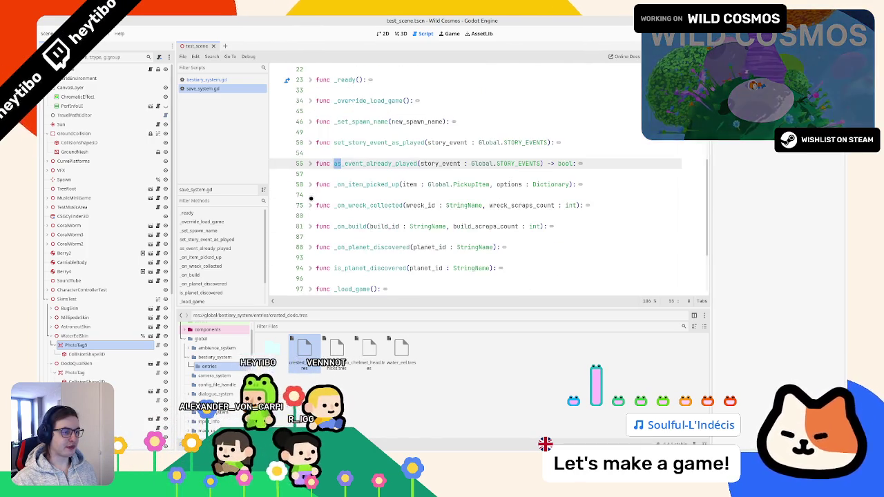
{"action": "scroll", "coordinate": [307, 201], "scroll_direction": "down", "scroll_amount": 1}
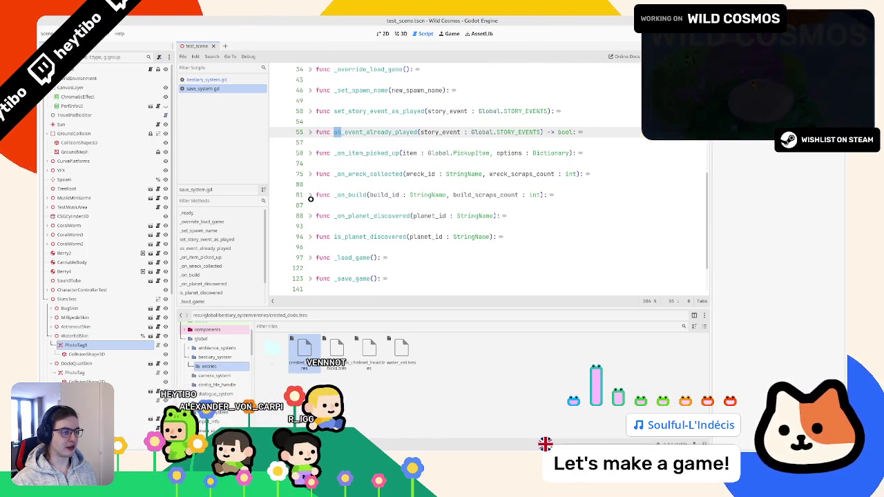
{"action": "left_click", "coordinate": [311, 199]}
{"action": "left_click", "coordinate": [311, 199]}
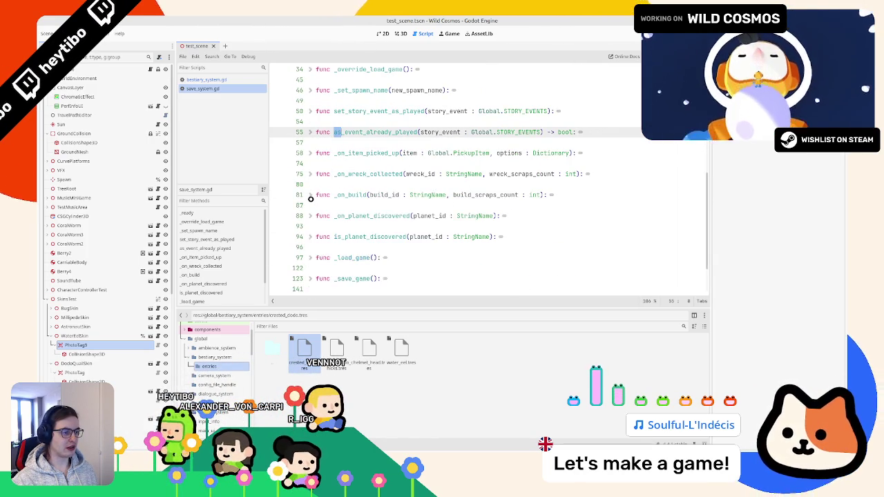
{"action": "scroll", "coordinate": [311, 207], "scroll_direction": "up", "scroll_amount": 5}
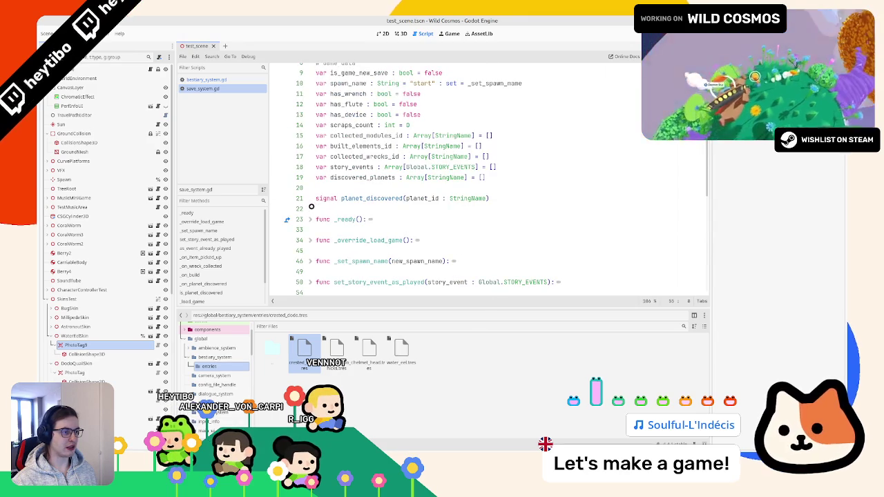
{"action": "left_click", "coordinate": [352, 167]}
{"action": "scroll", "coordinate": [349, 165], "scroll_direction": "up", "scroll_amount": 1}
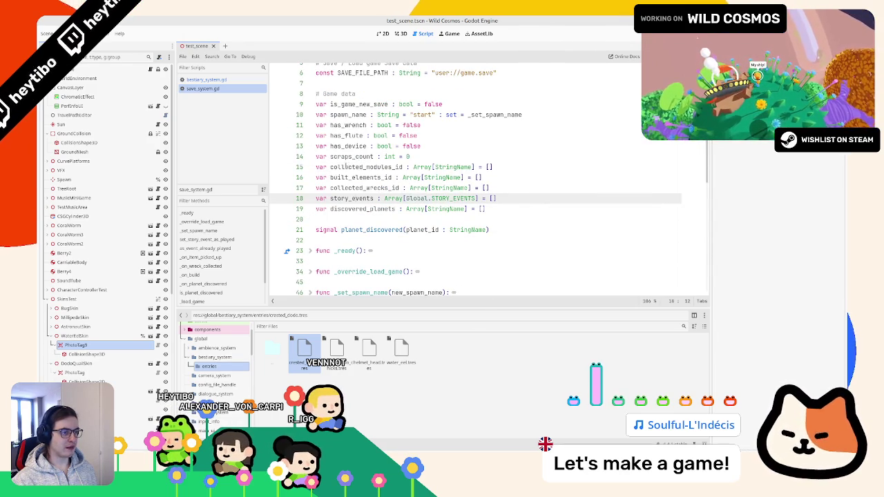
{"action": "scroll", "coordinate": [346, 166], "scroll_direction": "up", "scroll_amount": 2}
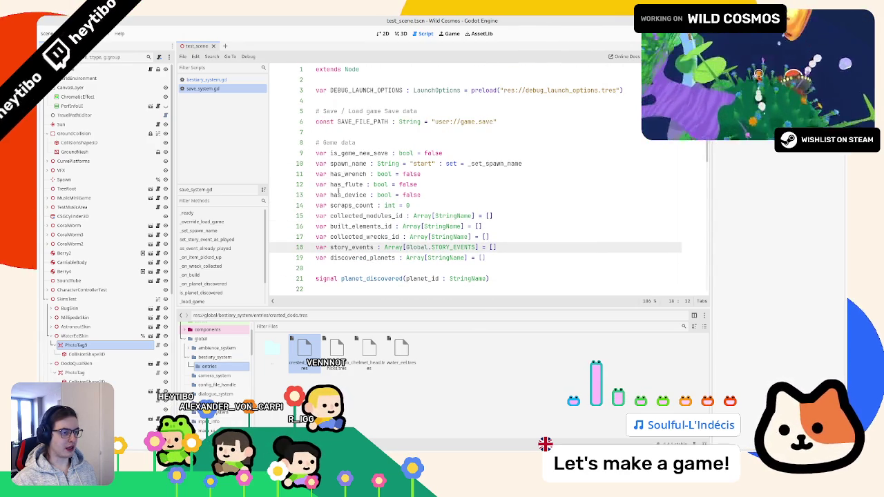
{"action": "scroll", "coordinate": [336, 215], "scroll_direction": "down", "scroll_amount": 7}
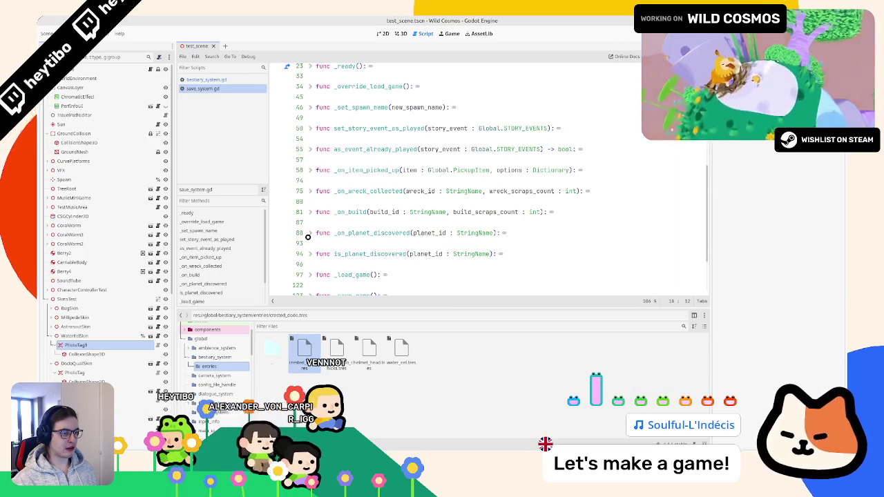
{"action": "left_click", "coordinate": [308, 234]}
{"action": "left_click", "coordinate": [308, 234]}
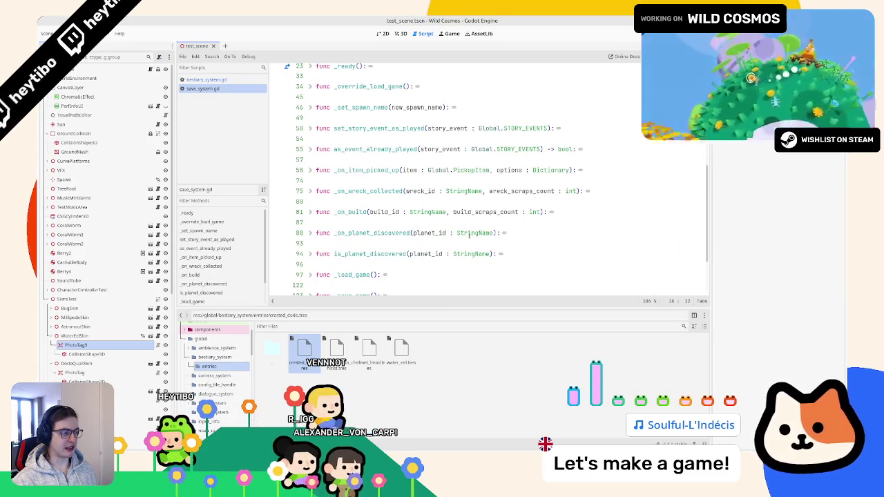
{"action": "left_click", "coordinate": [444, 234]}
{"action": "double_click", "coordinate": [444, 233]}
Browse to the script's last line, 153, and back up to the variable declarations
{"action": "scroll", "coordinate": [348, 239], "scroll_direction": "down", "scroll_amount": 1}
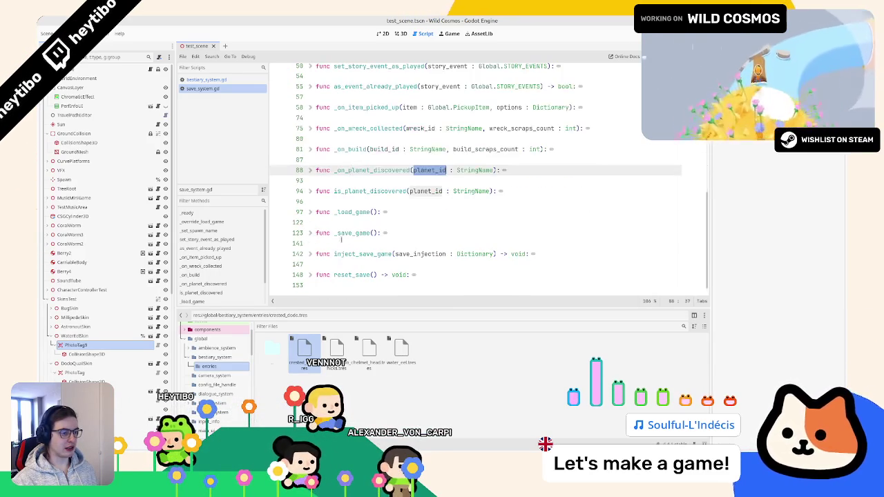
{"action": "left_click", "coordinate": [335, 242]}
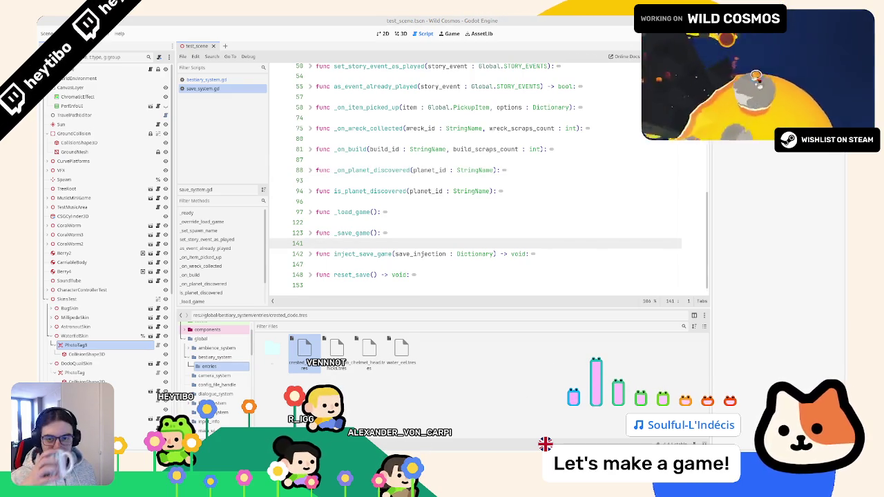
{"action": "scroll", "coordinate": [406, 196], "scroll_direction": "down", "scroll_amount": 1}
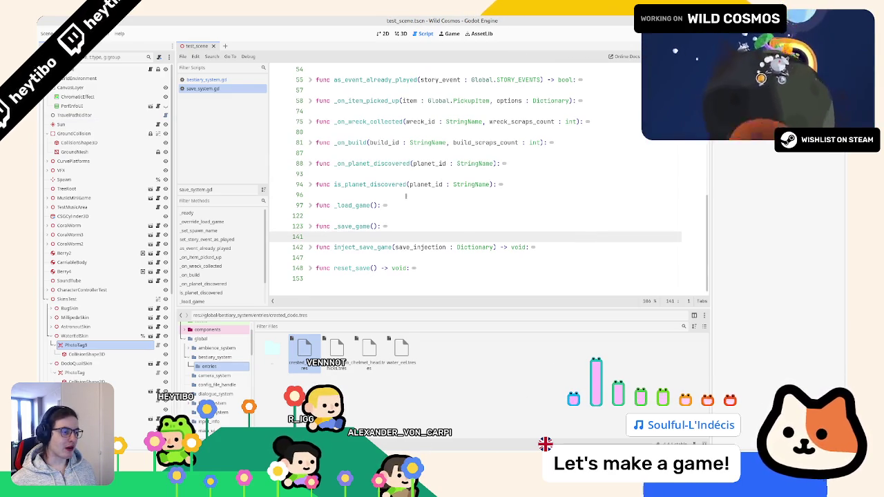
{"action": "key", "text": "ctrl+a"}
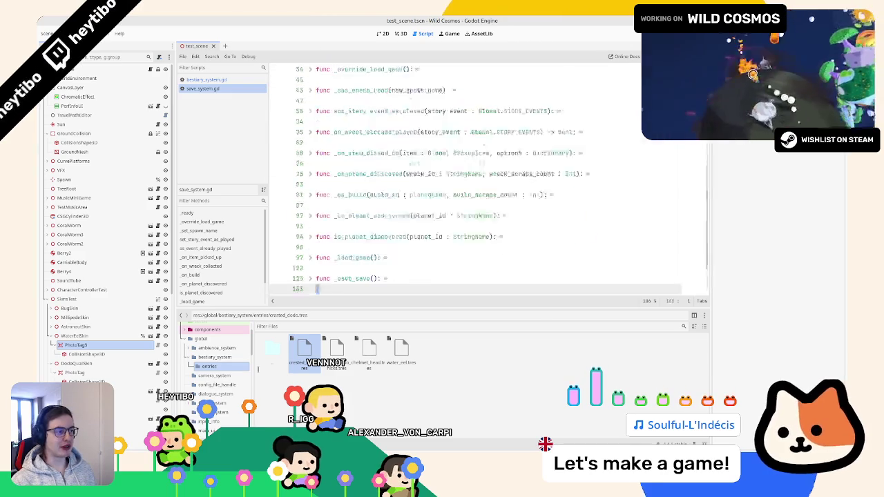
{"action": "left_click", "coordinate": [385, 288]}
{"action": "key", "text": "ctrl+a"}
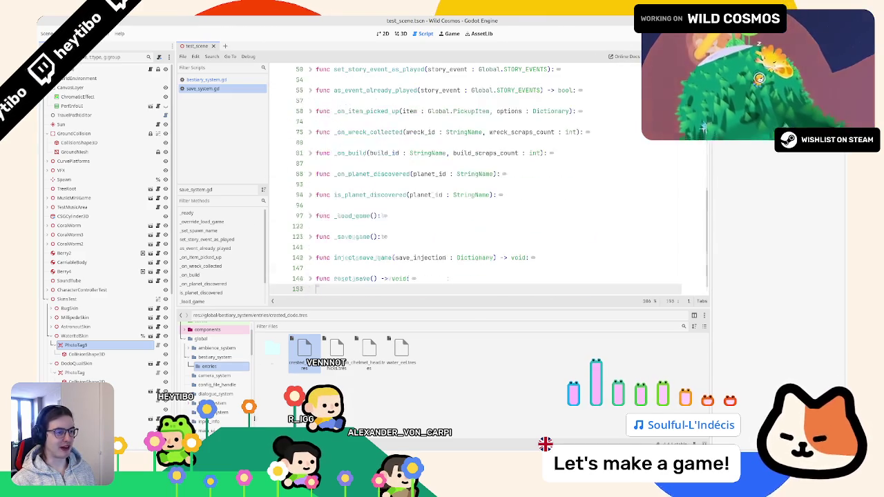
{"action": "left_click", "coordinate": [385, 289]}
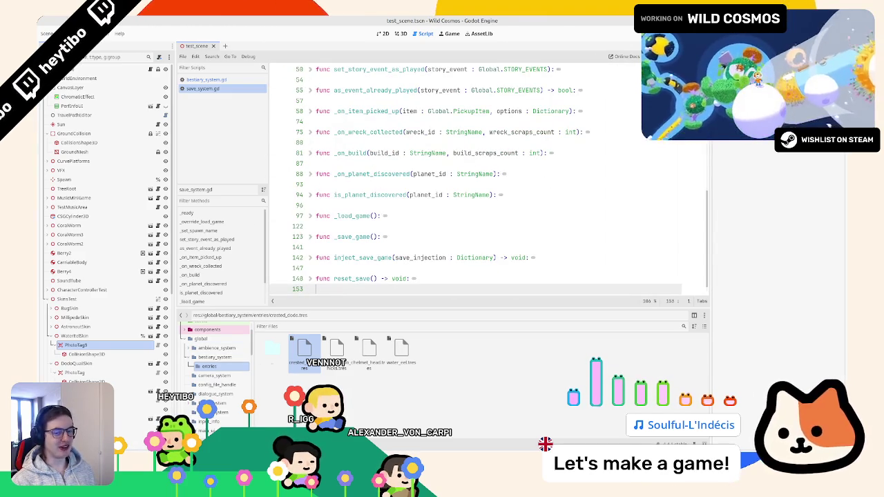
{"action": "scroll", "coordinate": [345, 176], "scroll_direction": "up", "scroll_amount": 6}
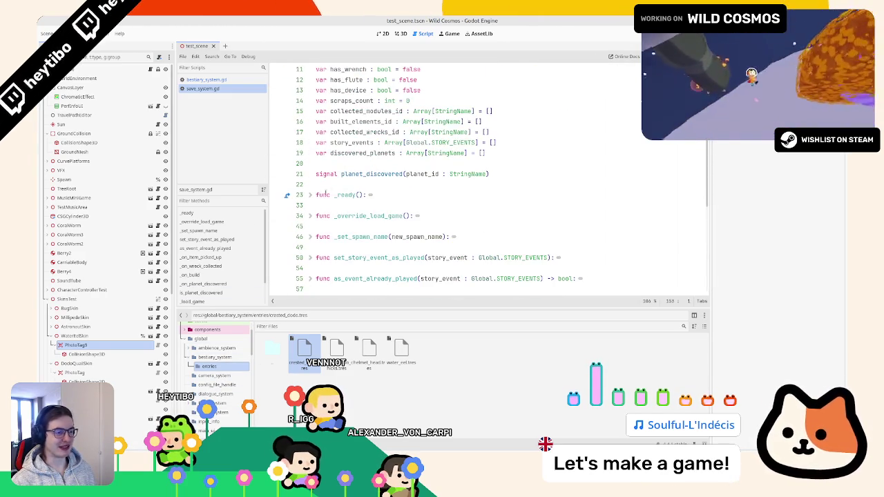
{"action": "scroll", "coordinate": [325, 195], "scroll_direction": "up", "scroll_amount": 3}
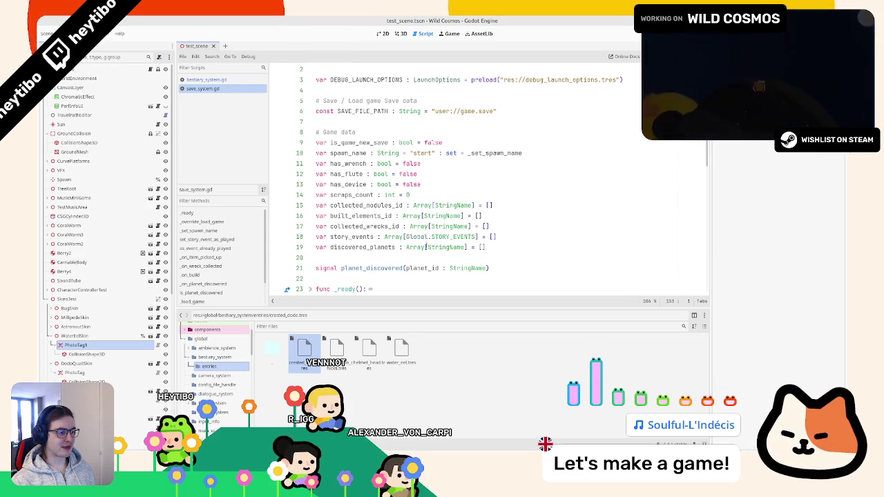
Duplicate the discovered_planets declaration from line 19 onto line 20
{"action": "double_click", "coordinate": [363, 236]}
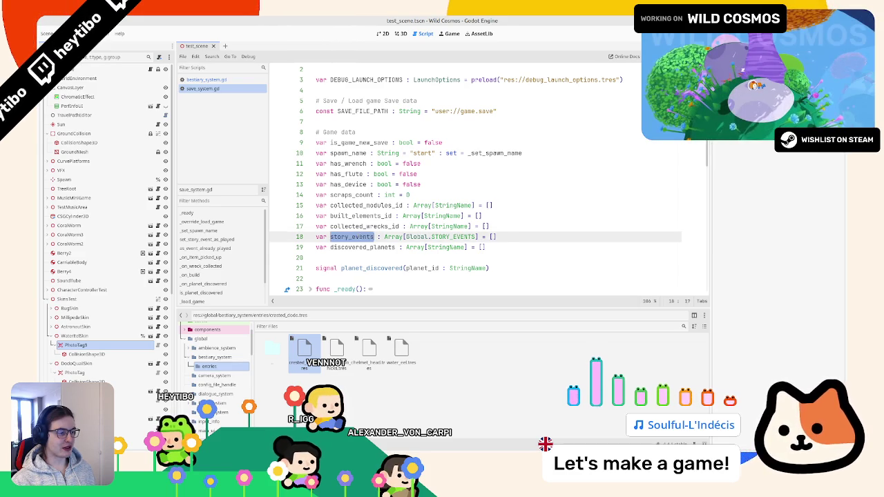
{"action": "left_click", "coordinate": [500, 251]}
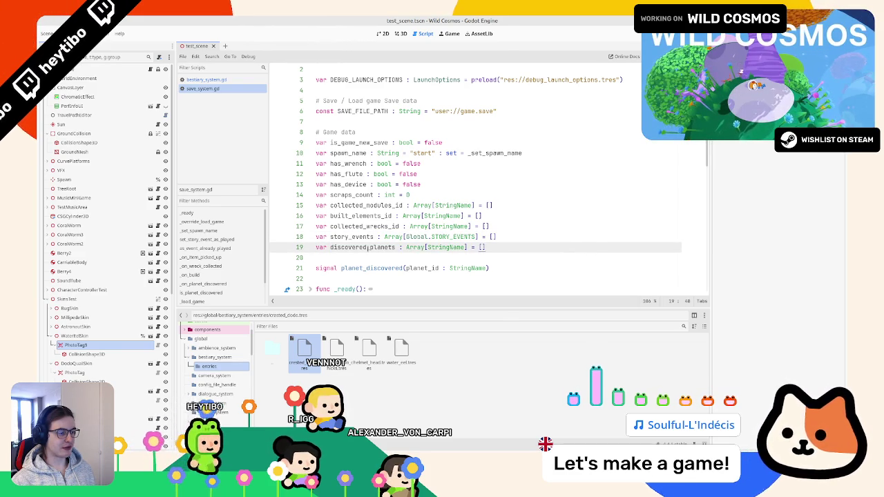
{"action": "key", "text": "ctrl+shift+d"}
{"action": "left_click", "coordinate": [338, 257]}
{"action": "double_click", "coordinate": [338, 258]}
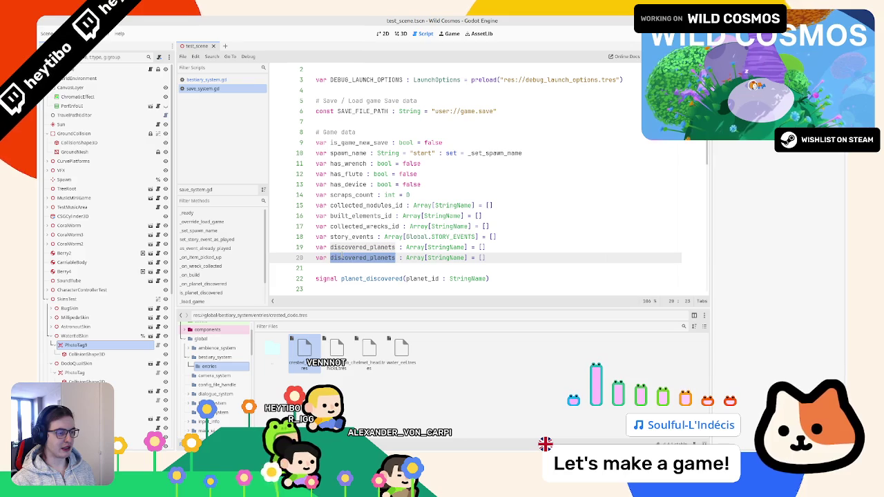
In bestiary_system.gd, delete the SaveSystem line and if block from scan_entry
{"action": "left_click", "coordinate": [226, 79]}
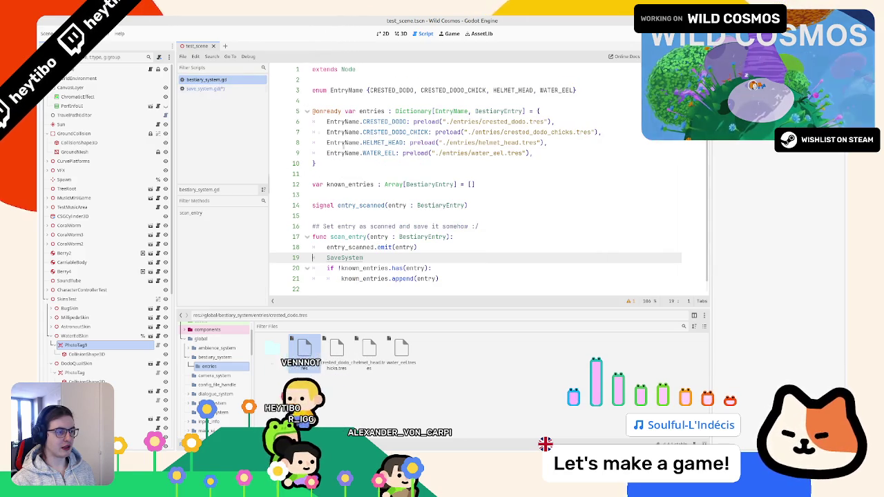
{"action": "double_click", "coordinate": [349, 184]}
{"action": "scroll", "coordinate": [359, 185], "scroll_direction": "down", "scroll_amount": 1}
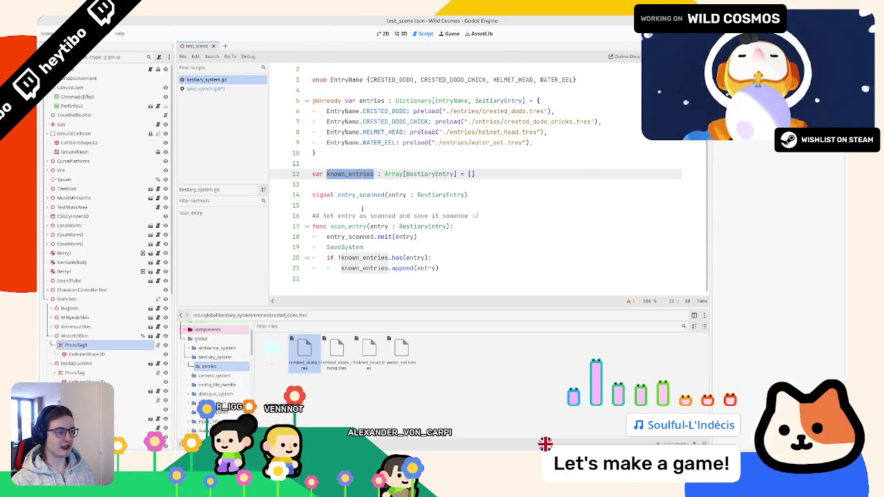
{"action": "left_click", "coordinate": [358, 247]}
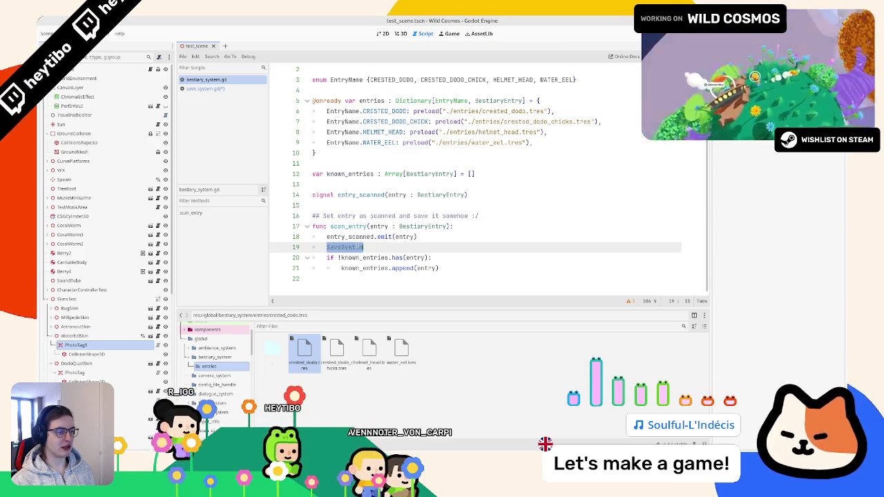
{"action": "left_click_drag", "start_coordinate": [358, 246], "coordinate": [359, 269]}
{"action": "key", "text": "BackSpace"}
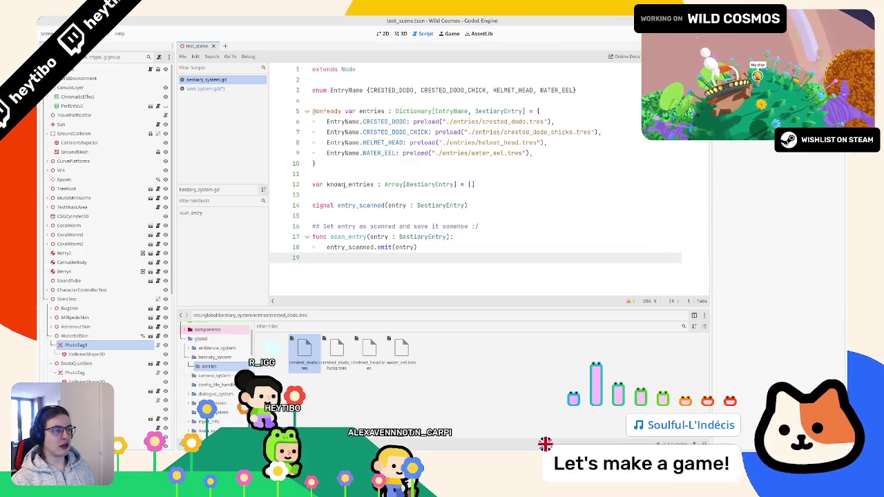
{"action": "double_click", "coordinate": [345, 185]}
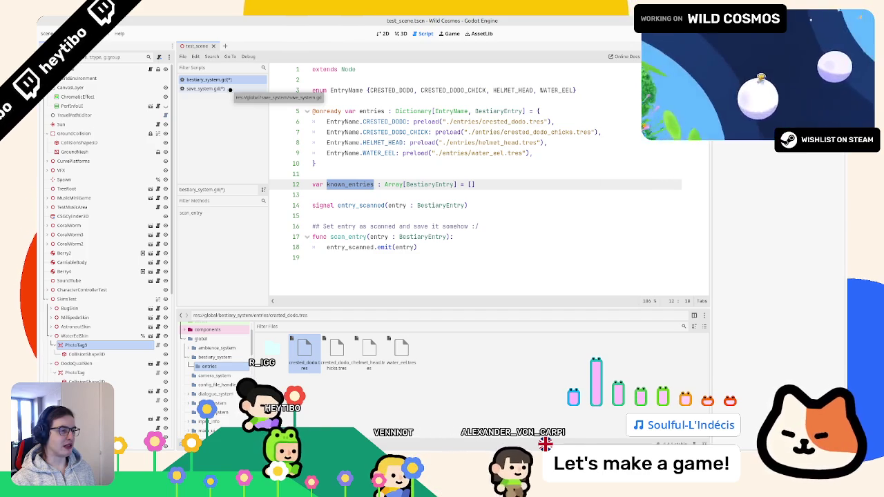
{"action": "left_click", "coordinate": [230, 89]}
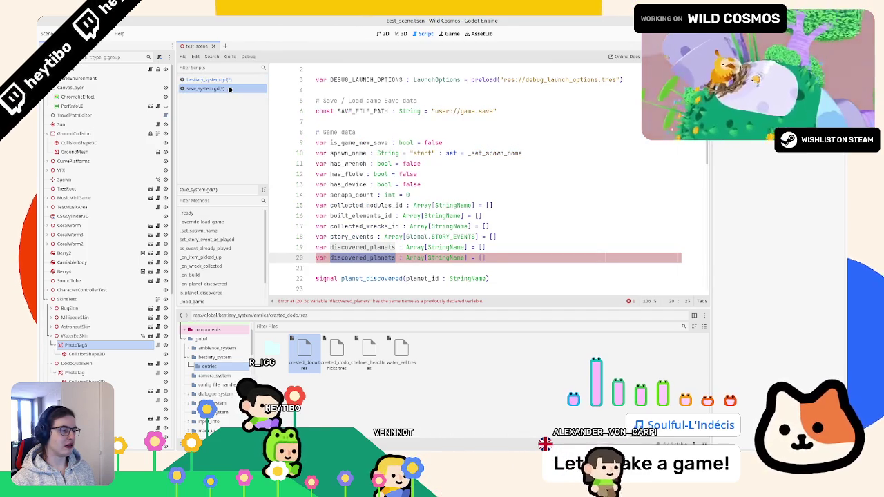
Rename the duplicated variable on line 20 to known_entries, copied from bestiary_system.gd
{"action": "left_click", "coordinate": [229, 80]}
{"action": "left_click", "coordinate": [347, 122]}
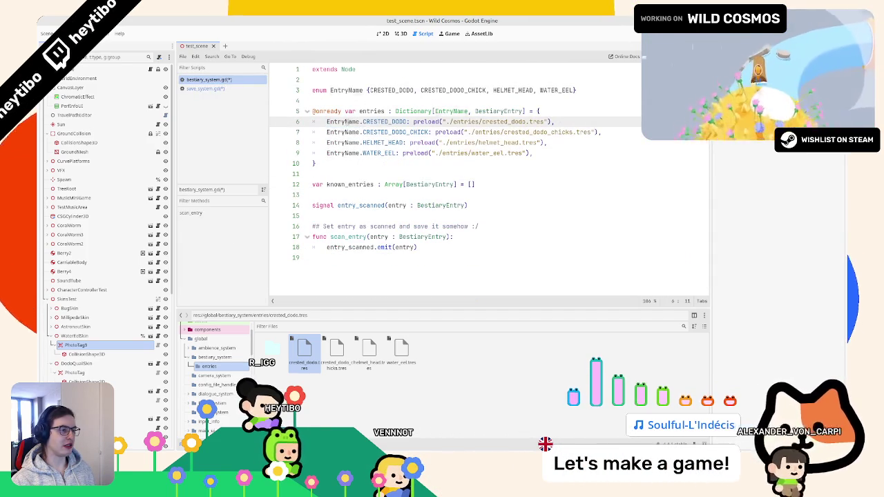
{"action": "double_click", "coordinate": [347, 121]}
{"action": "left_click", "coordinate": [205, 88]}
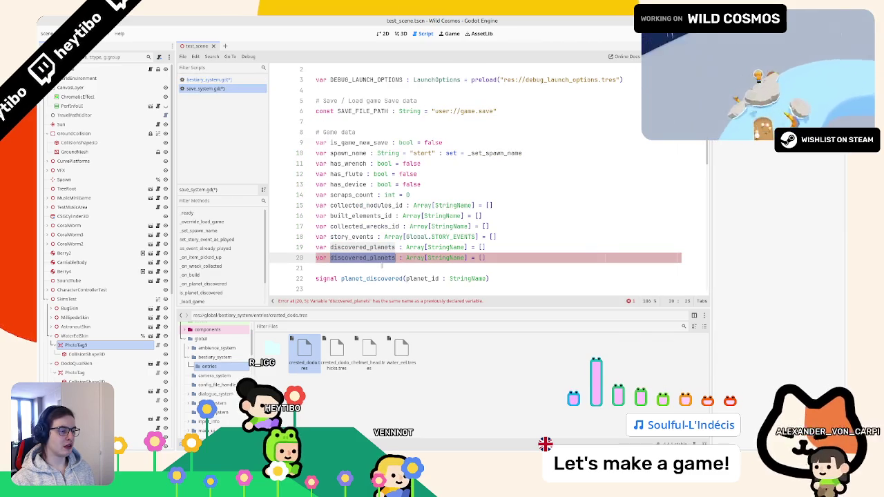
{"action": "left_click", "coordinate": [373, 257]}
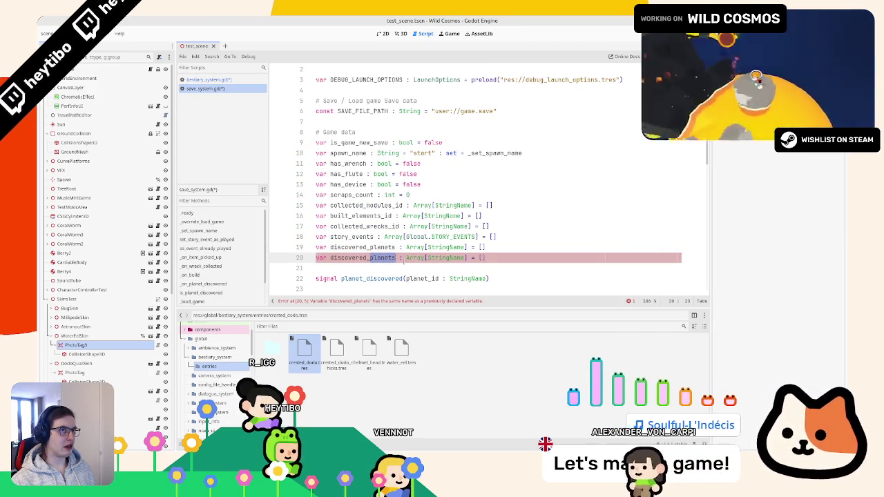
{"action": "key", "text": "alt+Left"}
{"action": "left_click", "coordinate": [347, 184]}
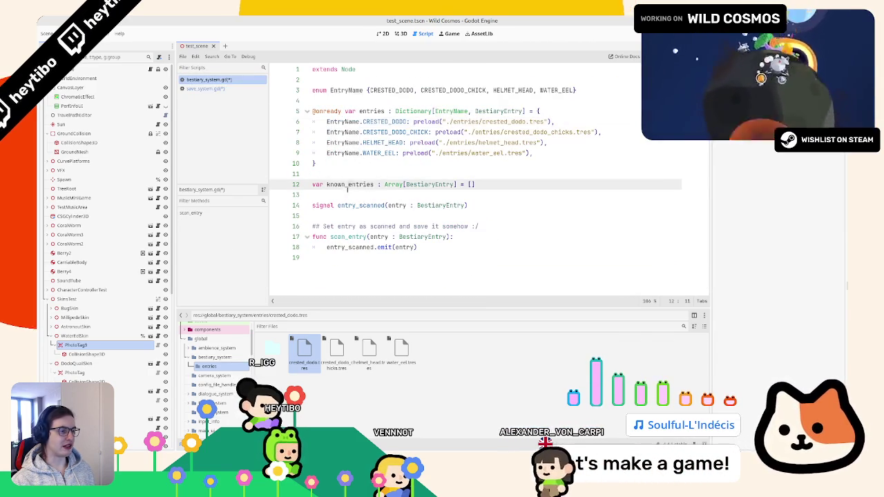
{"action": "double_click", "coordinate": [347, 184]}
{"action": "key", "text": "ctrl+c"}
{"action": "key", "text": "alt+Right"}
{"action": "key", "text": "ctrl+v"}
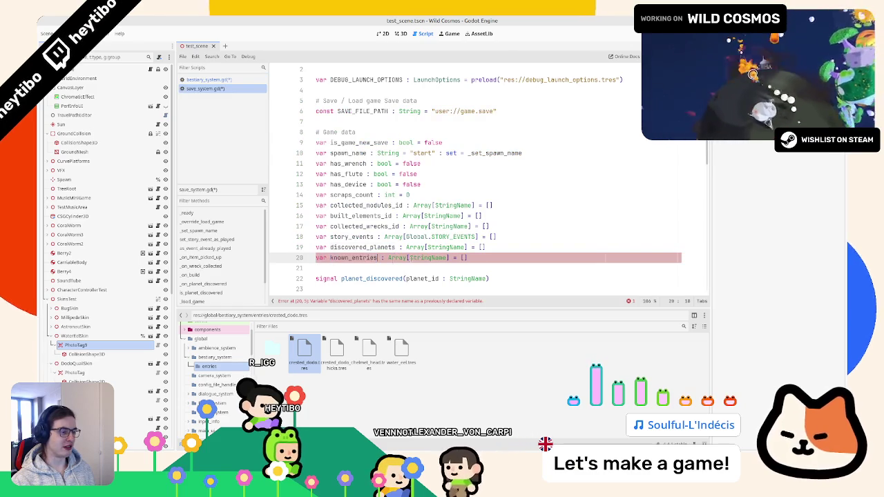
Change line 20's element type to BestiarySystem.EntryName using autocomplete
{"action": "double_click", "coordinate": [428, 257]}
{"action": "left_click", "coordinate": [211, 79]}
{"action": "double_click", "coordinate": [345, 90]}
{"action": "key", "text": "alt+Right"}
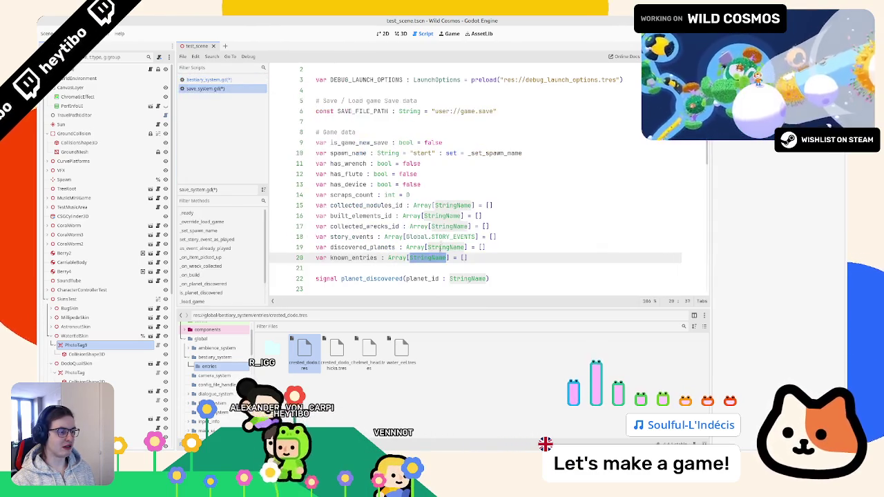
{"action": "type", "text": "Bes"}
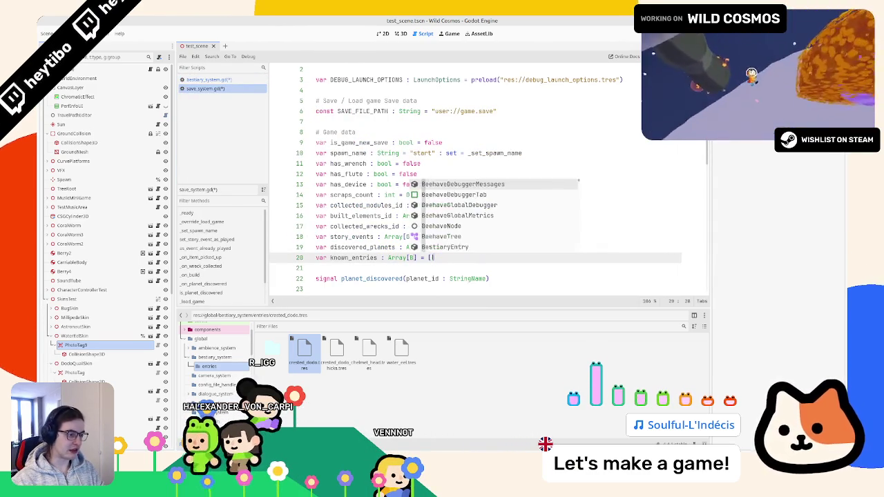
{"action": "type", "text": "tiaryEntry"}
{"action": "type", "text": ".EntryName"}
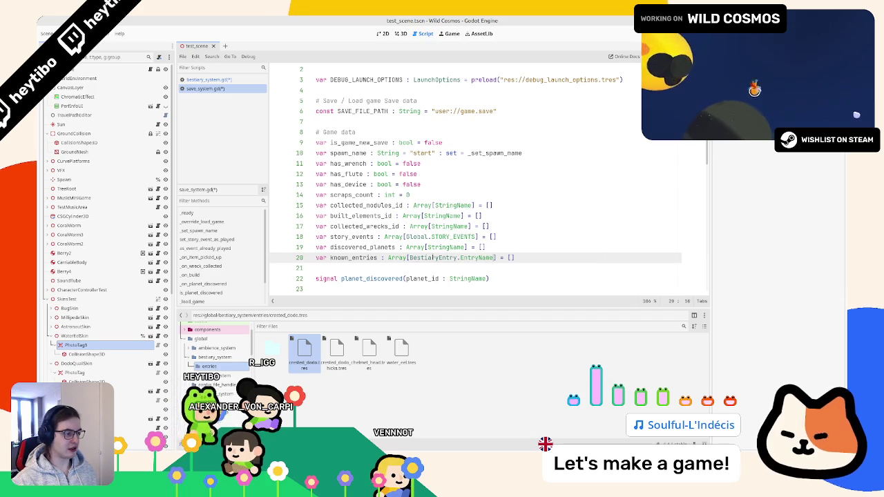
{"action": "double_click", "coordinate": [434, 257]}
{"action": "left_click_drag", "start_coordinate": [434, 257], "coordinate": [469, 257]}
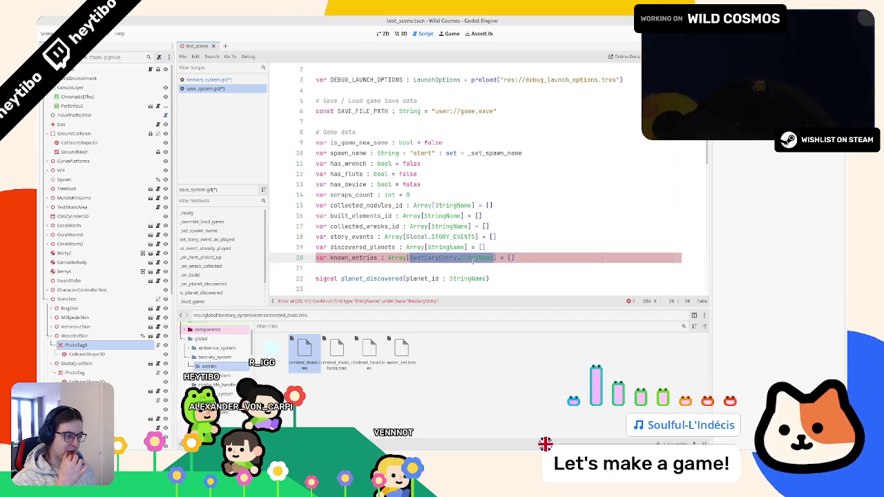
{"action": "left_click", "coordinate": [458, 257]}
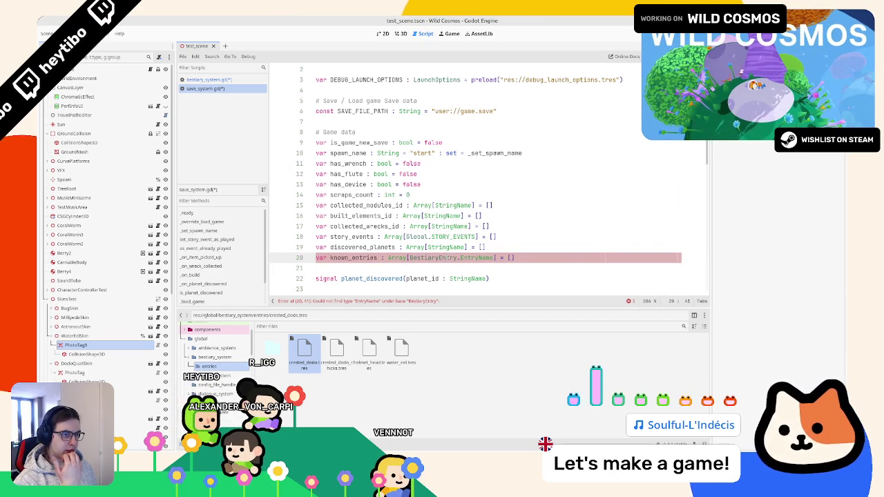
{"action": "double_click", "coordinate": [433, 256]}
{"action": "type", "text": "Besti"}
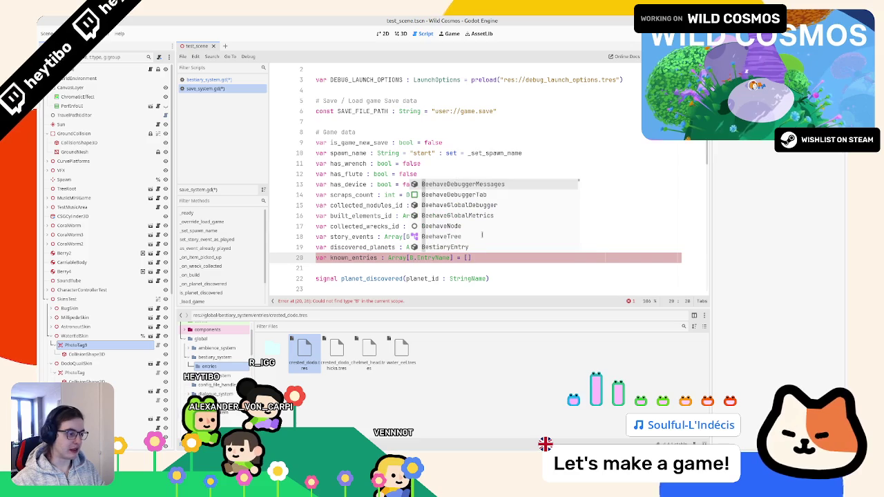
{"action": "key", "text": "Down"}
{"action": "key", "text": "Return"}
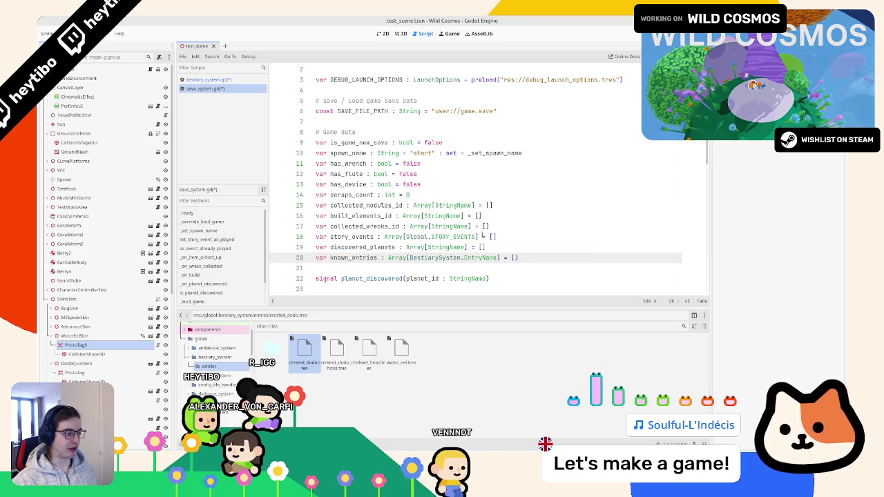
Save the scripts and reopen bestiary_system.gd
{"action": "double_click", "coordinate": [352, 258]}
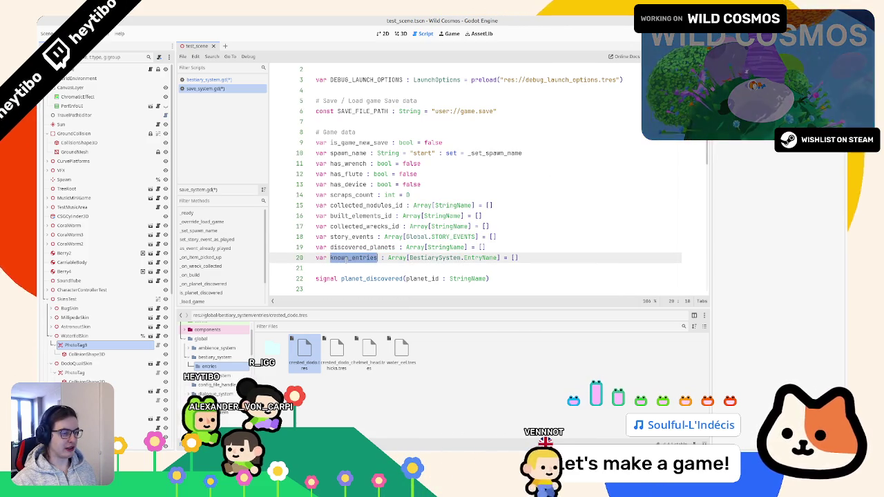
{"action": "key", "text": "ctrl+s"}
{"action": "left_click", "coordinate": [224, 78]}
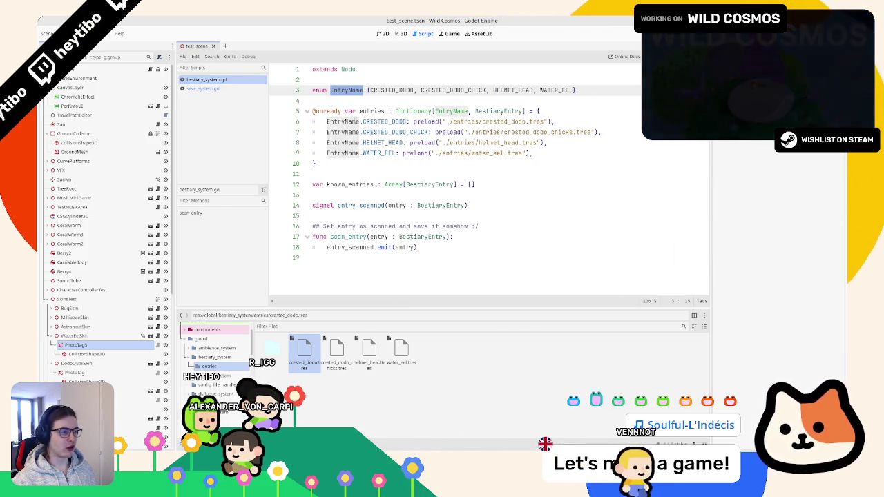
Paste the known_entries has/append check into scan_entry and type SaveSystem on a new line
{"action": "double_click", "coordinate": [354, 186]}
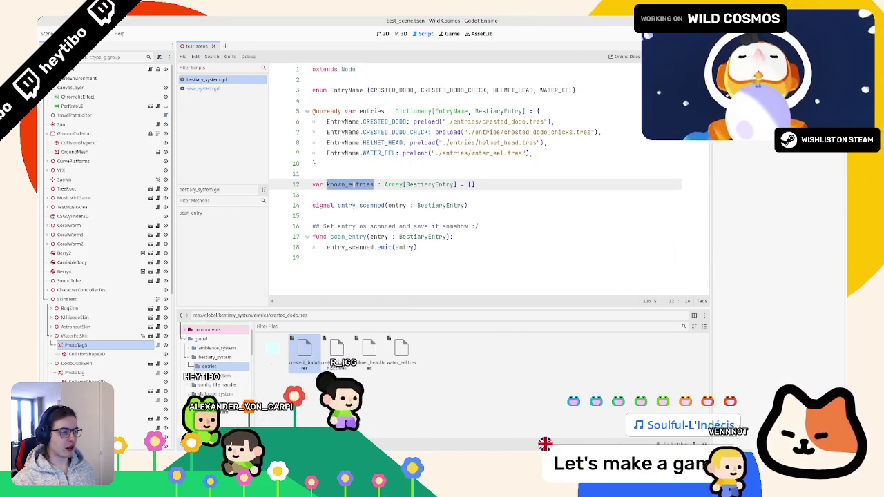
{"action": "left_click_drag", "start_coordinate": [327, 247], "coordinate": [331, 281]}
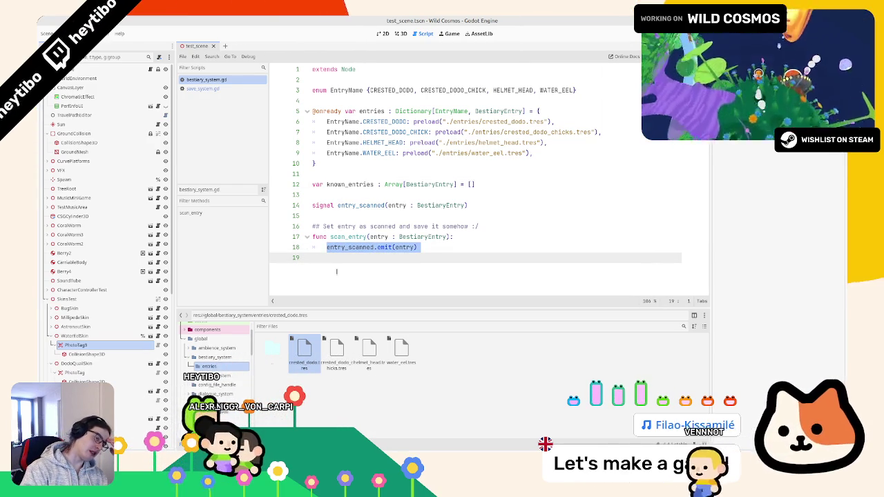
{"action": "key", "text": "ctrl+v"}
{"action": "type", "text": "Save"}
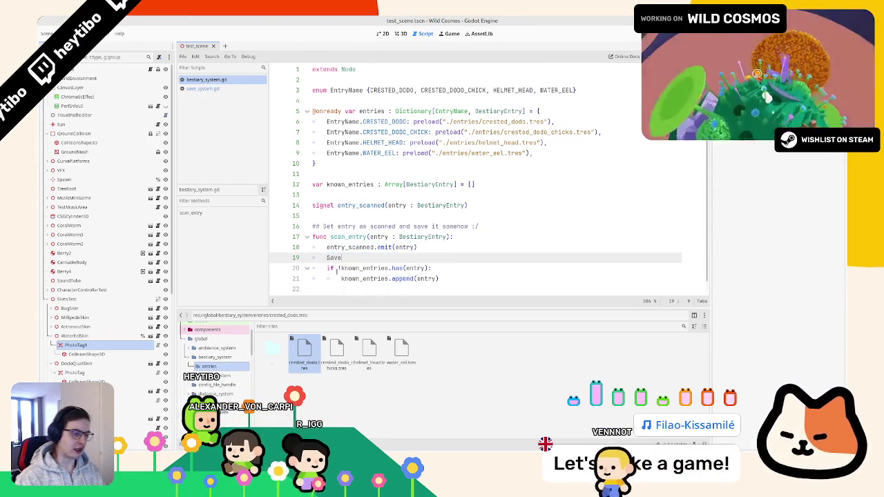
{"action": "type", "text": "System"}
{"action": "key", "text": "Home"}
{"action": "key", "text": "shift+Down"}
{"action": "key", "text": "shift+Down"}
{"action": "key", "text": "shift+Down"}
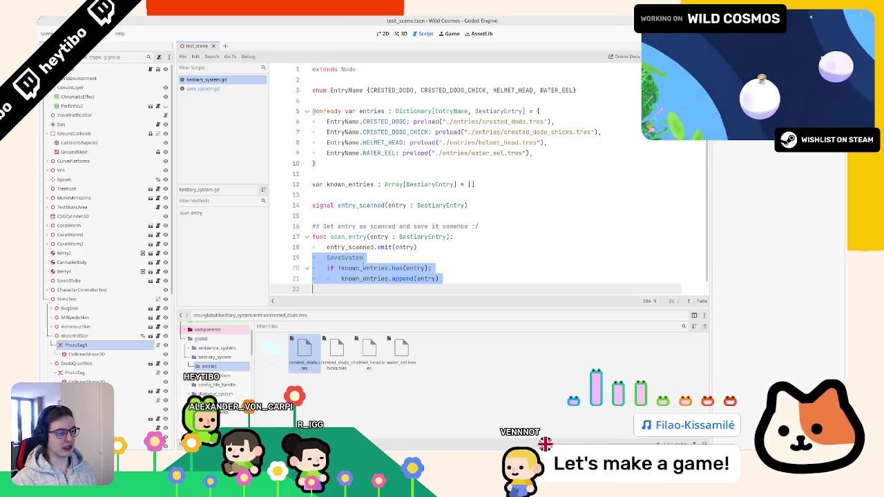
{"action": "key", "text": "ctrl+x"}
{"action": "key", "text": "ctrl+z"}
Put the caret after SaveSystem. on line 19 and browse SaveSystem's members
{"action": "left_click", "coordinate": [377, 268]}
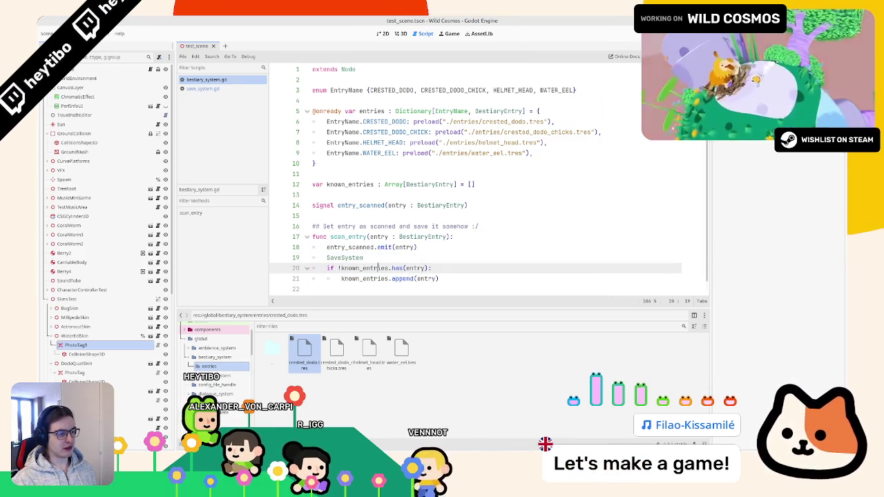
{"action": "key", "text": "Home"}
{"action": "key", "text": "shift+Down"}
{"action": "key", "text": "shift+Down"}
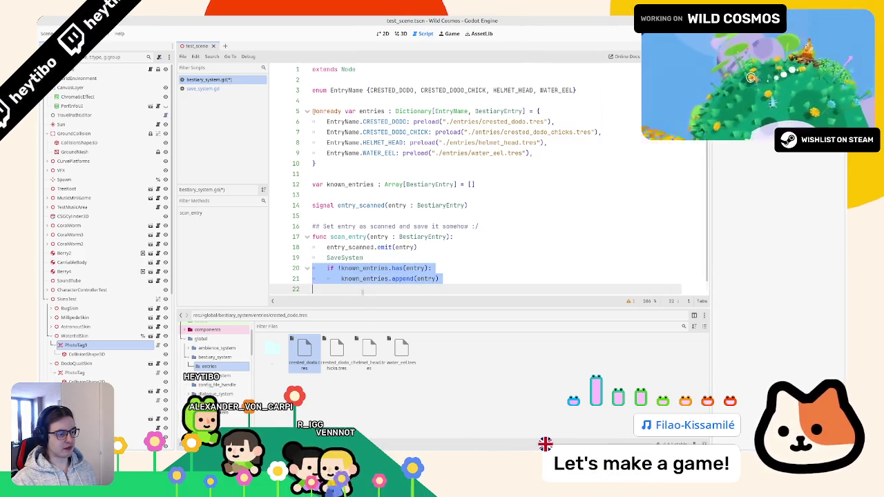
{"action": "left_click", "coordinate": [376, 257]}
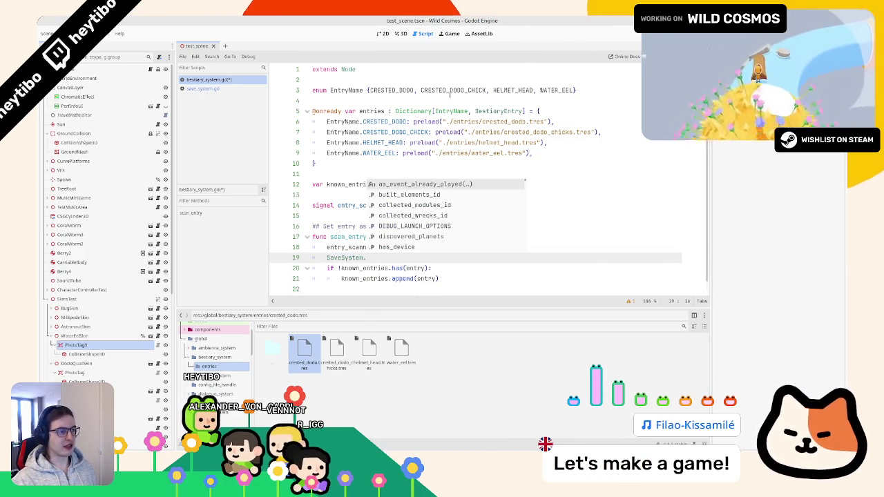
{"action": "key", "text": "ctrl+a"}
{"action": "left_click", "coordinate": [438, 246]}
{"action": "left_click", "coordinate": [399, 258]}
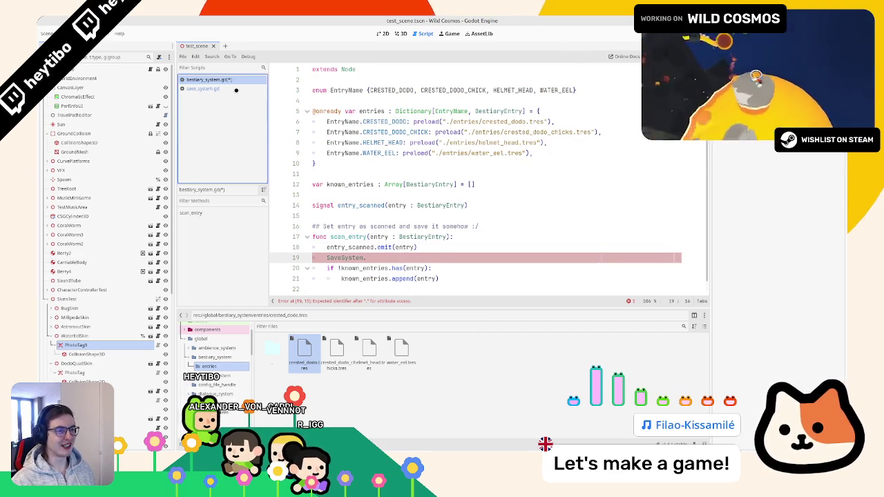
{"action": "left_click", "coordinate": [207, 88]}
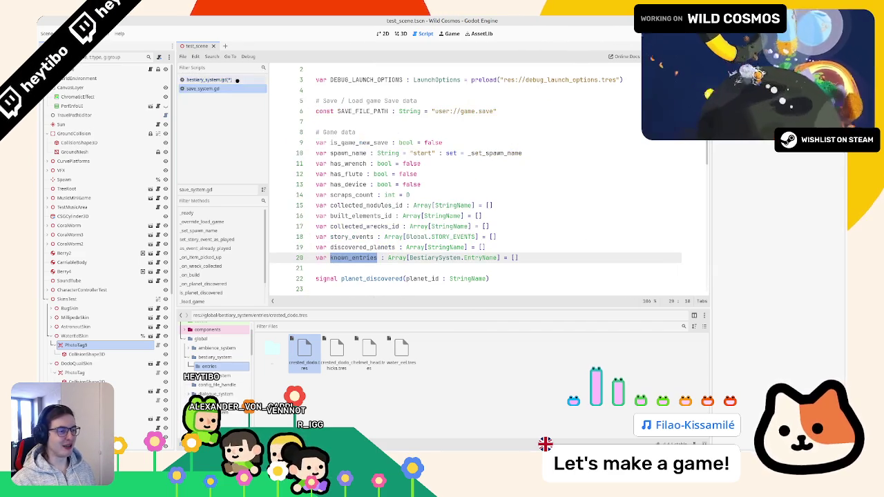
Review save_system.gd's existing handlers such as _on_item_picked_up and _on_wreck_collected
{"action": "left_click", "coordinate": [236, 81]}
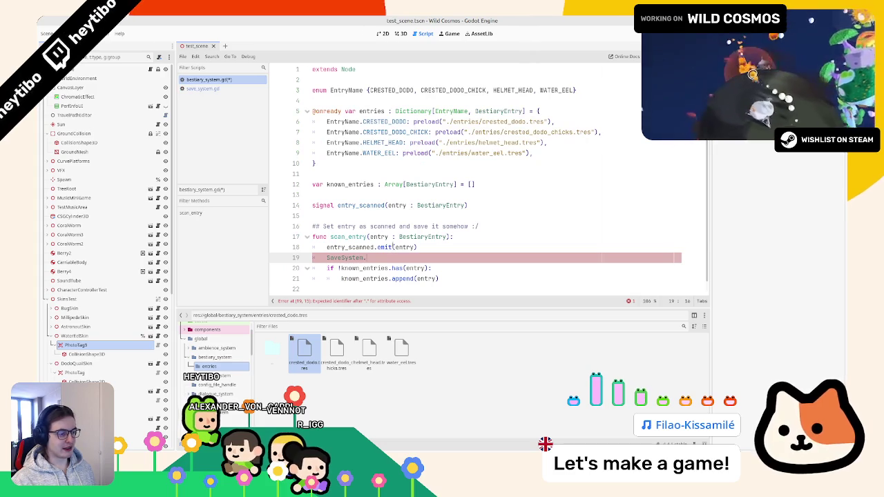
{"action": "left_click", "coordinate": [249, 89]}
{"action": "scroll", "coordinate": [442, 262], "scroll_direction": "down", "scroll_amount": 6}
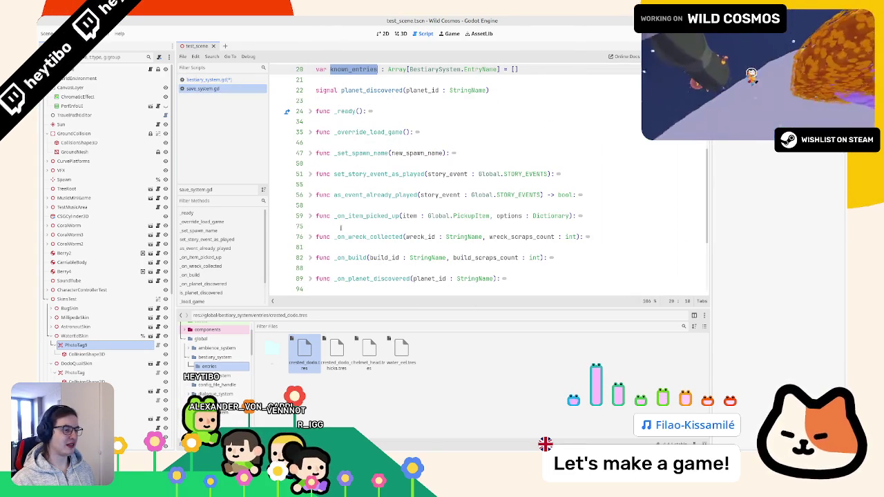
{"action": "double_click", "coordinate": [349, 216]}
{"action": "left_click", "coordinate": [307, 216]}
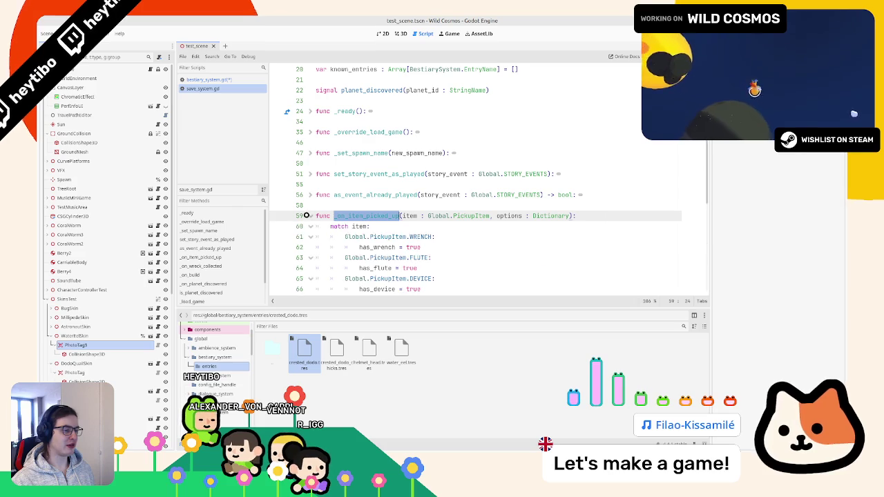
{"action": "left_click", "coordinate": [306, 216]}
{"action": "left_click", "coordinate": [301, 236]}
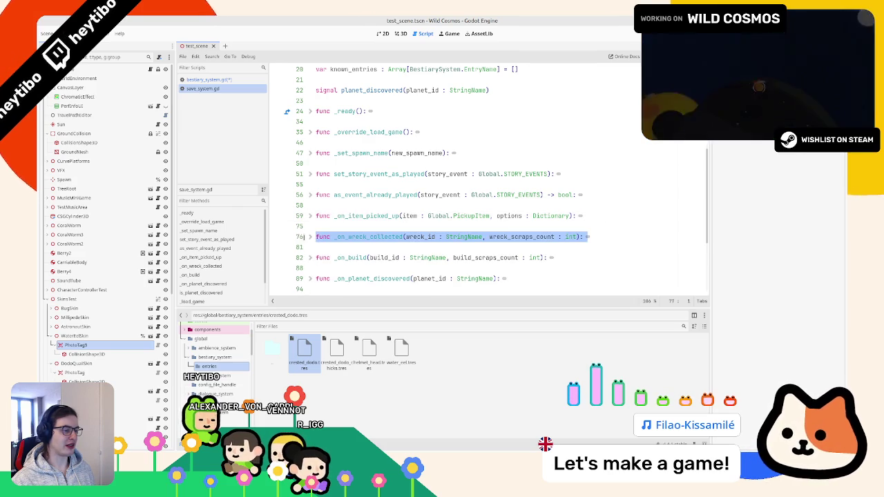
{"action": "scroll", "coordinate": [331, 231], "scroll_direction": "down", "scroll_amount": 4}
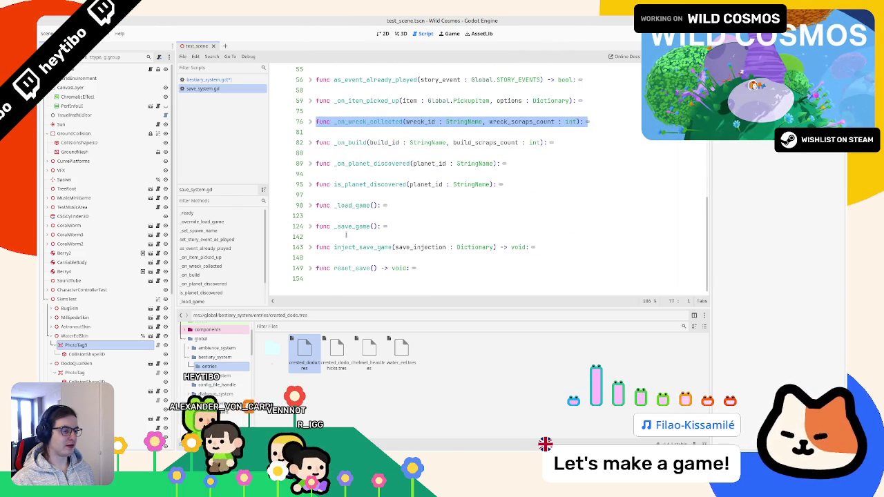
Start a new 'func _on' line below is_planet_discovered, modelled on _on_planet_discovered
{"action": "left_click", "coordinate": [355, 196]}
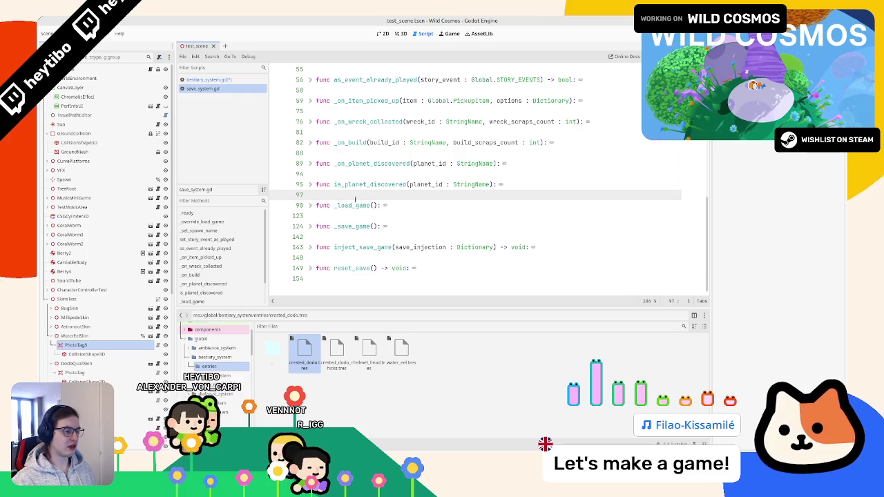
{"action": "key", "text": "Return"}
{"action": "key", "text": "Return"}
{"action": "type", "text": "f"}
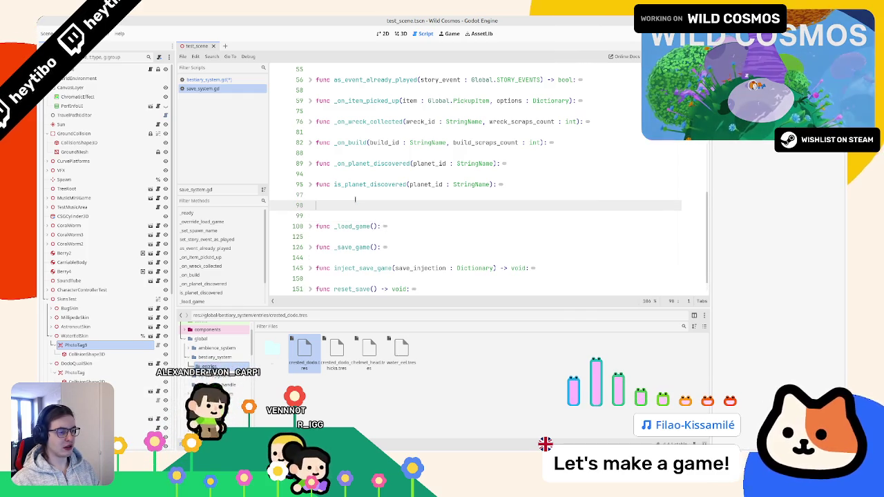
{"action": "type", "text": "unc _on"}
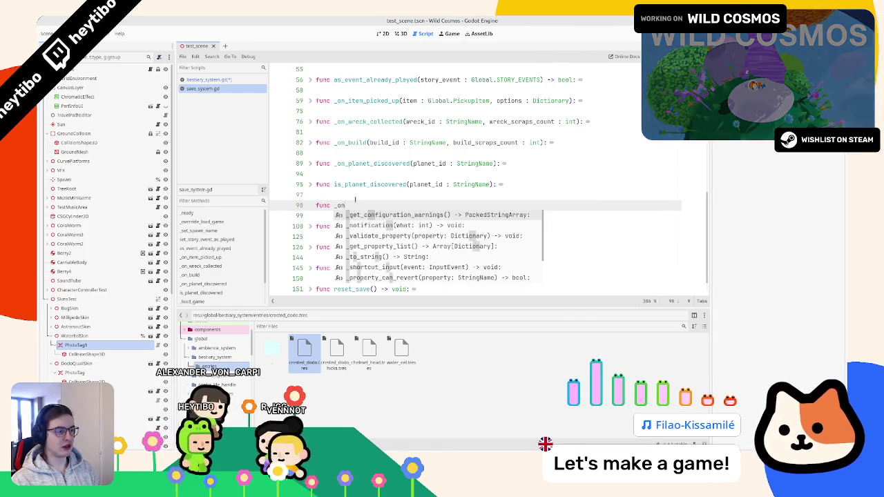
{"action": "left_click", "coordinate": [310, 163]}
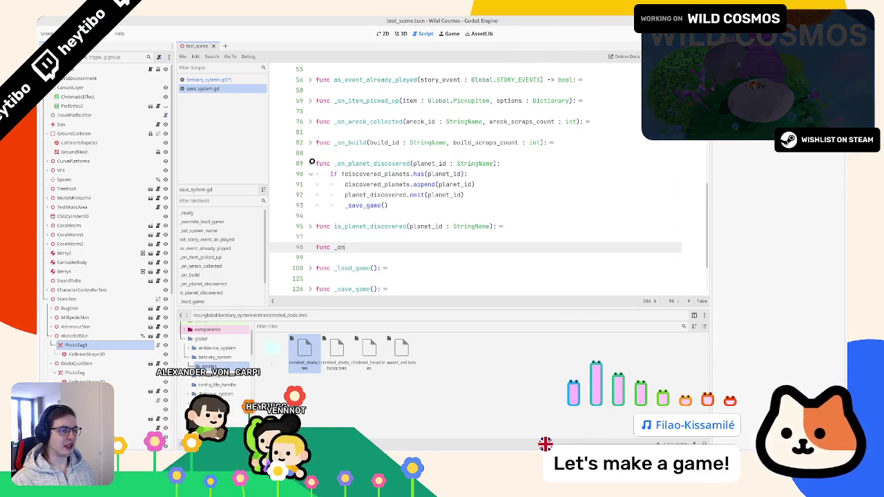
{"action": "double_click", "coordinate": [360, 163]}
Search for _on_planet_discovered, inspect _ready, and return to the unfinished func _on line
{"action": "scroll", "coordinate": [366, 166], "scroll_direction": "up", "scroll_amount": 8}
{"action": "scroll", "coordinate": [366, 166], "scroll_direction": "down", "scroll_amount": 8}
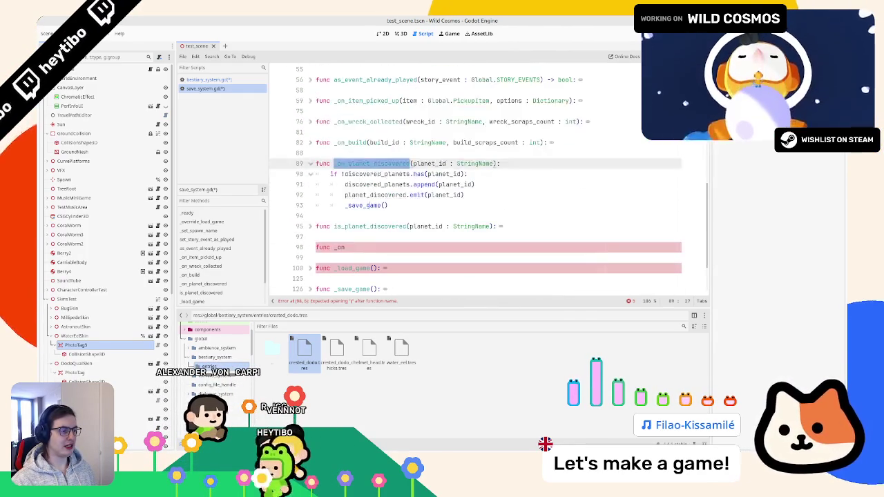
{"action": "key", "text": "ctrl+f"}
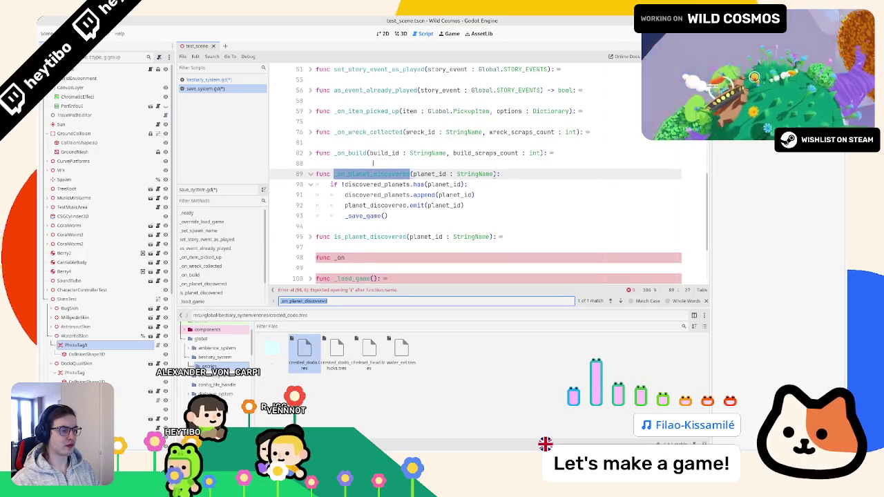
{"action": "key", "text": "Escape"}
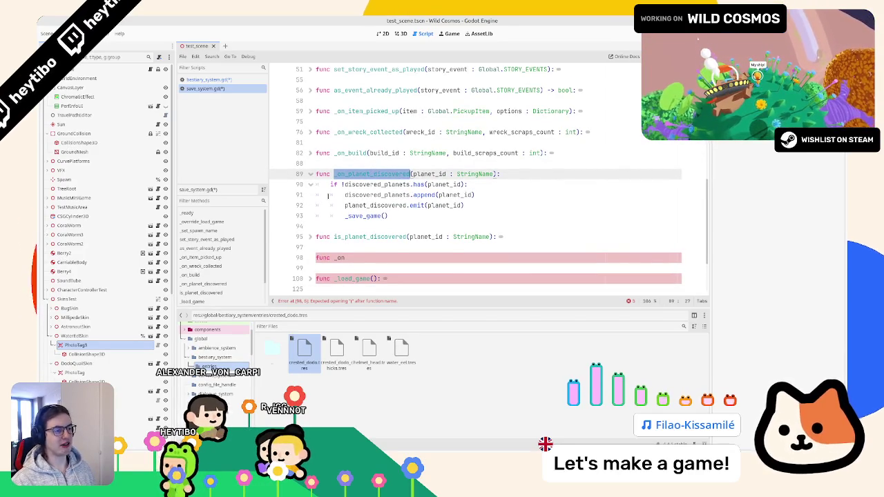
{"action": "scroll", "coordinate": [328, 194], "scroll_direction": "up", "scroll_amount": 1}
{"action": "left_click", "coordinate": [316, 69], "text": "shift"}
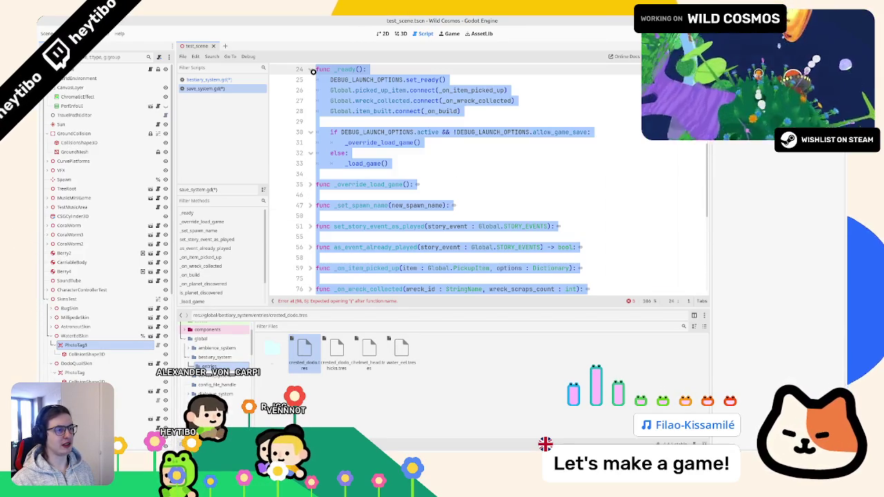
{"action": "scroll", "coordinate": [383, 239], "scroll_direction": "down", "scroll_amount": 5}
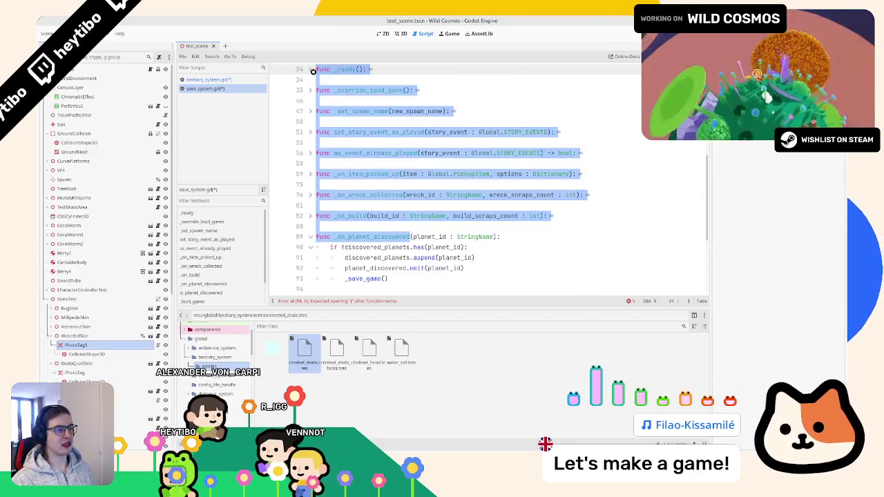
{"action": "left_click", "coordinate": [374, 249]}
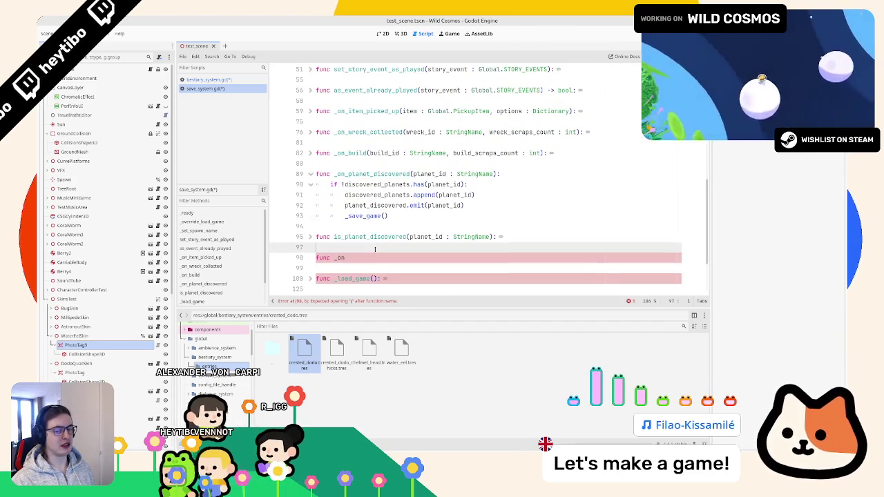
{"action": "left_click", "coordinate": [340, 255]}
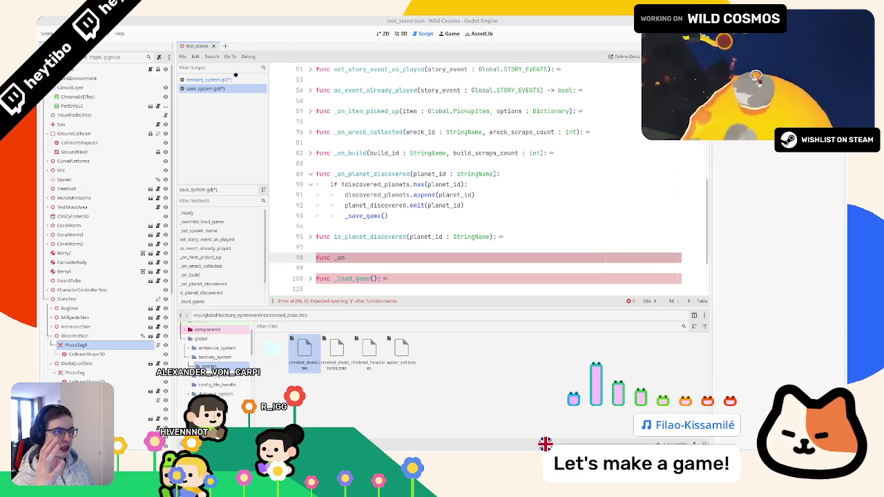
{"action": "left_click", "coordinate": [227, 79]}
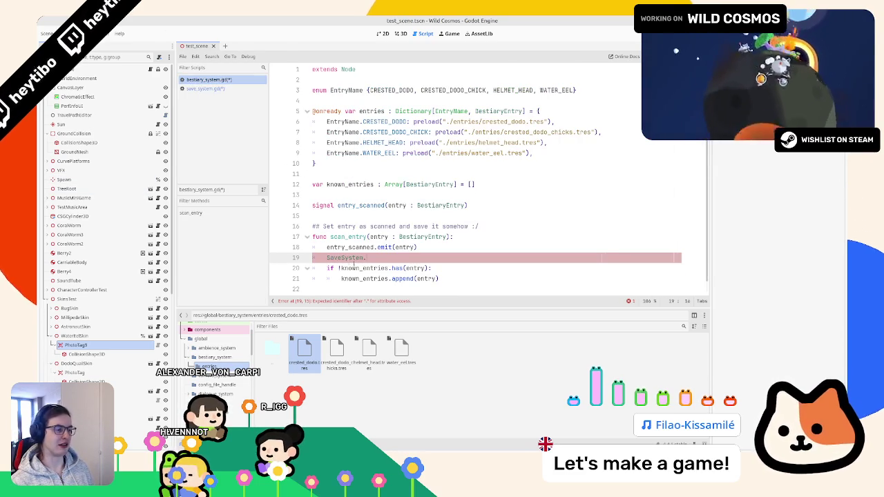
Complete the stub as func _on_entry_scanned(): with a pass body in save_system.gd
{"action": "left_click", "coordinate": [205, 88]}
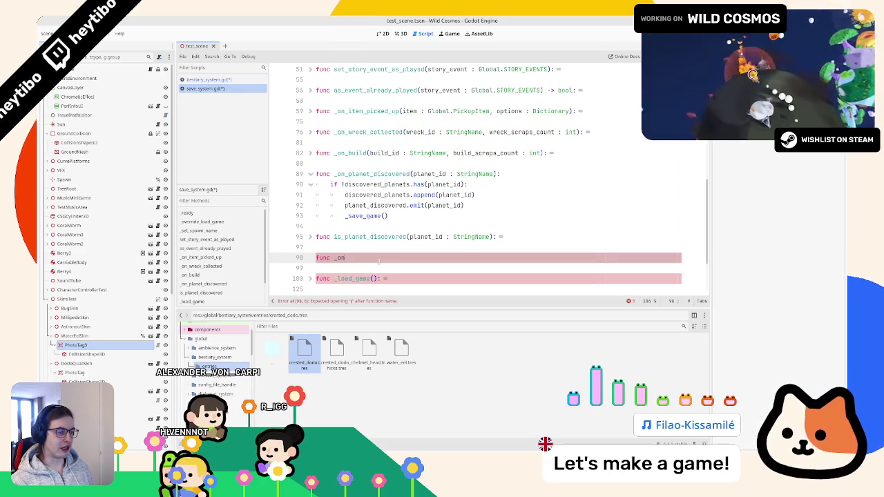
{"action": "type", "text": "_entr"}
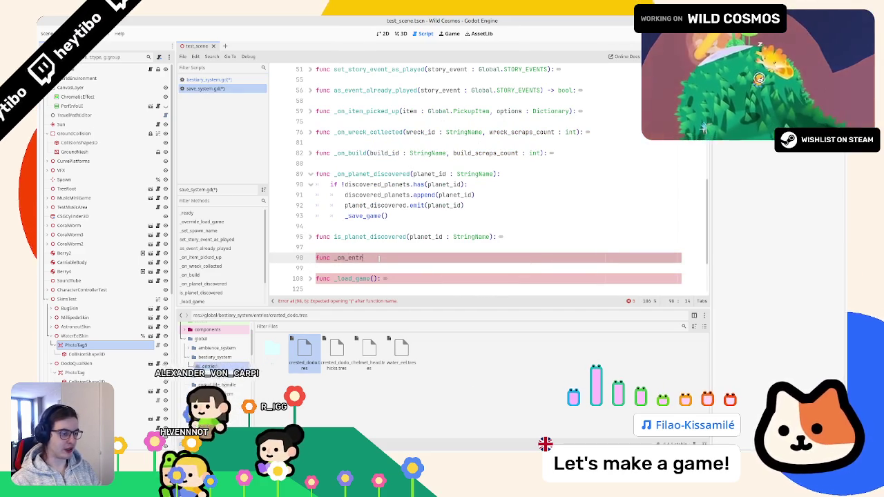
{"action": "type", "text": "y_scanned()"}
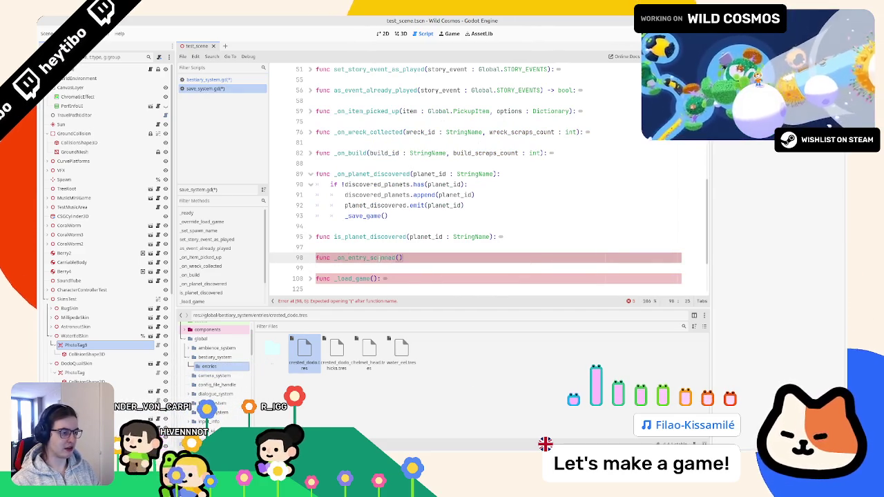
{"action": "type", "text": ":"}
{"action": "key", "text": "Return"}
{"action": "type", "text": "pass"}
{"action": "double_click", "coordinate": [365, 258]}
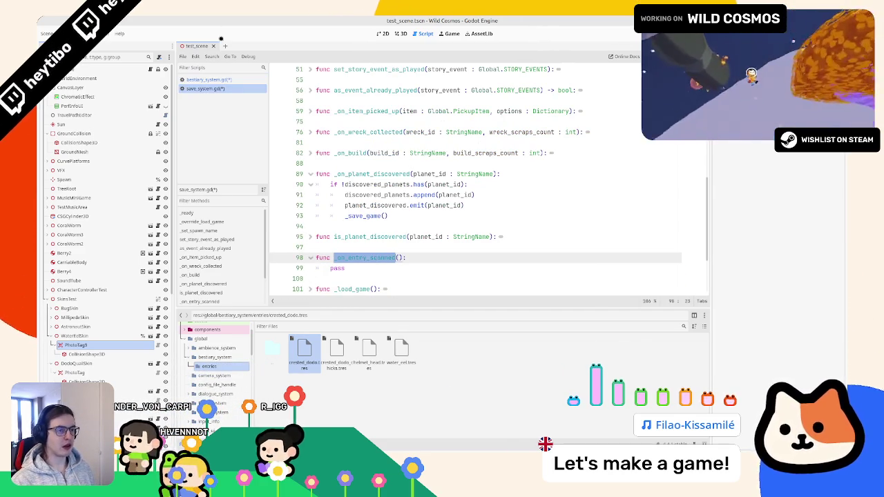
Pass entry into the SaveSystem._on_entry_scanned call in scan_entry
{"action": "left_click", "coordinate": [234, 80]}
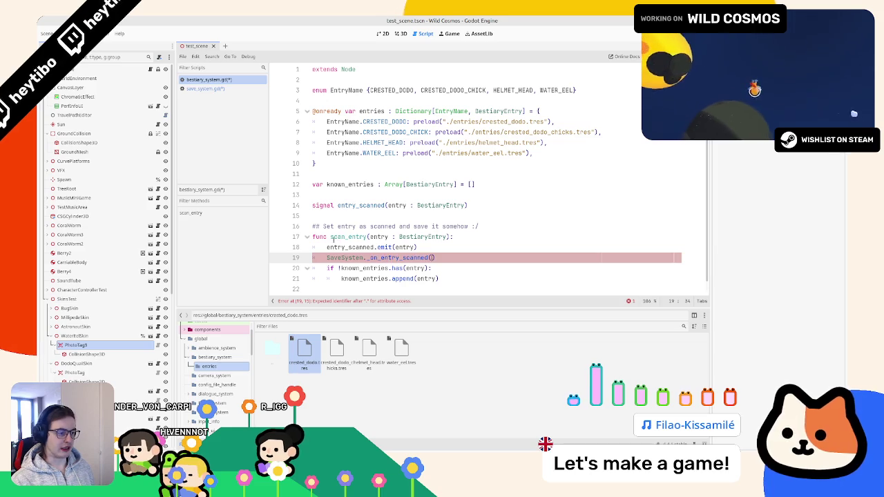
{"action": "double_click", "coordinate": [404, 247]}
{"action": "key", "text": "ctrl+c"}
{"action": "left_click", "coordinate": [432, 257]}
{"action": "key", "text": "ctrl+v"}
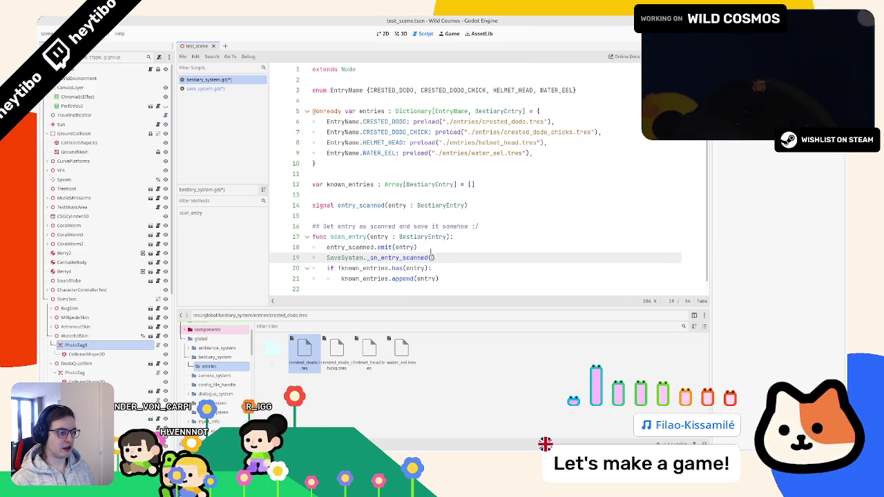
Give the stub an entry : BestiaryEntry parameter and select the enum through known_entries declarations
{"action": "left_click_drag", "start_coordinate": [446, 236], "coordinate": [369, 237]}
{"action": "left_click", "coordinate": [236, 89]}
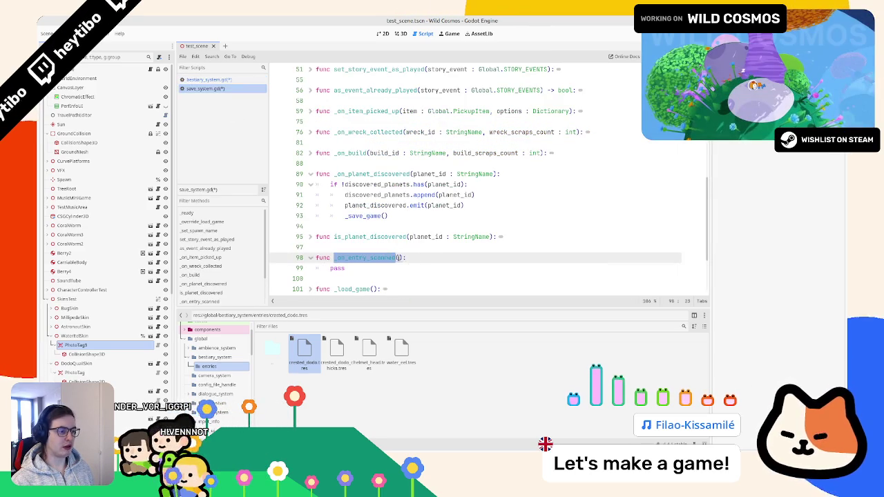
{"action": "key", "text": "Right"}
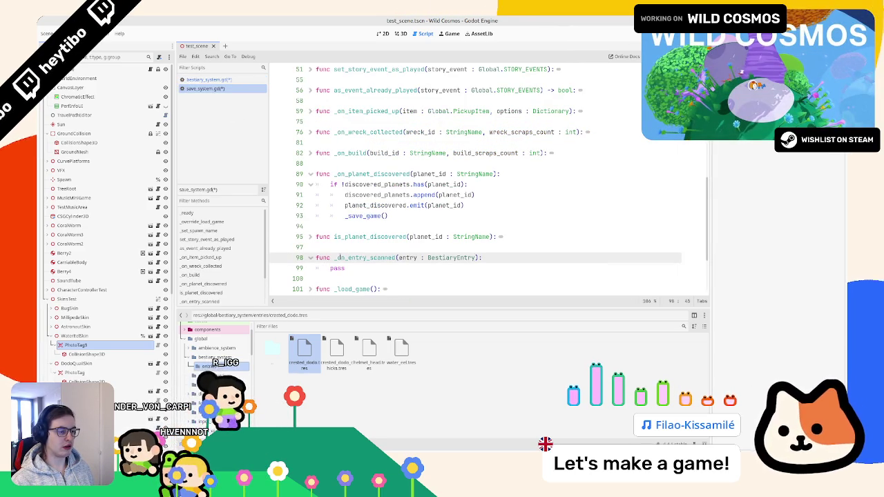
{"action": "left_click", "coordinate": [251, 81]}
{"action": "mouse_move", "coordinate": [475, 184]}
{"action": "left_mouse_down"}
{"action": "mouse_move", "coordinate": [314, 100]}
{"action": "mouse_move", "coordinate": [313, 69]}
{"action": "left_mouse_up"}
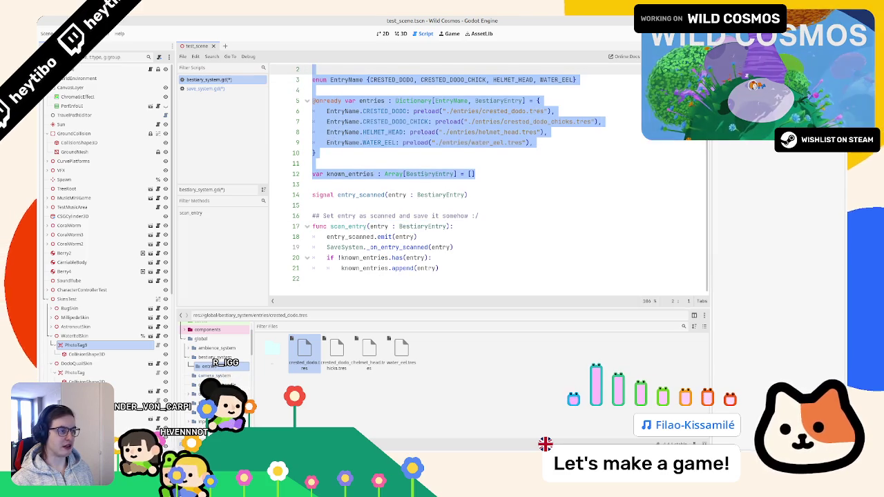
Select the EntryName enum and entries dictionary, and open the bestiary_system folder's files
{"action": "scroll", "coordinate": [388, 190], "scroll_direction": "up", "scroll_amount": 1}
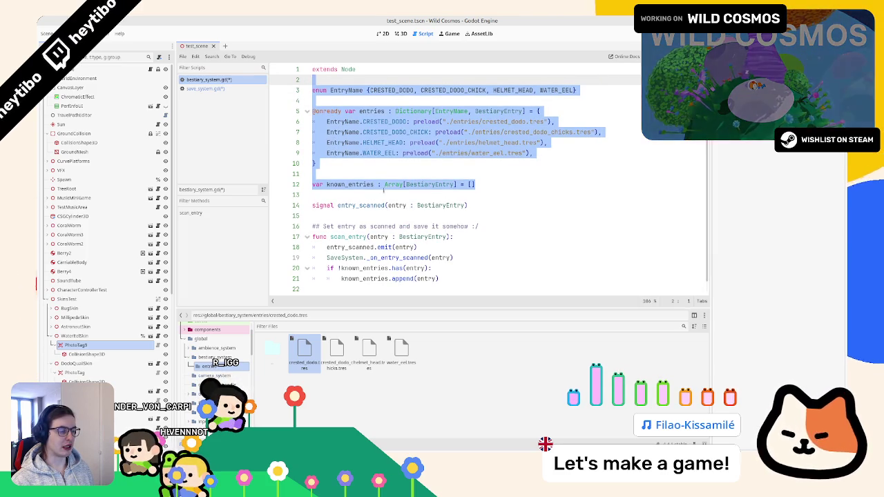
{"action": "left_click_drag", "start_coordinate": [316, 164], "coordinate": [312, 91]}
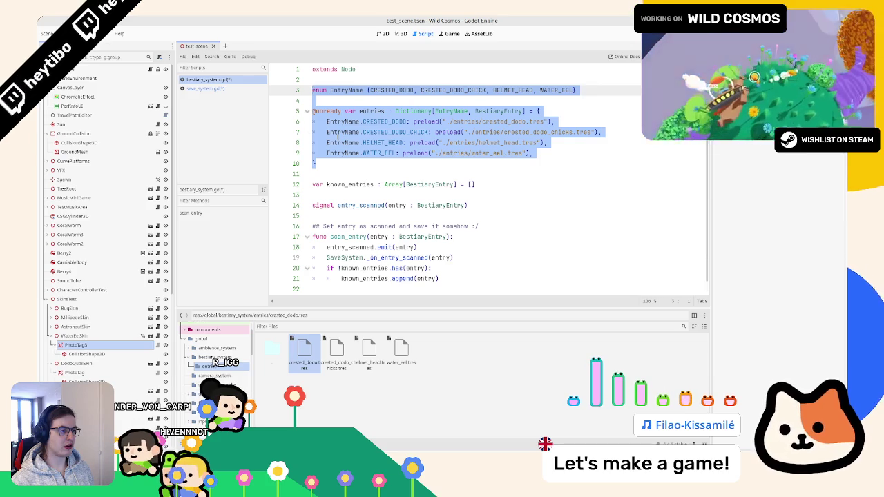
{"action": "left_click", "coordinate": [342, 163]}
{"action": "left_click_drag", "start_coordinate": [342, 164], "coordinate": [312, 100]}
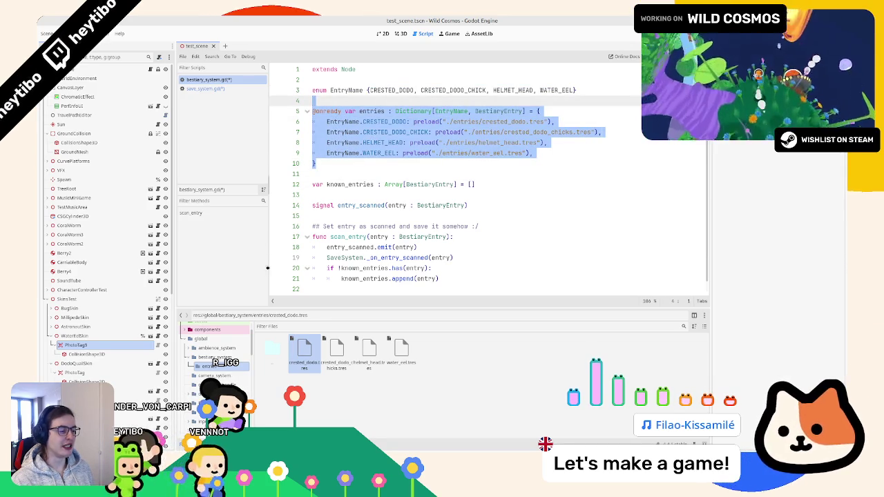
{"action": "double_click", "coordinate": [273, 347]}
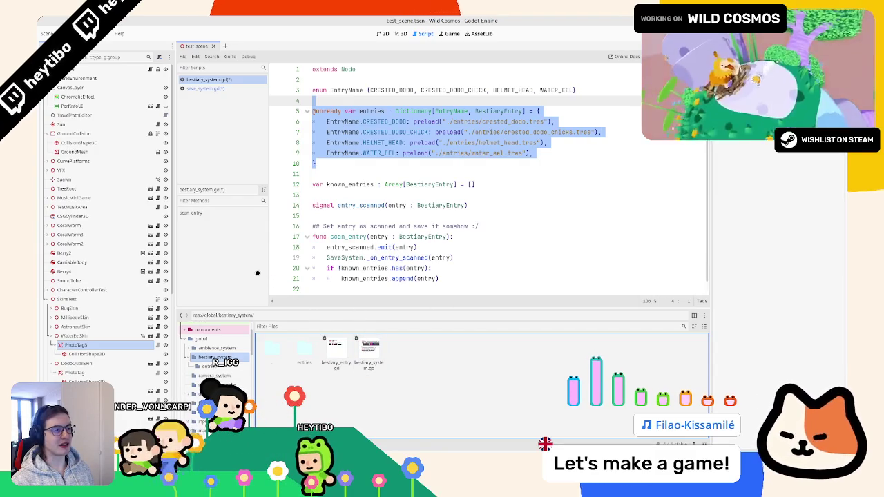
{"action": "scroll", "coordinate": [320, 246], "scroll_direction": "down", "scroll_amount": 1}
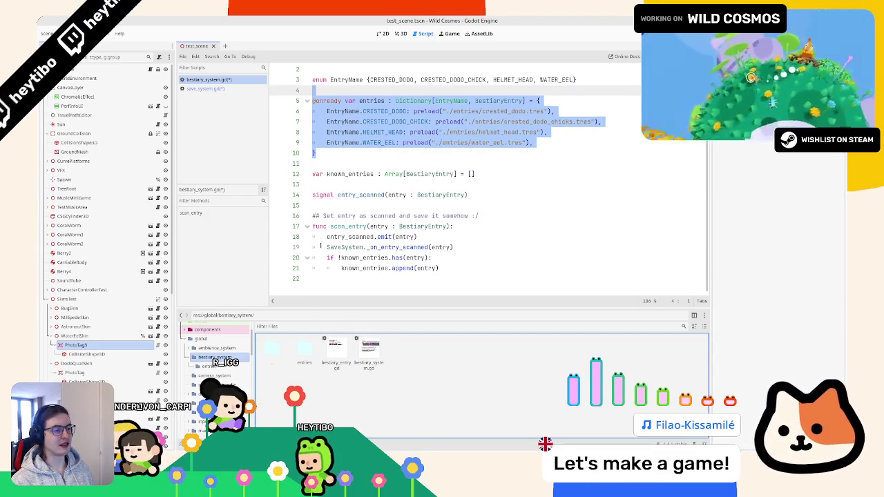
{"action": "scroll", "coordinate": [319, 246], "scroll_direction": "up", "scroll_amount": 1}
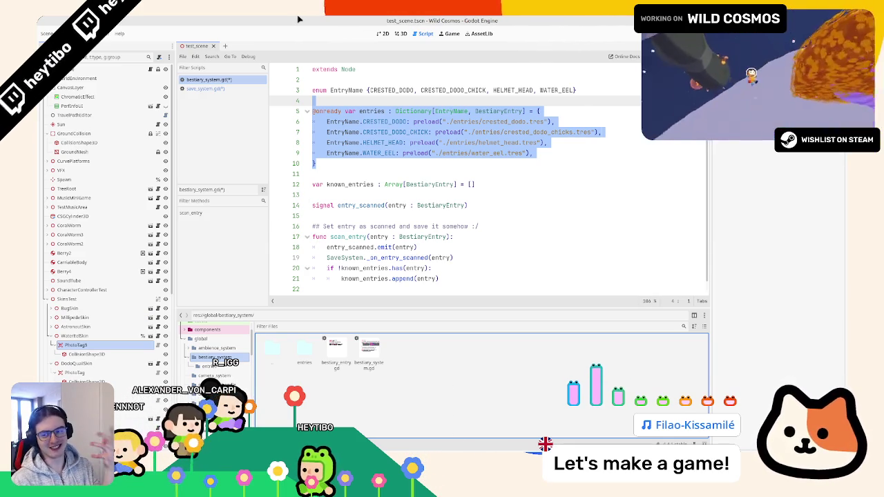
Compare the entries dictionary with save_system.gd's known_entries, then select the EntryName enum line
{"action": "left_click_drag", "start_coordinate": [313, 163], "coordinate": [269, 108]}
{"action": "left_click", "coordinate": [220, 89]}
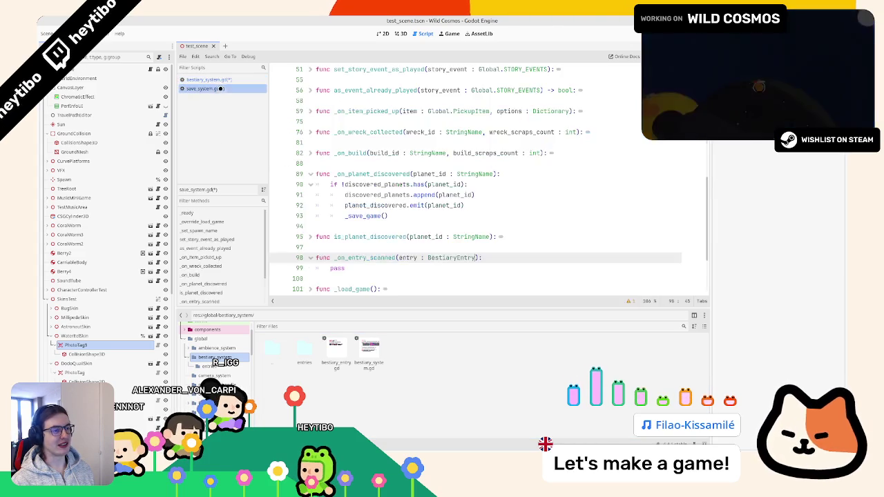
{"action": "scroll", "coordinate": [374, 194], "scroll_direction": "up", "scroll_amount": 10}
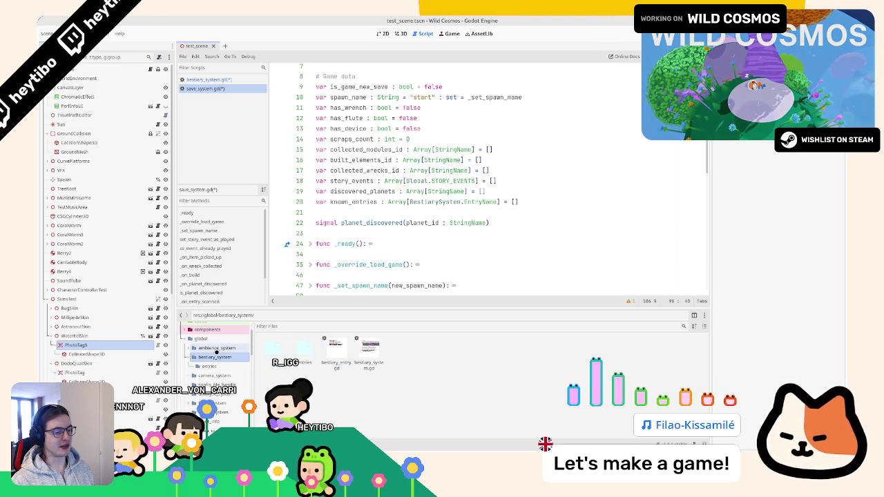
{"action": "scroll", "coordinate": [216, 352], "scroll_direction": "down", "scroll_amount": 5}
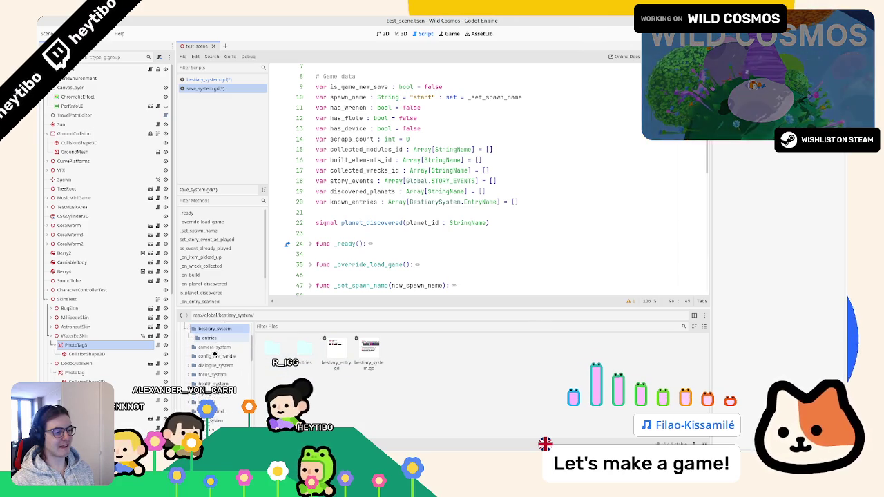
{"action": "scroll", "coordinate": [215, 352], "scroll_direction": "up", "scroll_amount": 2}
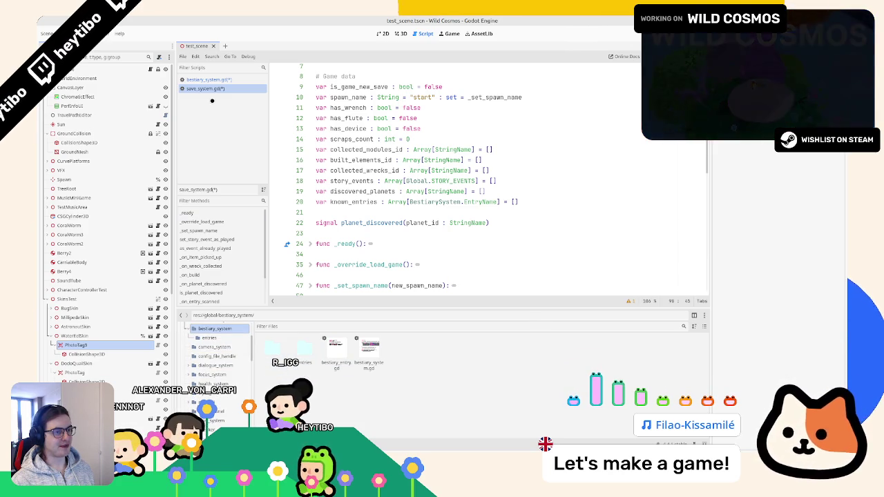
{"action": "left_click", "coordinate": [207, 79]}
{"action": "triple_click", "coordinate": [356, 91]}
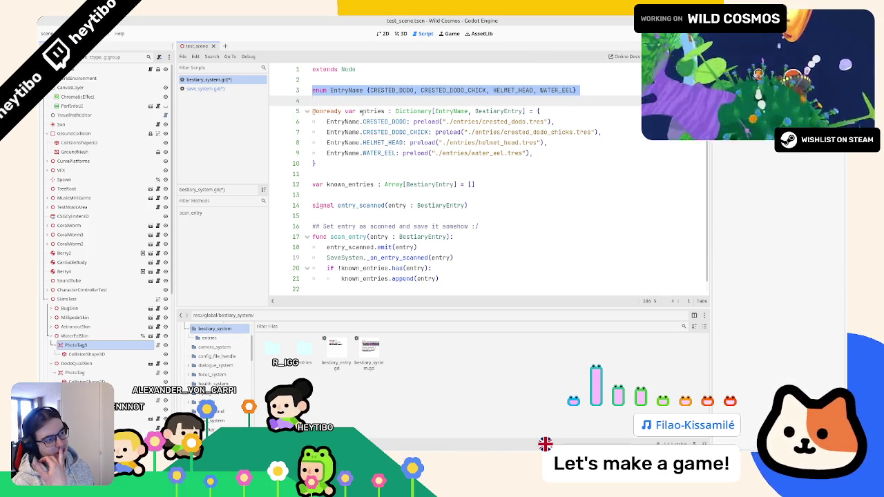
Rename the entries dictionary in bestiary_system.gd to entries_map
{"action": "double_click", "coordinate": [360, 113]}
{"action": "key", "text": "Right"}
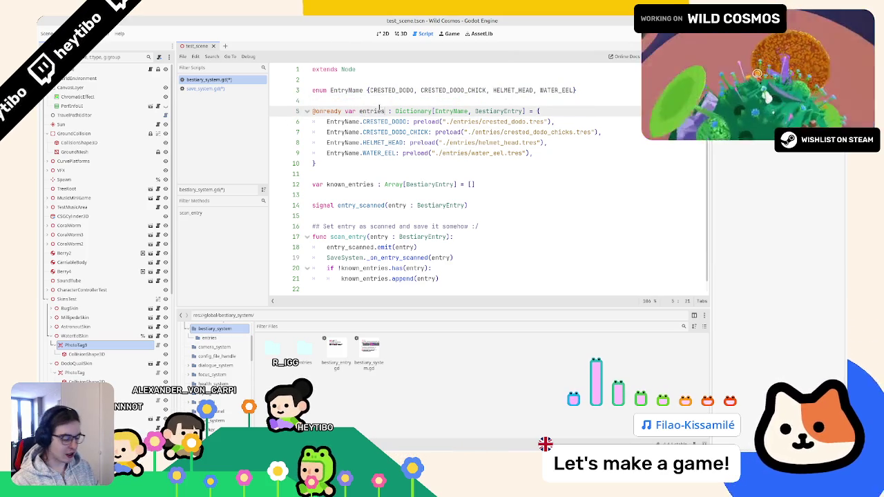
{"action": "type", "text": "_map"}
{"action": "scroll", "coordinate": [378, 110], "scroll_direction": "down", "scroll_amount": 1}
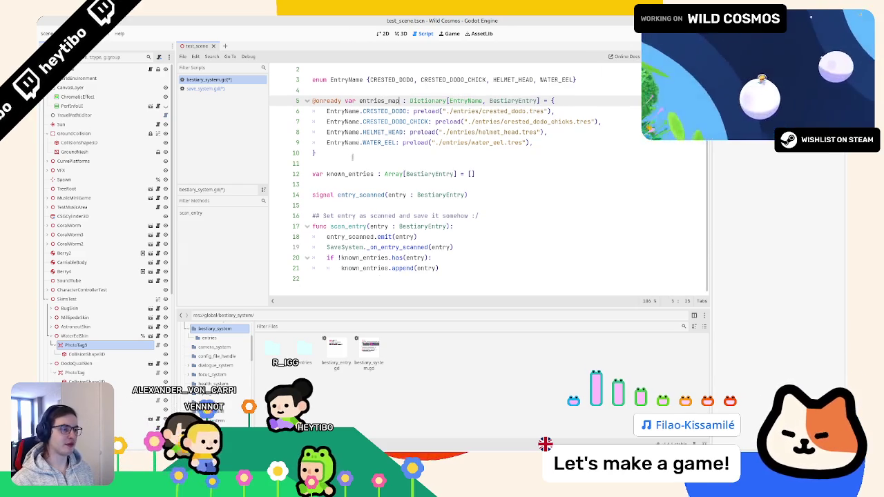
{"action": "left_click_drag", "start_coordinate": [317, 152], "coordinate": [312, 80]}
{"action": "scroll", "coordinate": [359, 132], "scroll_direction": "up", "scroll_amount": 1}
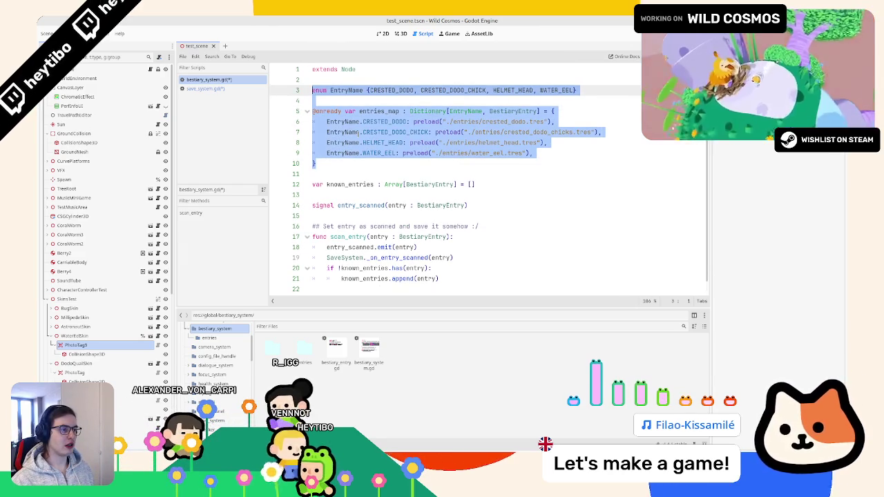
{"action": "scroll", "coordinate": [358, 131], "scroll_direction": "down", "scroll_amount": 1}
{"action": "scroll", "coordinate": [359, 131], "scroll_direction": "up", "scroll_amount": 1}
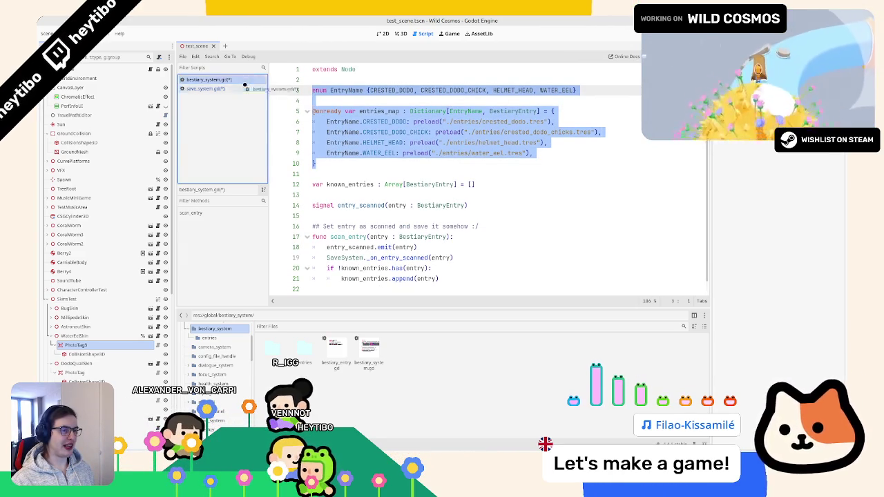
Compare save_system.gd's known_entries declaration against bestiary_system.gd across both scripts
{"action": "left_click", "coordinate": [207, 88]}
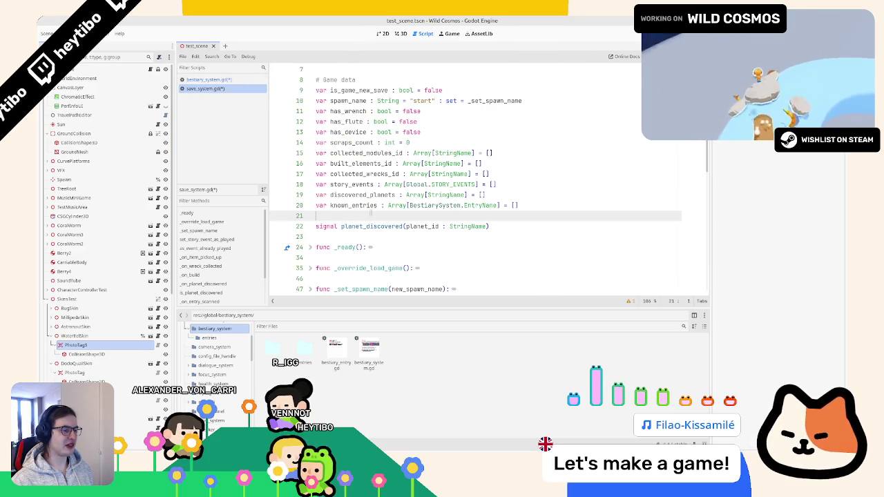
{"action": "left_click", "coordinate": [371, 214]}
{"action": "triple_click", "coordinate": [362, 205]}
{"action": "scroll", "coordinate": [362, 205], "scroll_direction": "up", "scroll_amount": 2}
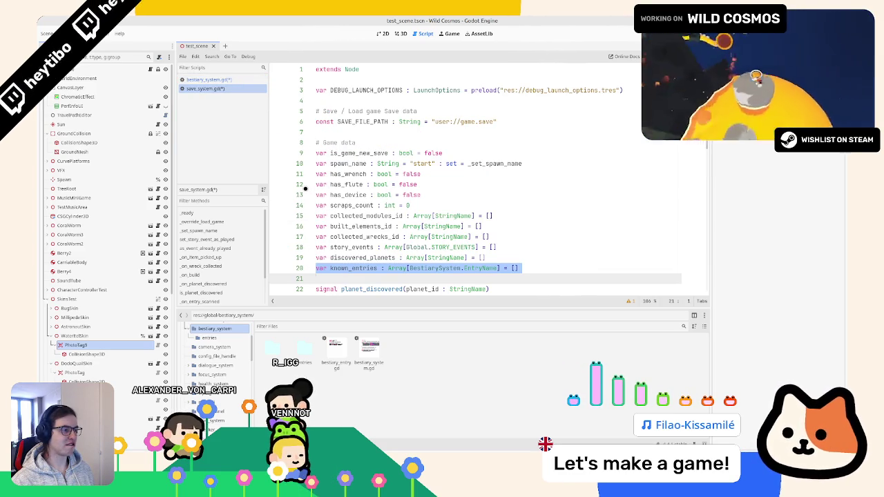
{"action": "scroll", "coordinate": [350, 184], "scroll_direction": "down", "scroll_amount": 5}
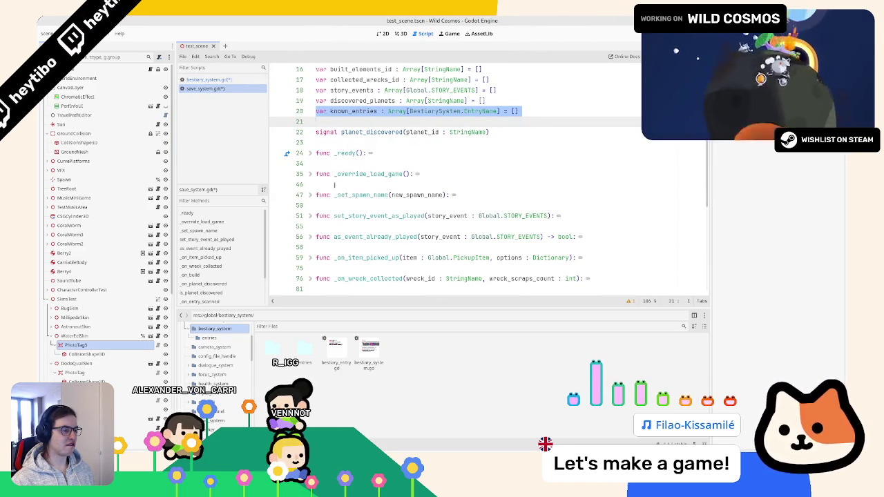
{"action": "scroll", "coordinate": [331, 185], "scroll_direction": "up", "scroll_amount": 3}
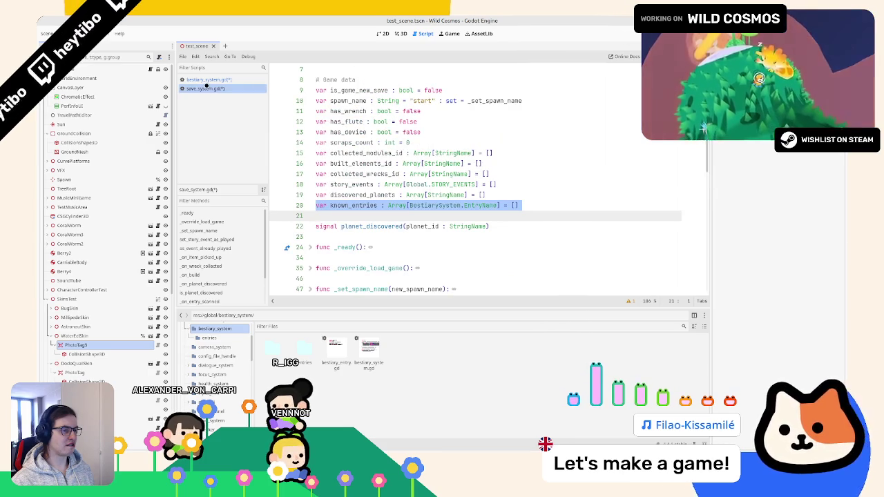
{"action": "left_click", "coordinate": [206, 80]}
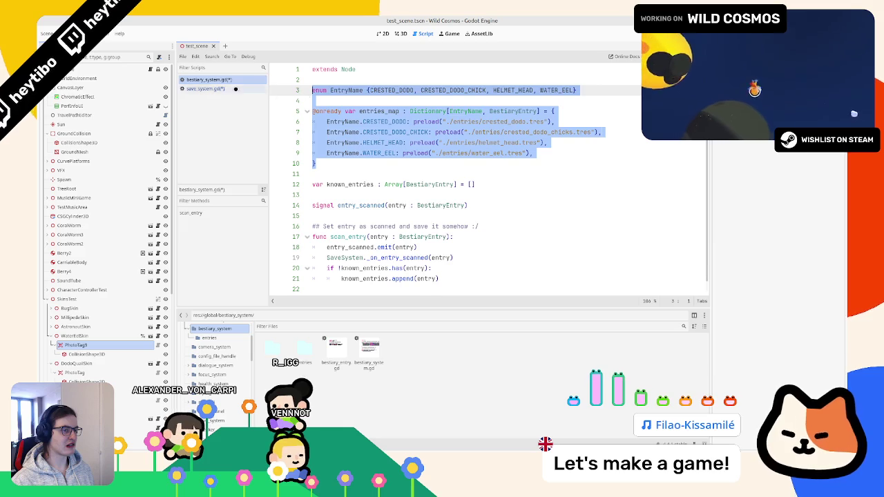
{"action": "left_click", "coordinate": [228, 88]}
{"action": "left_click", "coordinate": [234, 80]}
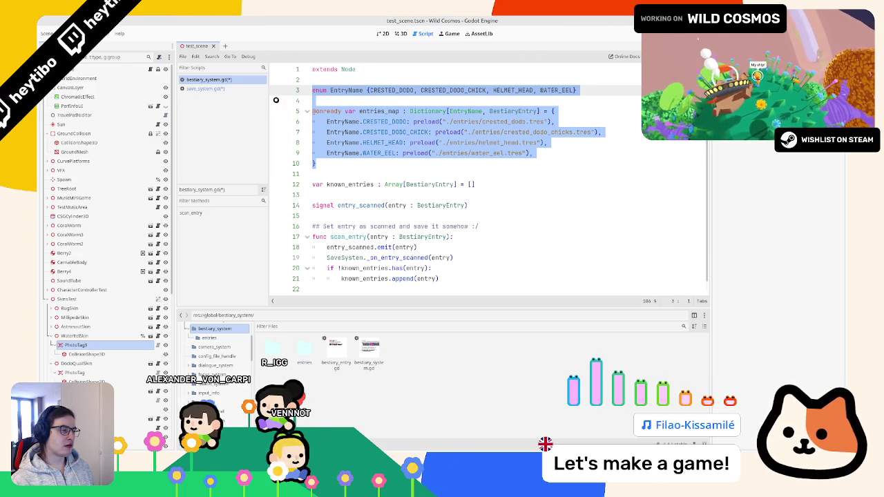
{"action": "left_click", "coordinate": [205, 89]}
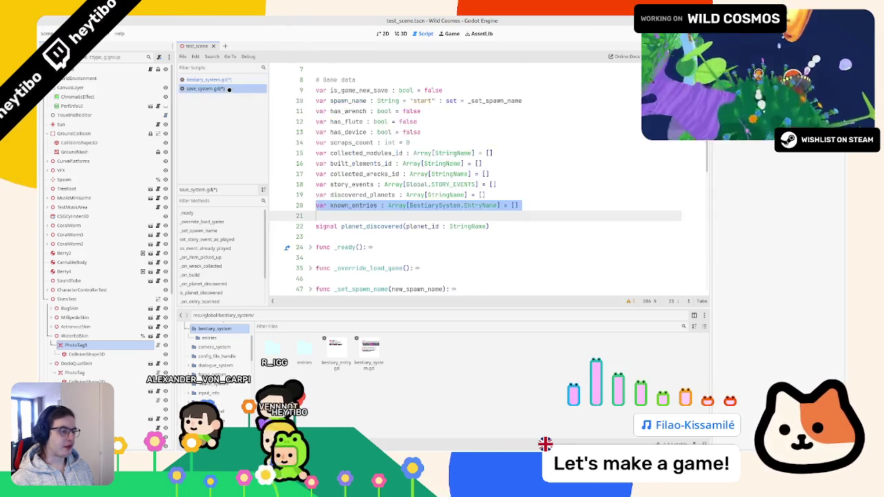
{"action": "left_click", "coordinate": [205, 79]}
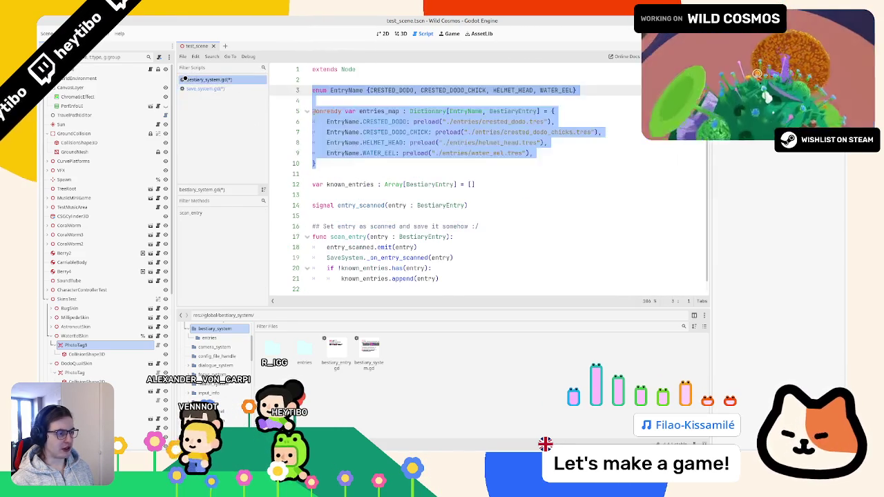
Check where known_entries and EntryName are used, then scroll save_system.gd to _on_entry_scanned
{"action": "left_click", "coordinate": [326, 185]}
{"action": "double_click", "coordinate": [328, 184]}
{"action": "double_click", "coordinate": [351, 92]}
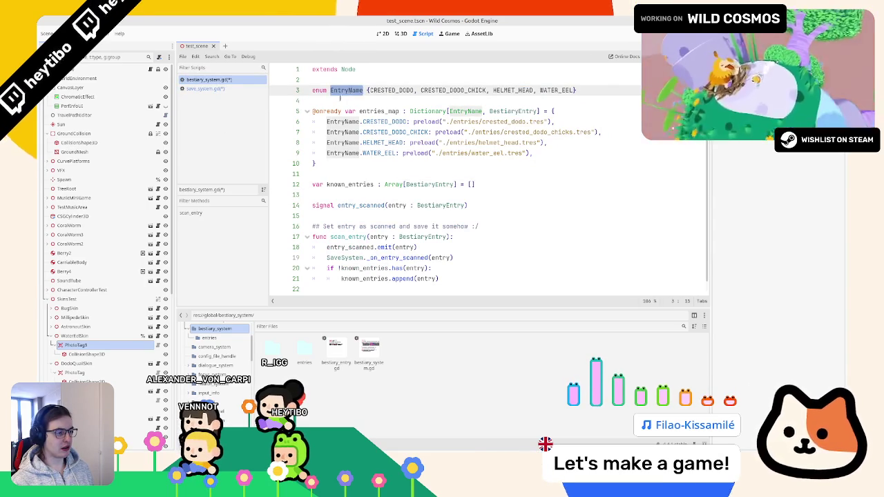
{"action": "scroll", "coordinate": [358, 246], "scroll_direction": "down", "scroll_amount": 1}
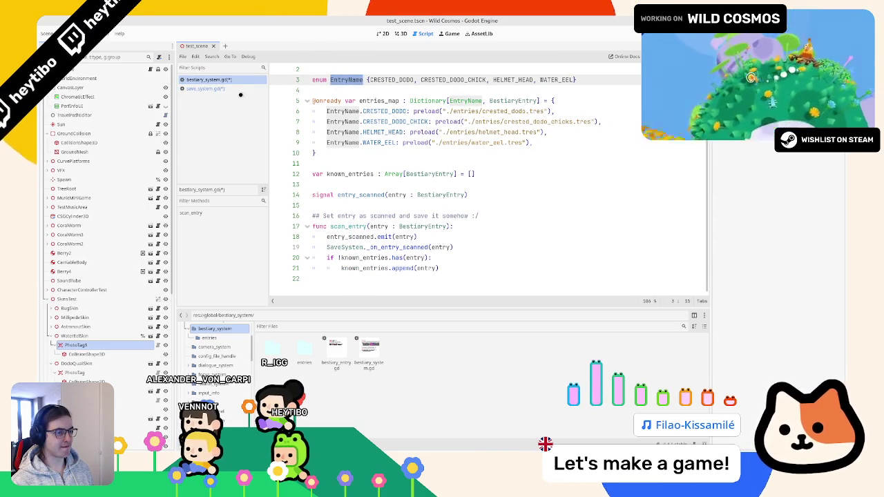
{"action": "left_click", "coordinate": [206, 88]}
{"action": "scroll", "coordinate": [404, 236], "scroll_direction": "down", "scroll_amount": 5}
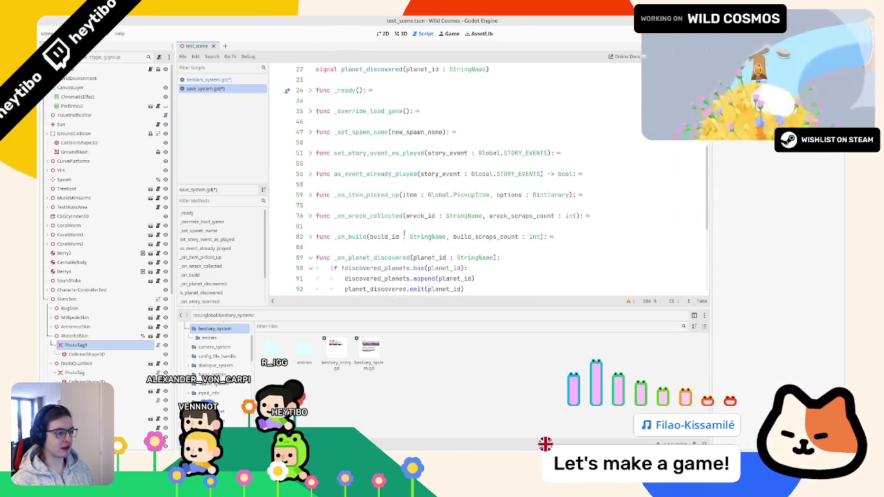
{"action": "scroll", "coordinate": [397, 233], "scroll_direction": "down", "scroll_amount": 6}
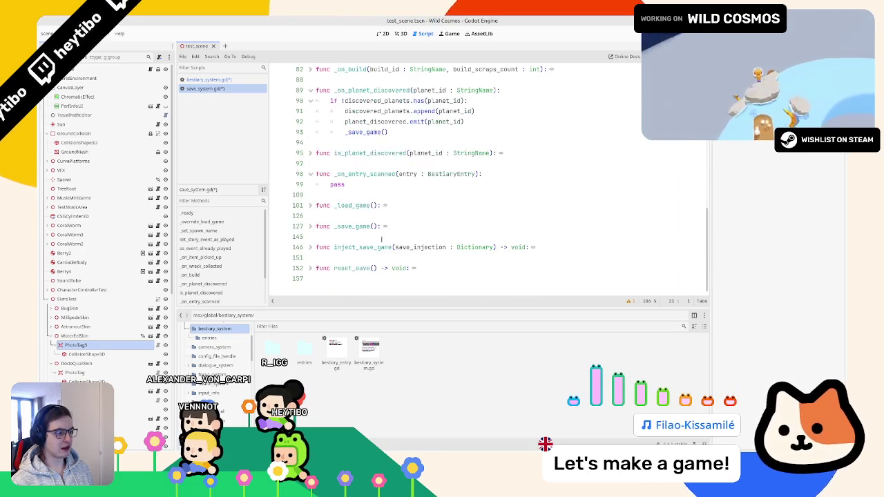
Rename the save_system.gd stub from _on_entry_scanned to scan_entry
{"action": "left_click", "coordinate": [352, 174]}
{"action": "double_click", "coordinate": [352, 174]}
{"action": "type", "text": "scan_"}
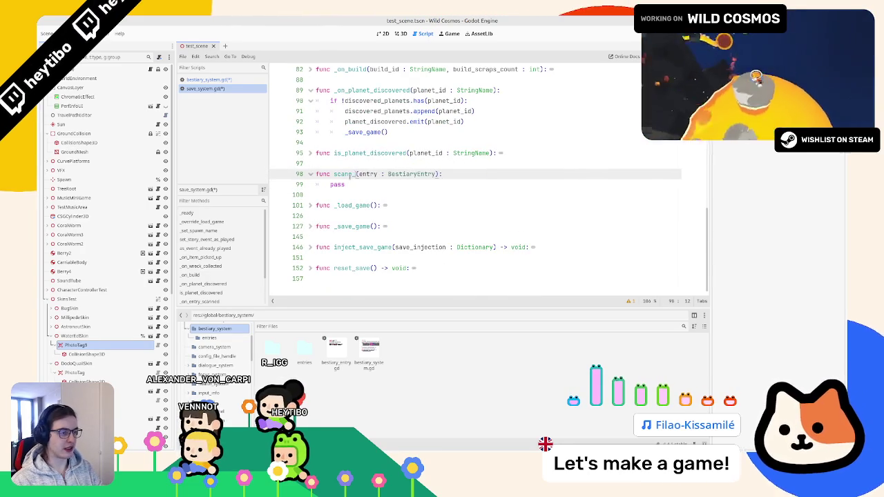
{"action": "type", "text": "entry"}
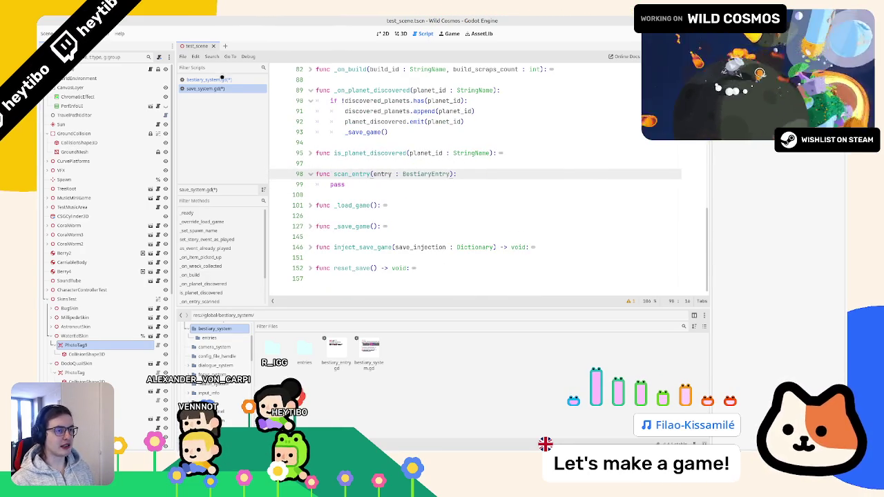
Select the EntryName enum and entries_map block in bestiary_system.gd
{"action": "left_click", "coordinate": [207, 79]}
{"action": "scroll", "coordinate": [359, 105], "scroll_direction": "up", "scroll_amount": 1}
{"action": "left_click_drag", "start_coordinate": [312, 89], "coordinate": [359, 168]}
{"action": "key", "text": "ctrl+c"}
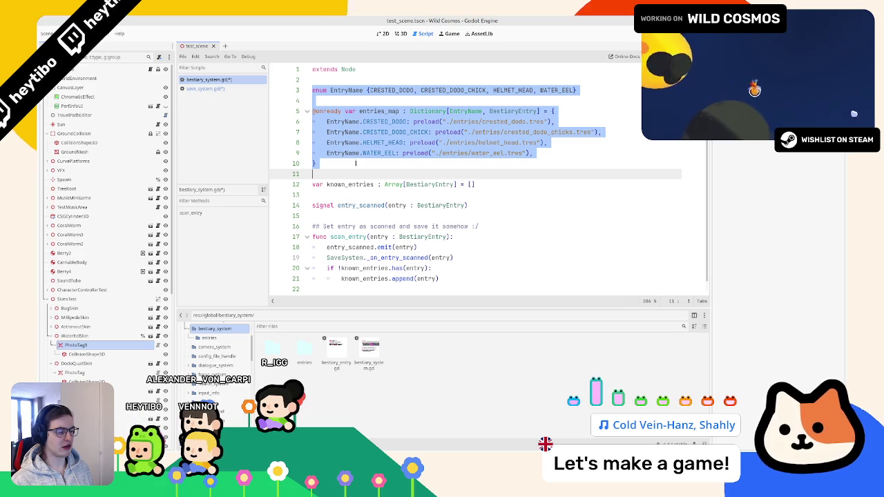
{"action": "left_click_drag", "start_coordinate": [265, 98], "coordinate": [223, 92]}
Paste the EntryName enum and entries_map block below known_entries in save_system.gd
{"action": "left_click", "coordinate": [225, 92]}
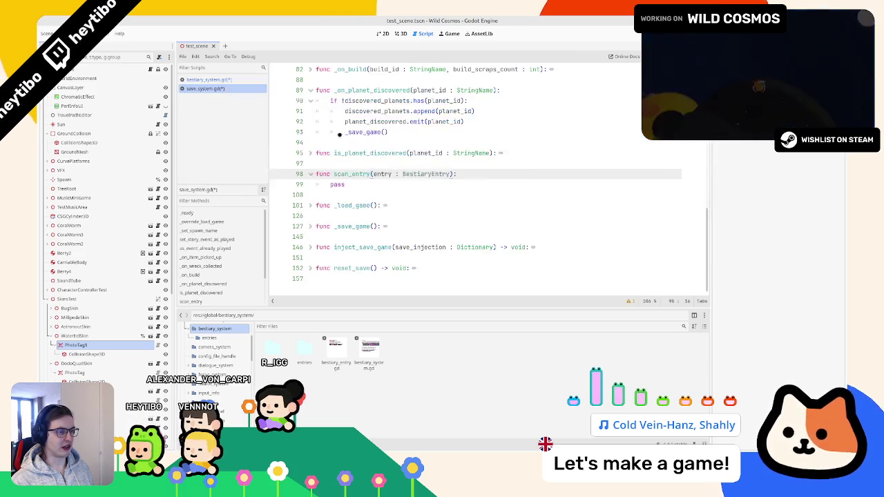
{"action": "scroll", "coordinate": [394, 178], "scroll_direction": "up", "scroll_amount": 15}
{"action": "left_click", "coordinate": [321, 215]}
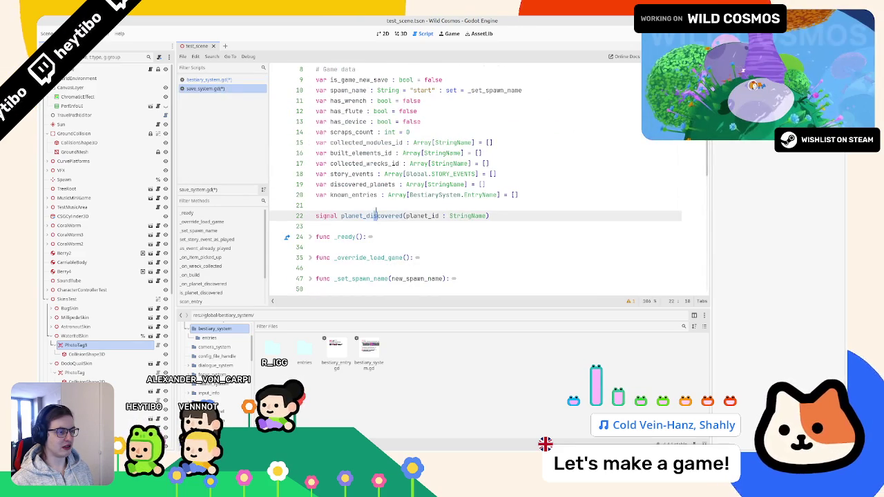
{"action": "key", "text": "shift+Up"}
{"action": "key", "text": "shift+Up"}
{"action": "key", "text": "ctrl+v"}
{"action": "key", "text": "ctrl+z"}
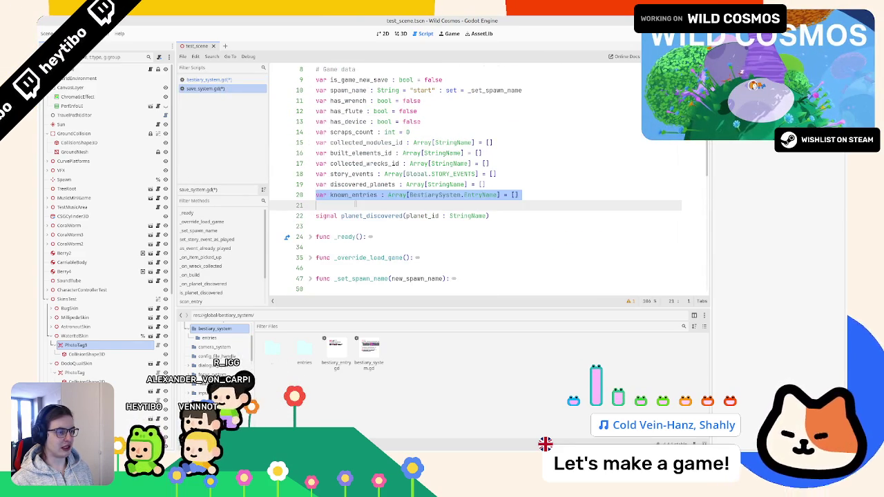
{"action": "key", "text": "Return"}
{"action": "key", "text": "ctrl+v"}
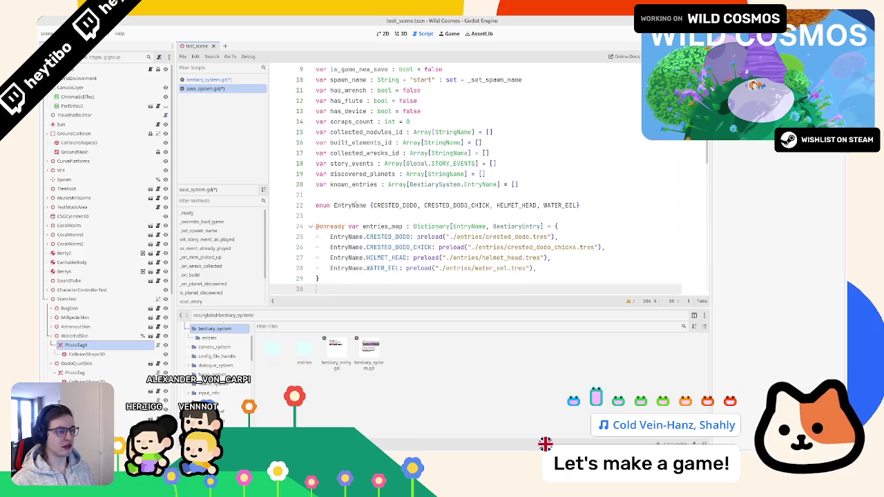
{"action": "left_click_drag", "start_coordinate": [519, 185], "coordinate": [330, 184]}
Edit the ./entries preload paths with multiple carets and move the entries folder into save_system
{"action": "scroll", "coordinate": [414, 208], "scroll_direction": "down", "scroll_amount": 1}
{"action": "left_click", "coordinate": [455, 195]}
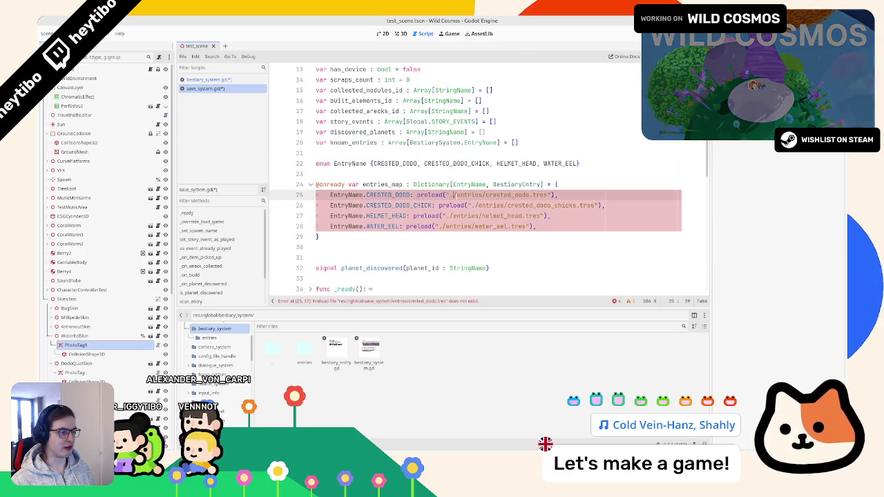
{"action": "key", "text": "shift+alt+Down"}
{"action": "key", "text": "shift+alt+Down"}
{"action": "key", "text": "shift+alt+Down"}
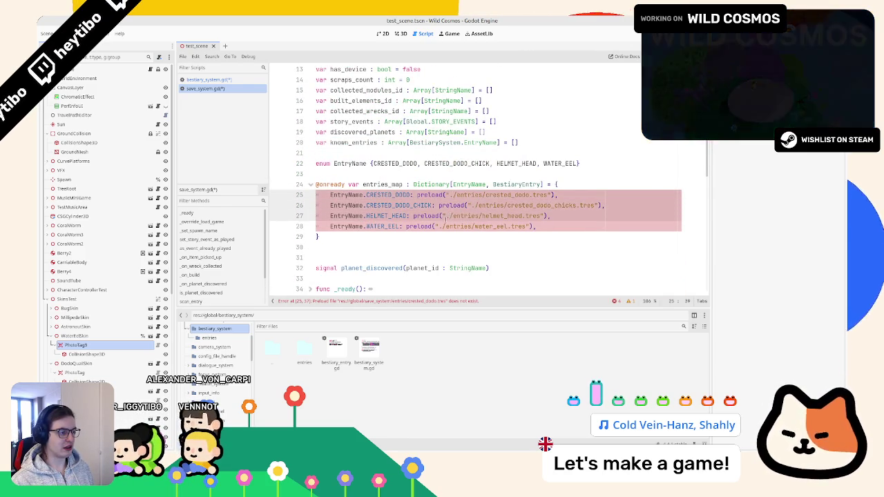
{"action": "key", "text": "BackSpace"}
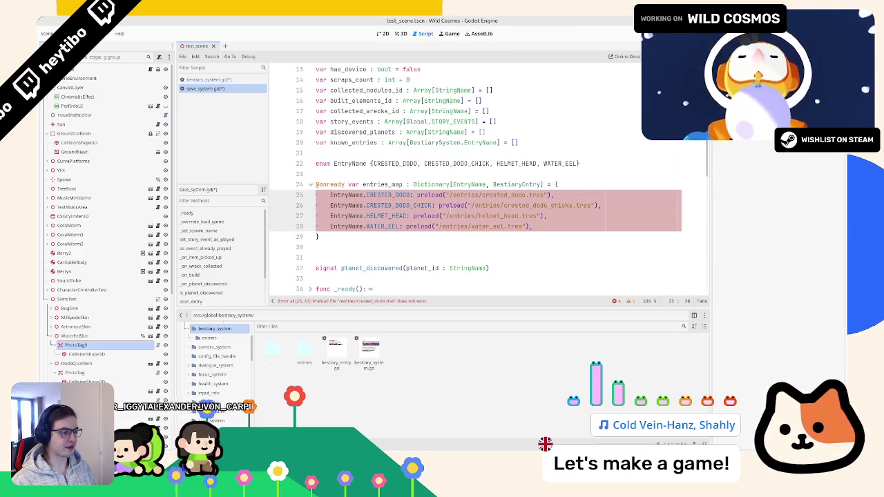
{"action": "type", "text": "r"}
{"action": "key", "text": "BackSpace"}
{"action": "key", "text": "Escape"}
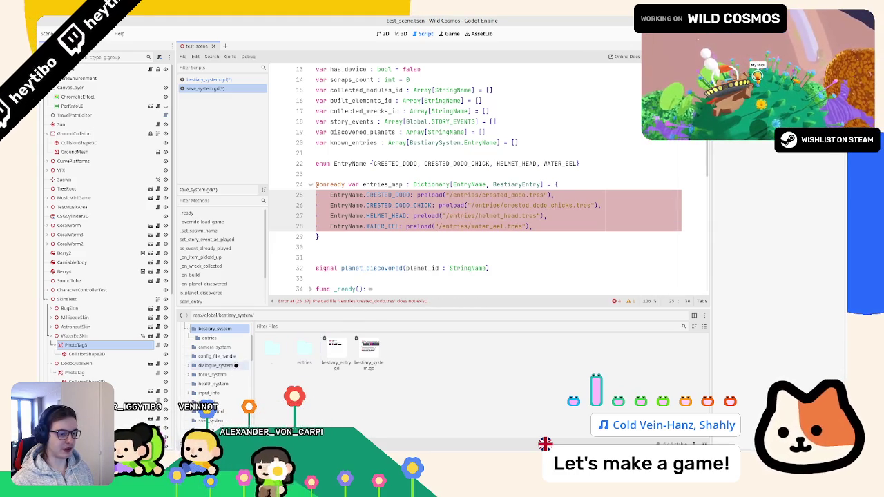
{"action": "type", "text": "."}
{"action": "mouse_move", "coordinate": [304, 349]}
{"action": "left_mouse_down"}
{"action": "mouse_move", "coordinate": [252, 419]}
{"action": "mouse_move", "coordinate": [214, 420]}
{"action": "left_mouse_up"}
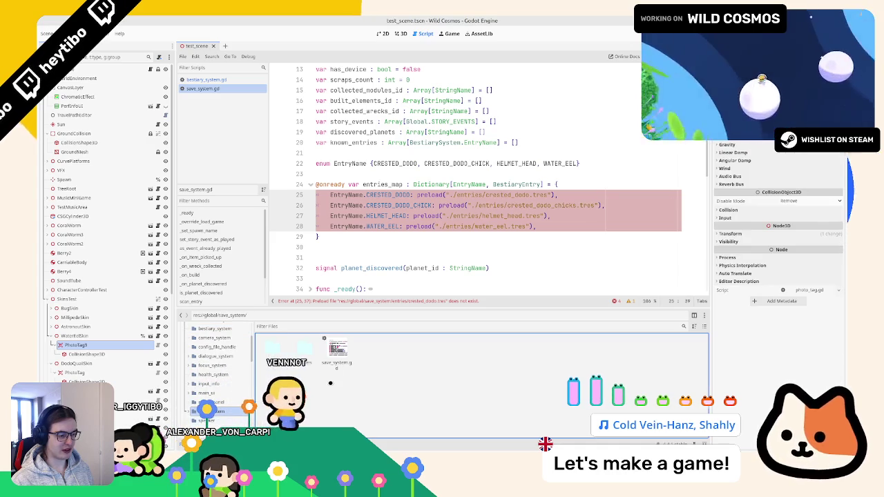
Open save_system/entries and check the crested_dodo and helmet_head preloaded resources
{"action": "left_click", "coordinate": [270, 353]}
{"action": "scroll", "coordinate": [233, 389], "scroll_direction": "up", "scroll_amount": 2}
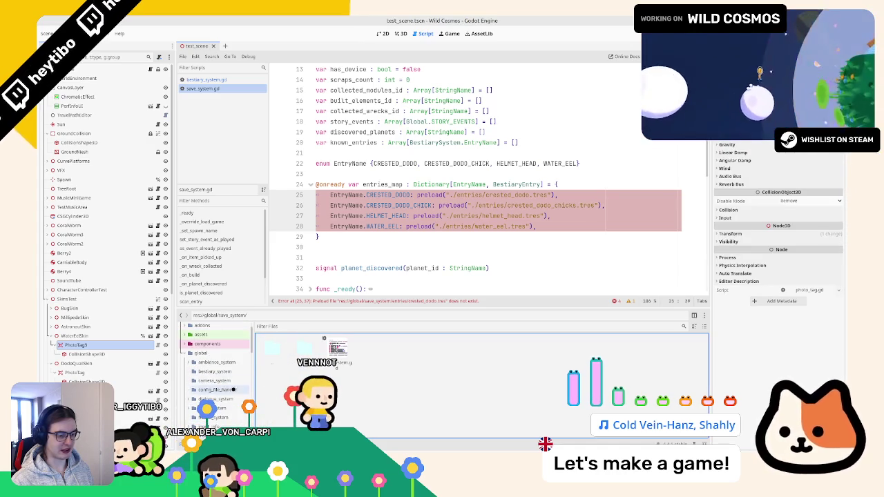
{"action": "double_click", "coordinate": [279, 364]}
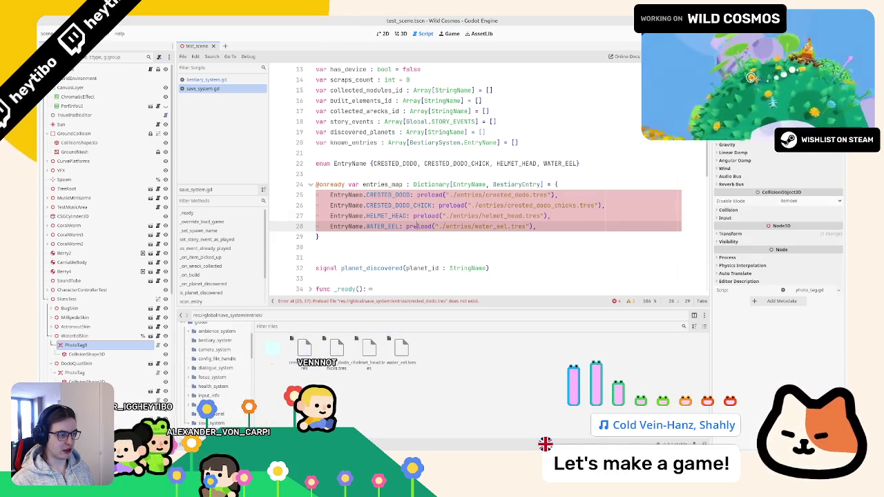
{"action": "left_click", "coordinate": [480, 195]}
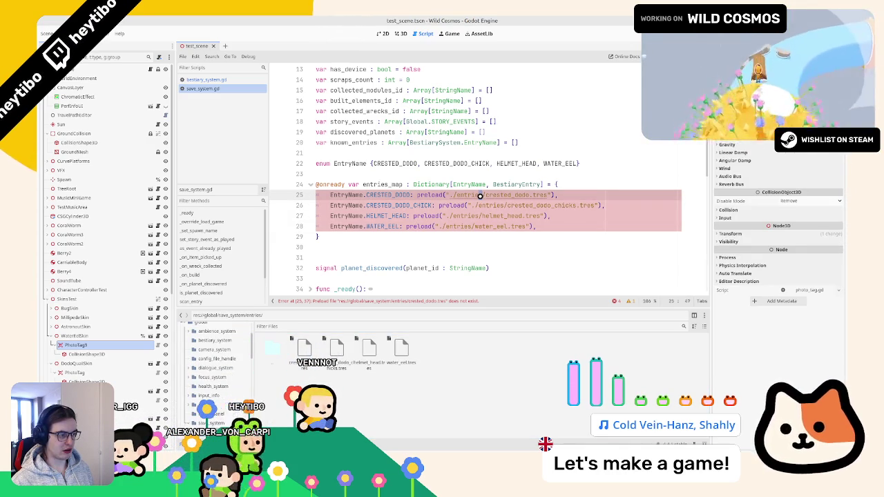
{"action": "left_click", "coordinate": [482, 198], "text": "ctrl"}
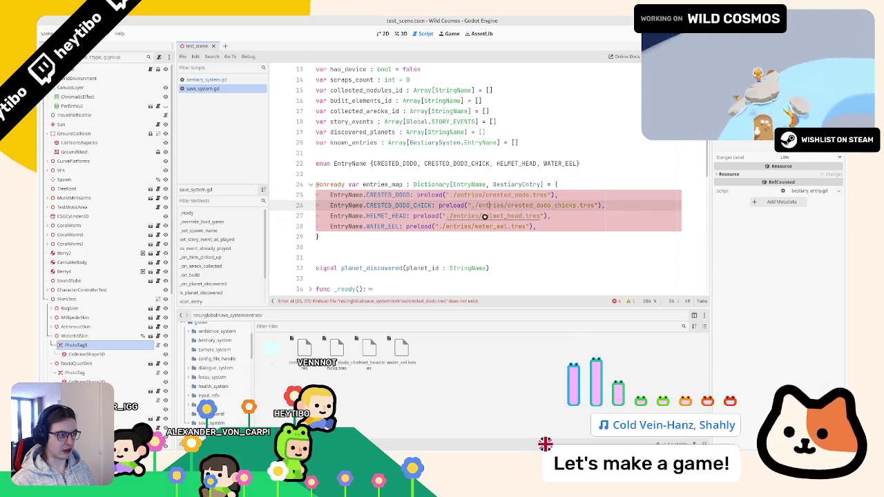
{"action": "left_click", "coordinate": [483, 217], "text": "ctrl"}
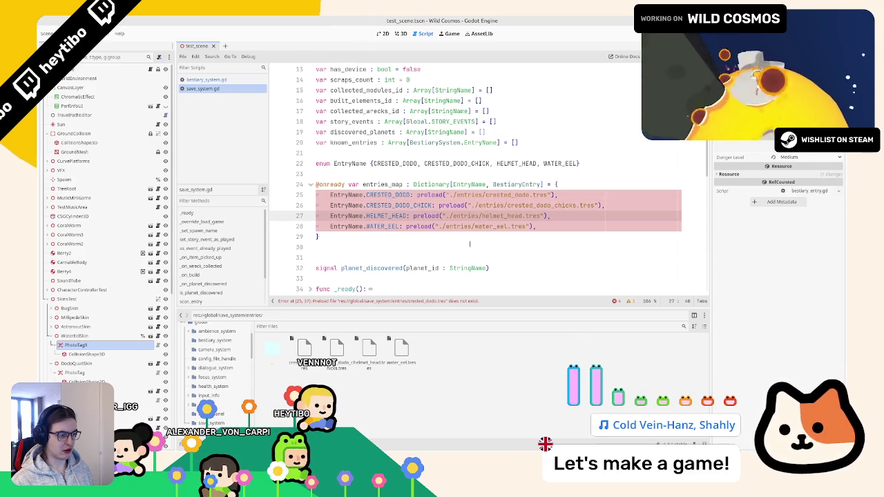
Select all of save_system.gd and auto-indent it
{"action": "left_click", "coordinate": [469, 247]}
{"action": "key", "text": "ctrl+a"}
{"action": "key", "text": "ctrl+i"}
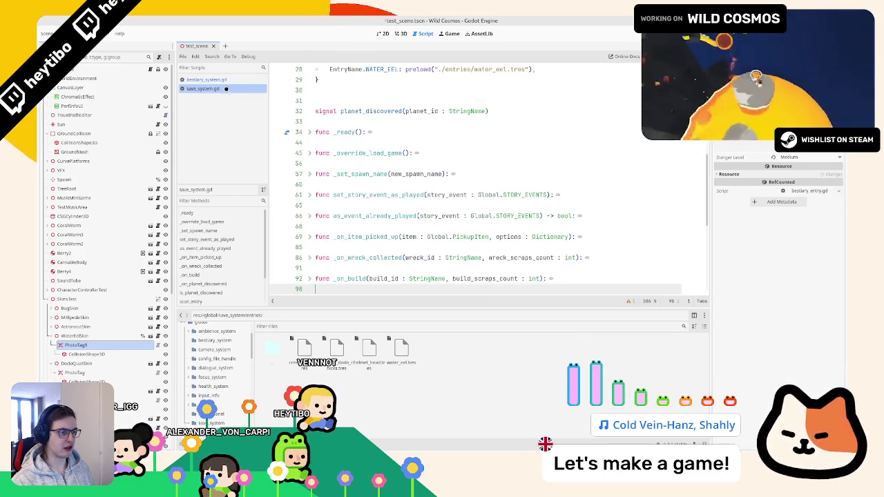
{"action": "scroll", "coordinate": [406, 205], "scroll_direction": "up", "scroll_amount": 8}
Close bestiary_system.gd and reopen it from the bestiary_system folder
{"action": "left_click", "coordinate": [236, 79]}
{"action": "middle_click", "coordinate": [237, 79]}
{"action": "scroll", "coordinate": [221, 355], "scroll_direction": "down", "scroll_amount": 3}
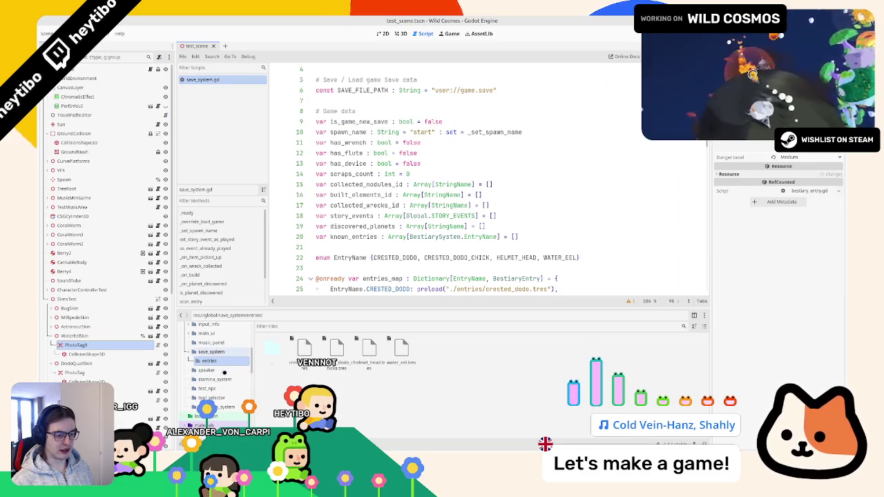
{"action": "scroll", "coordinate": [227, 398], "scroll_direction": "up", "scroll_amount": 3}
{"action": "scroll", "coordinate": [227, 398], "scroll_direction": "up", "scroll_amount": 2}
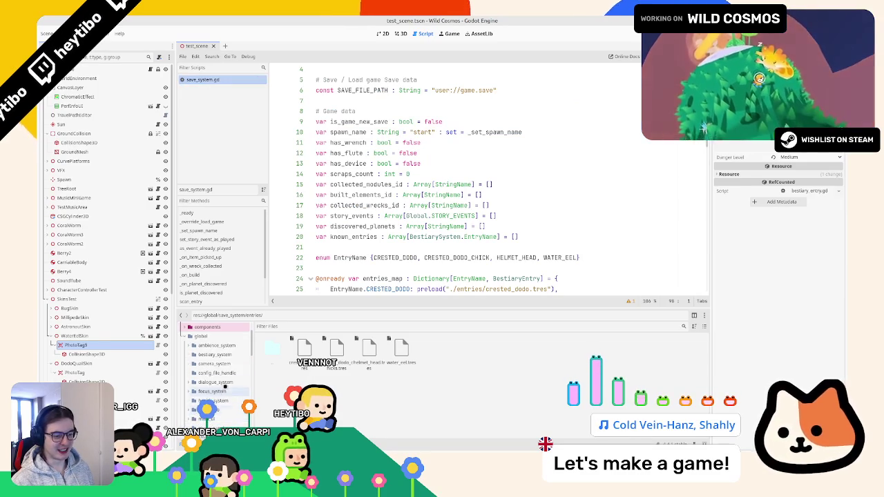
{"action": "left_click", "coordinate": [220, 354]}
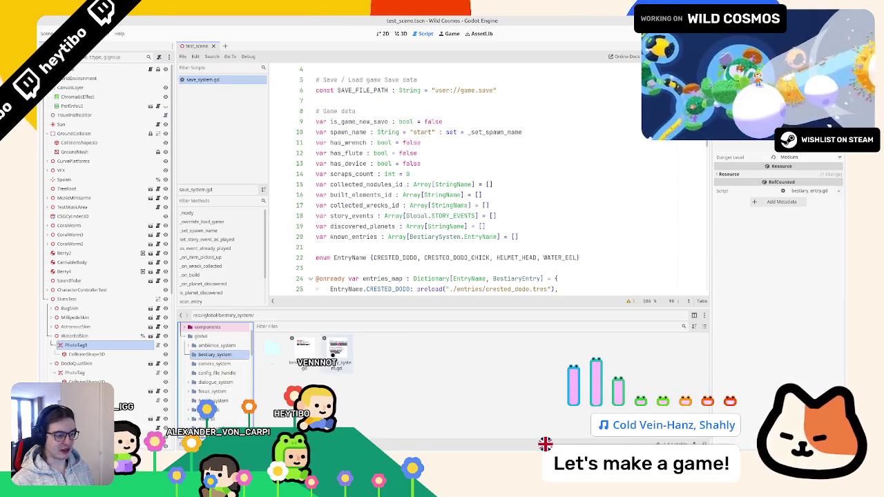
{"action": "double_click", "coordinate": [338, 348]}
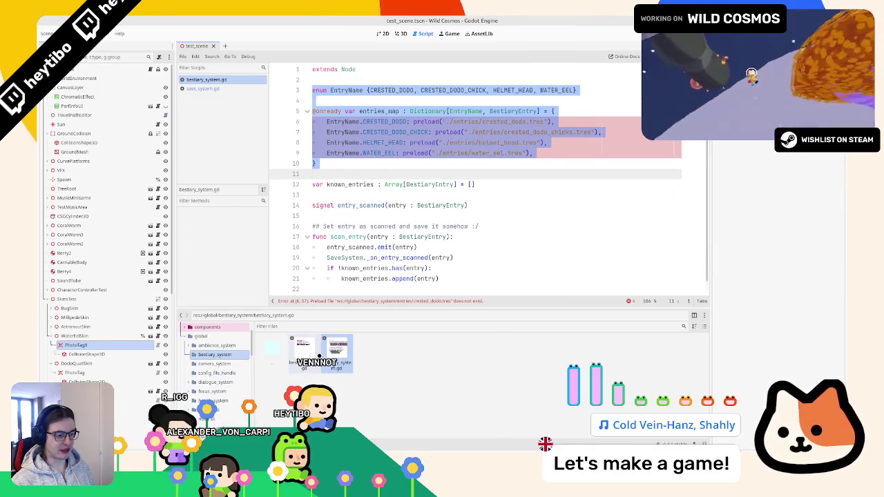
Open save_system.gd, closing the bestiary entry and bestiary system scripts
{"action": "double_click", "coordinate": [304, 349]}
{"action": "mouse_move", "coordinate": [304, 349]}
{"action": "left_mouse_down"}
{"action": "mouse_move", "coordinate": [262, 373]}
{"action": "mouse_move", "coordinate": [255, 417]}
{"action": "mouse_move", "coordinate": [225, 395]}
{"action": "left_mouse_up"}
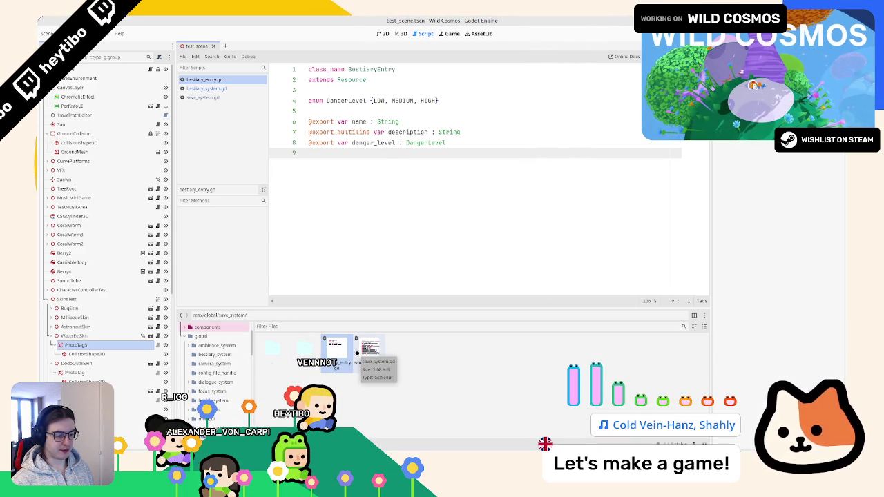
{"action": "double_click", "coordinate": [358, 352]}
{"action": "middle_click", "coordinate": [200, 80]}
{"action": "left_click", "coordinate": [217, 68]}
{"action": "type", "text": "s"}
{"action": "middle_click", "coordinate": [216, 79]}
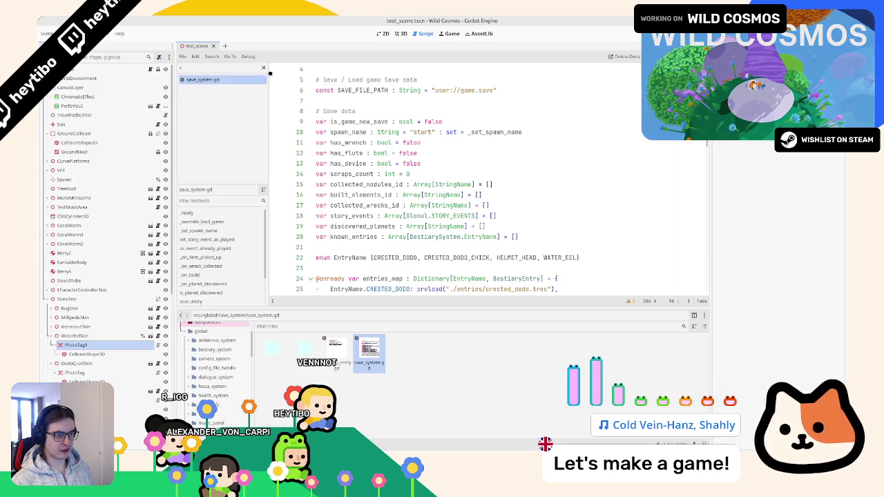
Delete the blank line after the entries_map block in save_system.gd
{"action": "scroll", "coordinate": [359, 205], "scroll_direction": "down", "scroll_amount": 6}
{"action": "scroll", "coordinate": [359, 205], "scroll_direction": "up", "scroll_amount": 2}
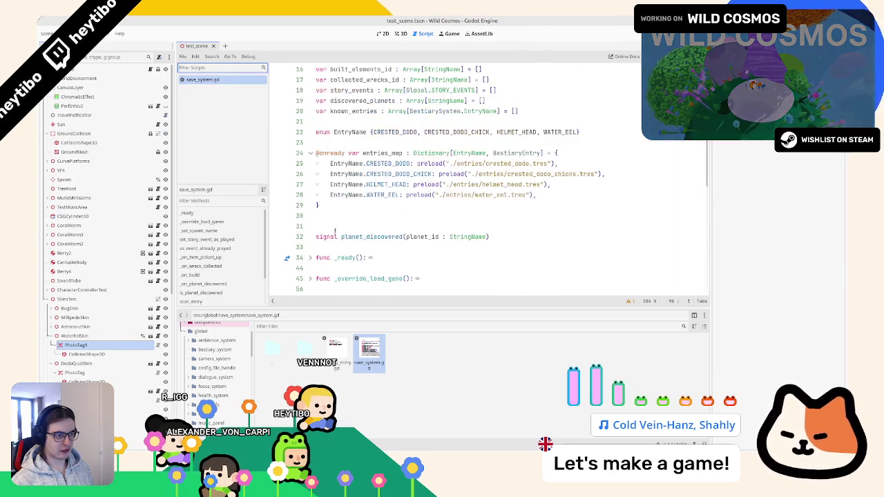
{"action": "left_click", "coordinate": [359, 216]}
{"action": "key", "text": "BackSpace"}
{"action": "scroll", "coordinate": [208, 360], "scroll_direction": "down", "scroll_amount": 4}
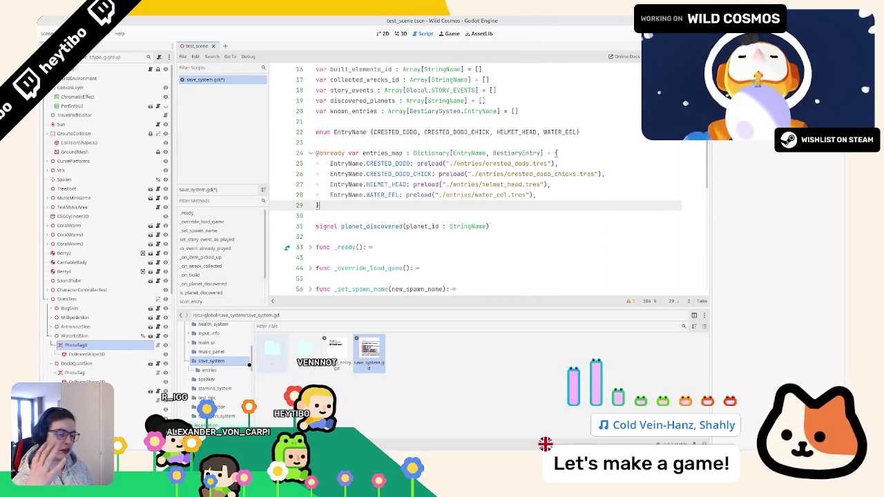
Open bestiary_system.gd from the global/bestiary_system folder in the FileSystem dock
{"action": "left_click", "coordinate": [194, 361]}
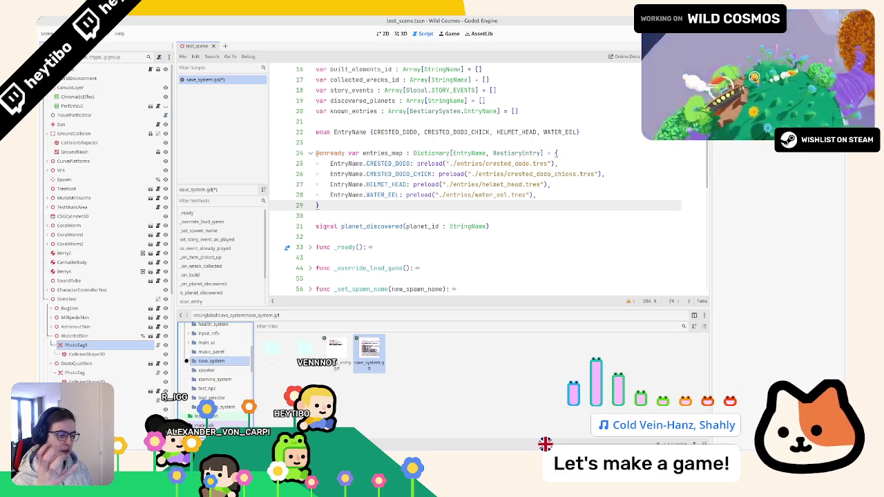
{"action": "scroll", "coordinate": [206, 362], "scroll_direction": "up", "scroll_amount": 4}
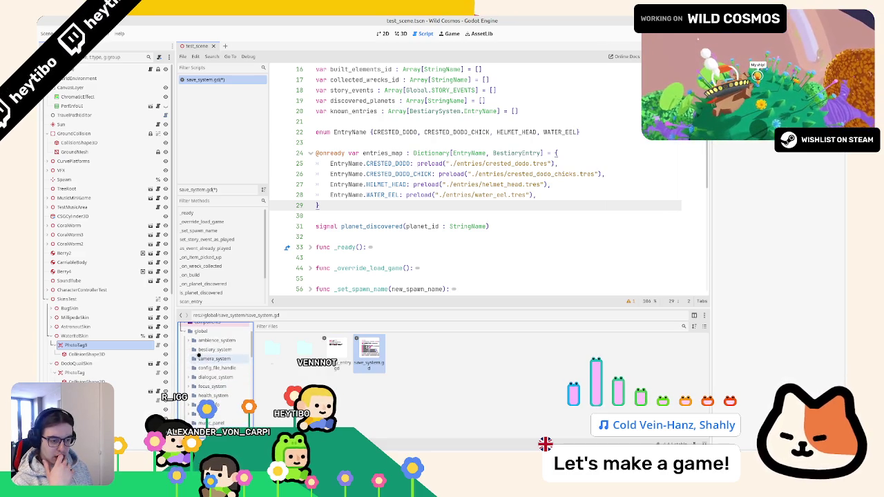
{"action": "left_click", "coordinate": [206, 340]}
{"action": "left_click", "coordinate": [202, 349]}
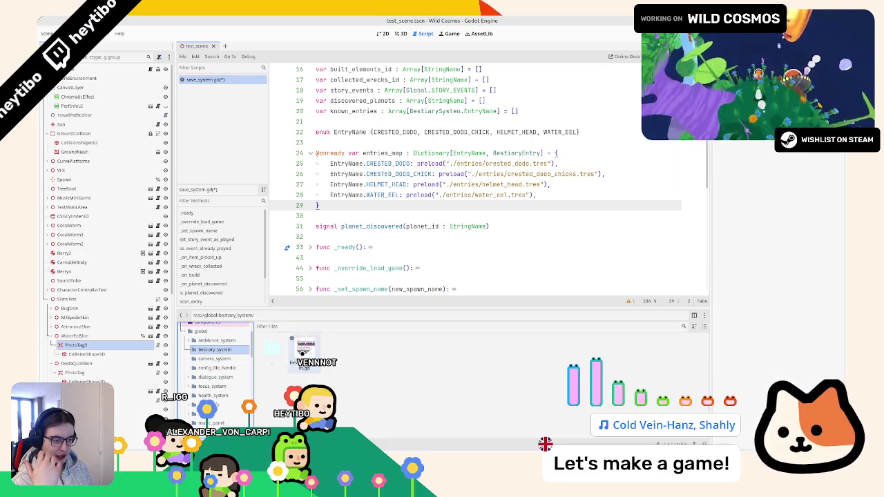
{"action": "double_click", "coordinate": [304, 349]}
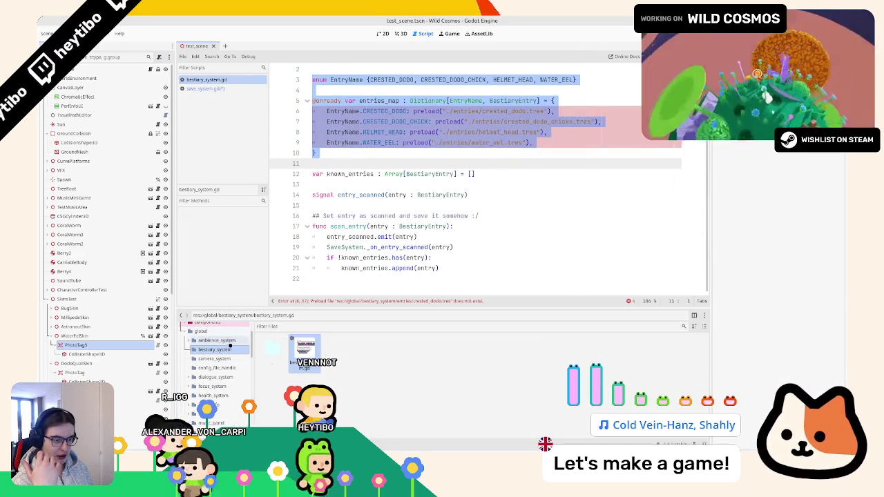
Delete the bestiary_system folder from the project
{"action": "right_click", "coordinate": [230, 349]}
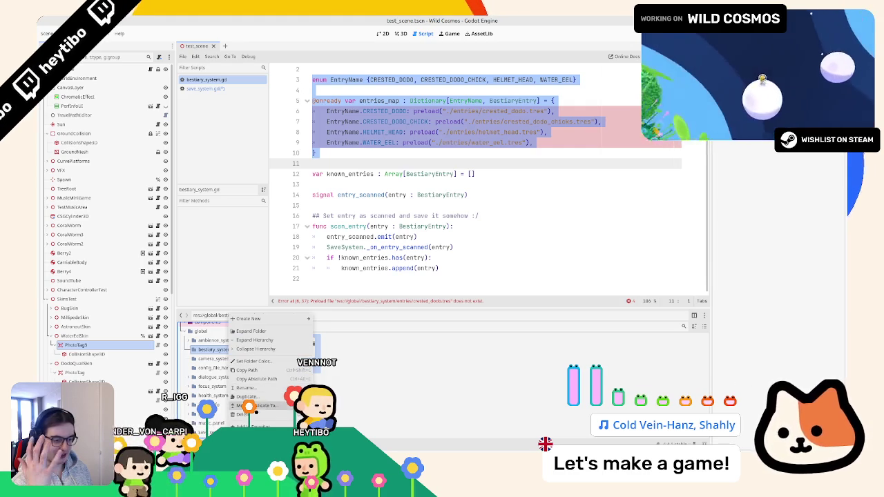
{"action": "left_click", "coordinate": [241, 414]}
{"action": "left_click", "coordinate": [484, 274]}
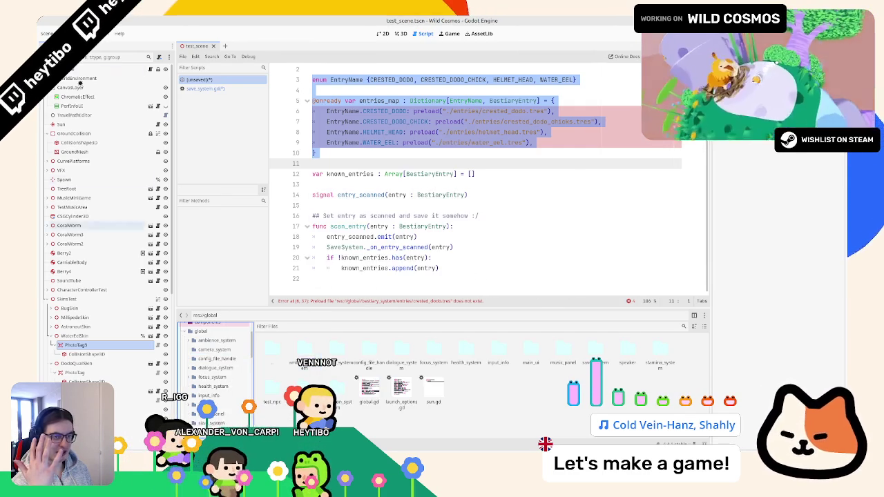
Remove the BestiarySystem autoload in Project Settings > Globals
{"action": "left_click", "coordinate": [65, 33]}
{"action": "left_click", "coordinate": [83, 46]}
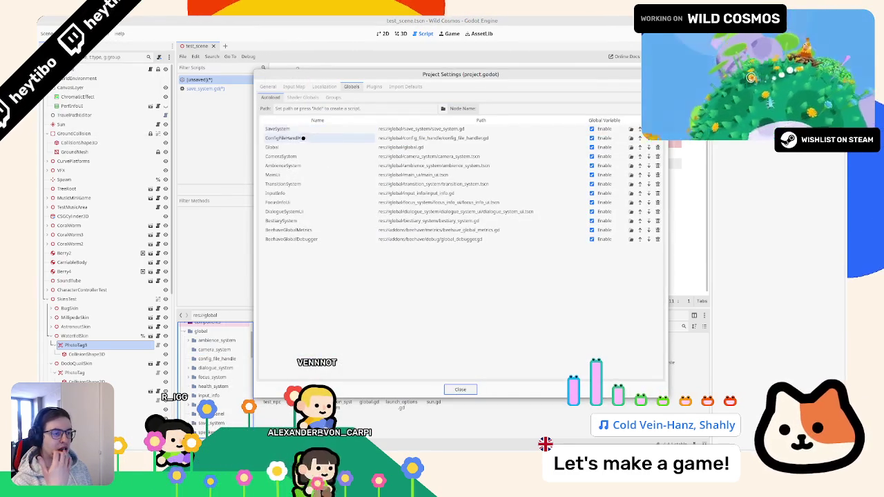
{"action": "left_click", "coordinate": [315, 221]}
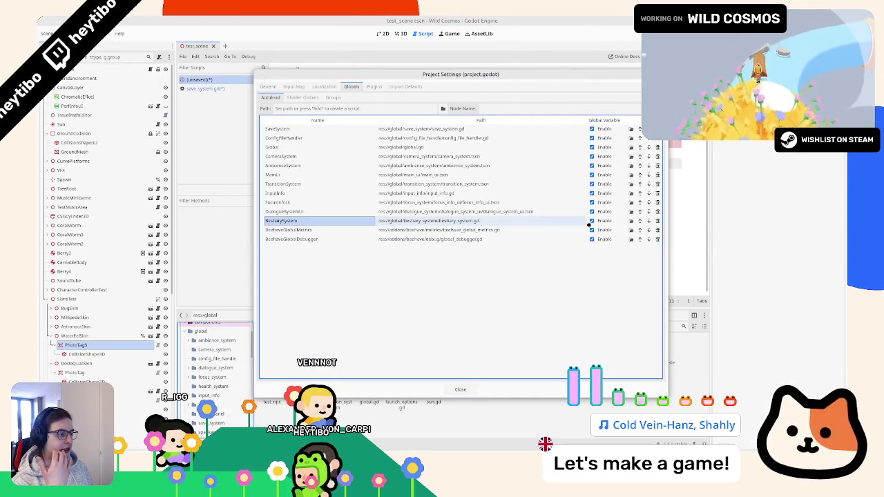
{"action": "left_click", "coordinate": [656, 222]}
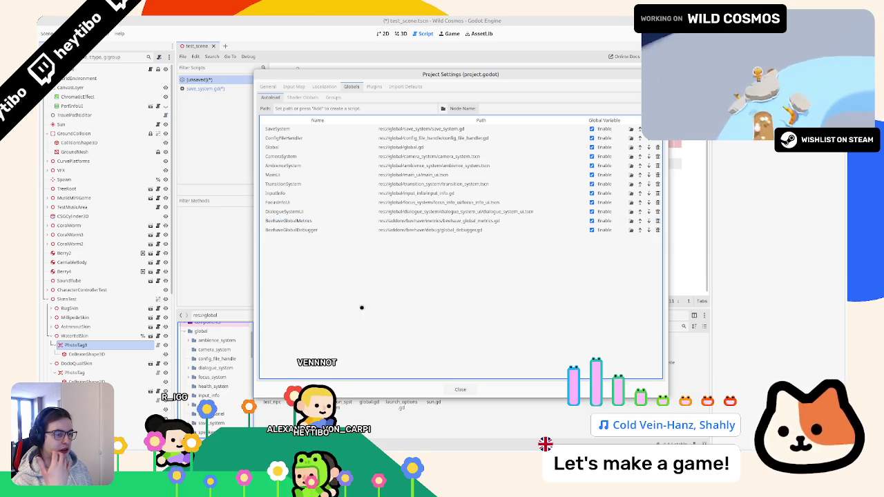
{"action": "left_click", "coordinate": [460, 390]}
Close the unsaved leftover script without saving
{"action": "left_click", "coordinate": [208, 80]}
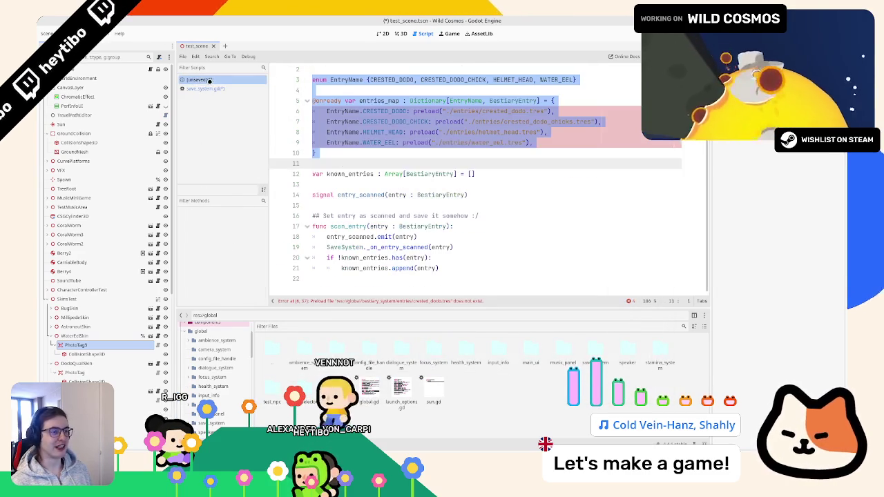
{"action": "middle_click", "coordinate": [208, 81]}
{"action": "left_click", "coordinate": [436, 256]}
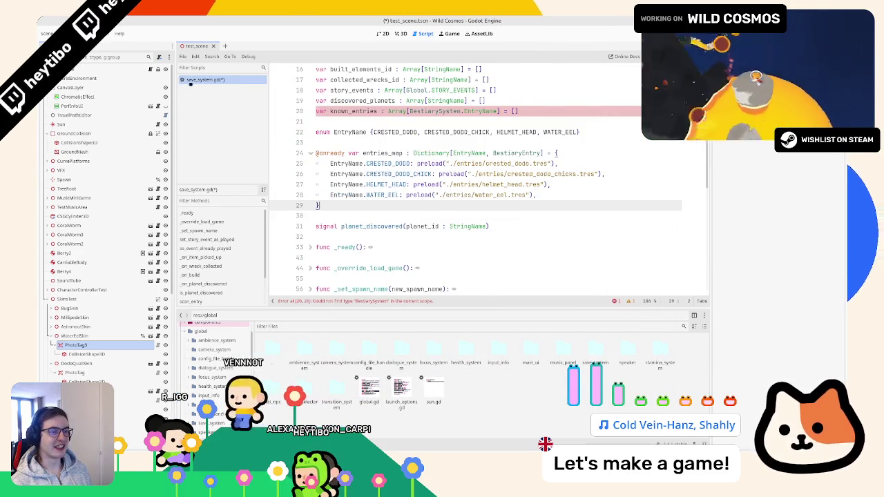
Remove 'BestiarySystem.' from line 20 so known_entries is typed Array[EntryName]
{"action": "left_click", "coordinate": [348, 111]}
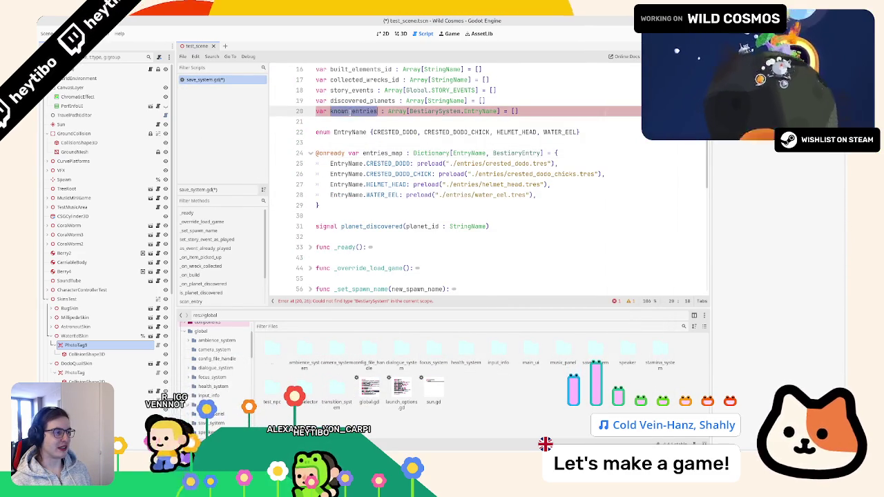
{"action": "left_click_drag", "start_coordinate": [409, 112], "coordinate": [463, 111]}
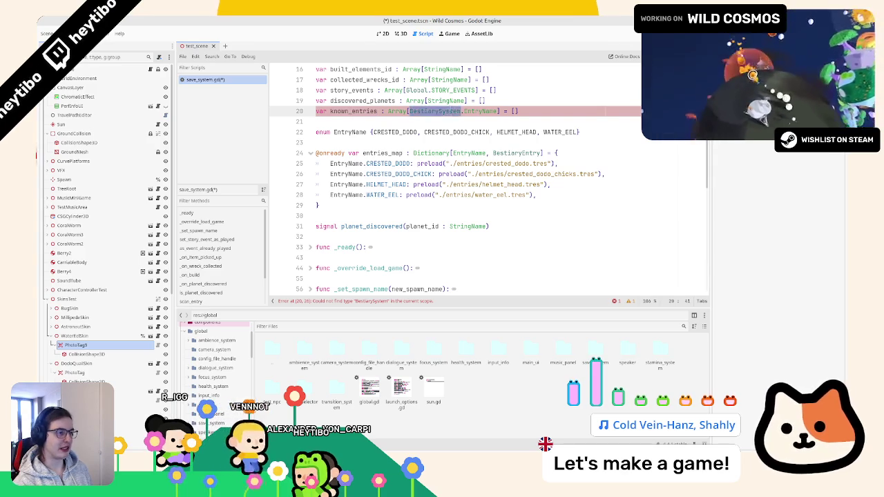
{"action": "key", "text": "BackSpace"}
{"action": "triple_click", "coordinate": [442, 110]}
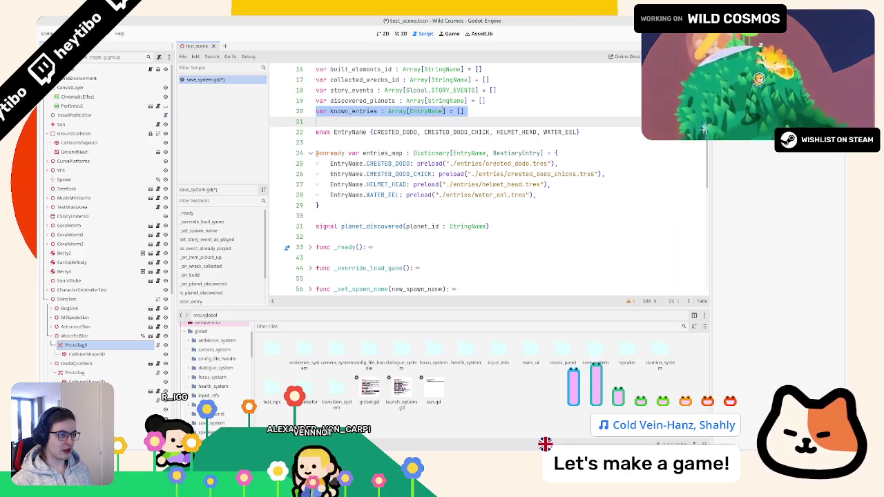
{"action": "key", "text": "BackSpace"}
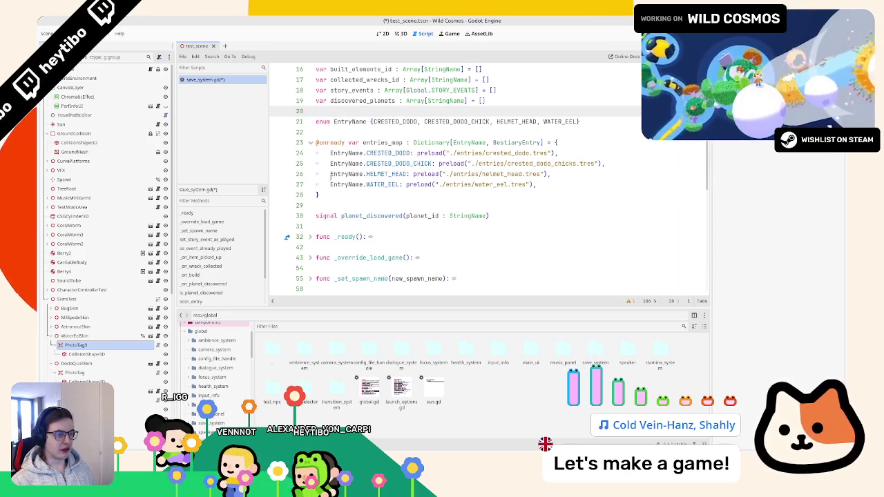
{"action": "key", "text": "ctrl+z"}
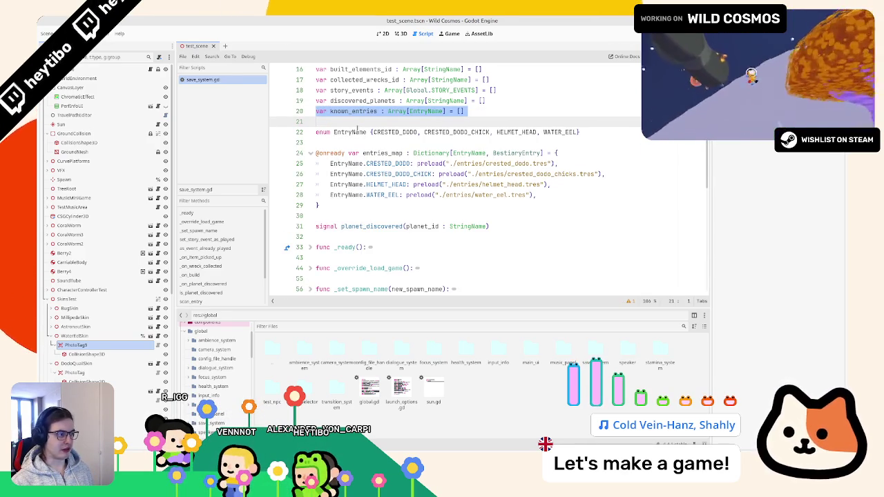
{"action": "scroll", "coordinate": [343, 182], "scroll_direction": "down", "scroll_amount": 10}
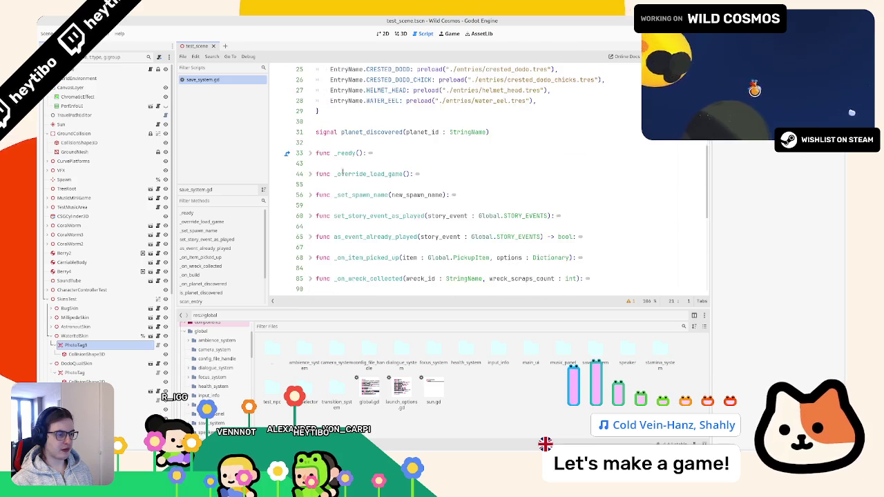
{"action": "left_click", "coordinate": [398, 247]}
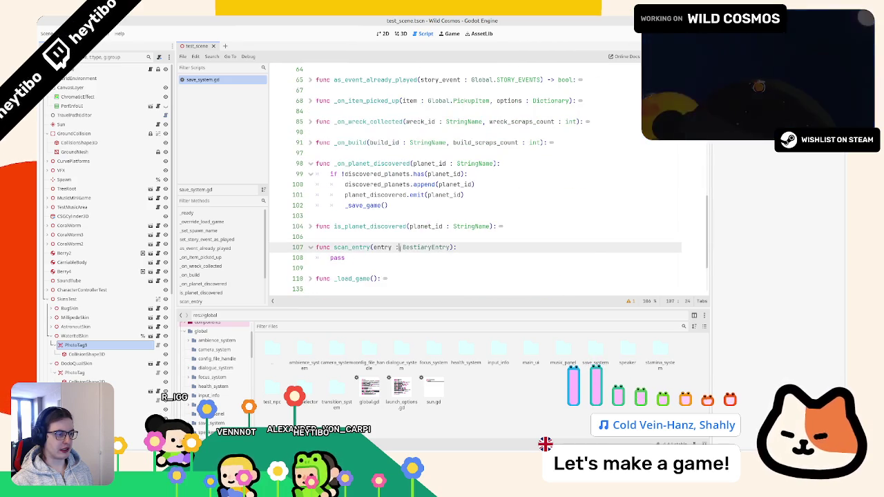
Replace pass with 'if !known_entries.has(entry):' and an indented known_entries.append(entry)
{"action": "left_click_drag", "start_coordinate": [330, 258], "coordinate": [382, 257]}
{"action": "type", "text": "if"}
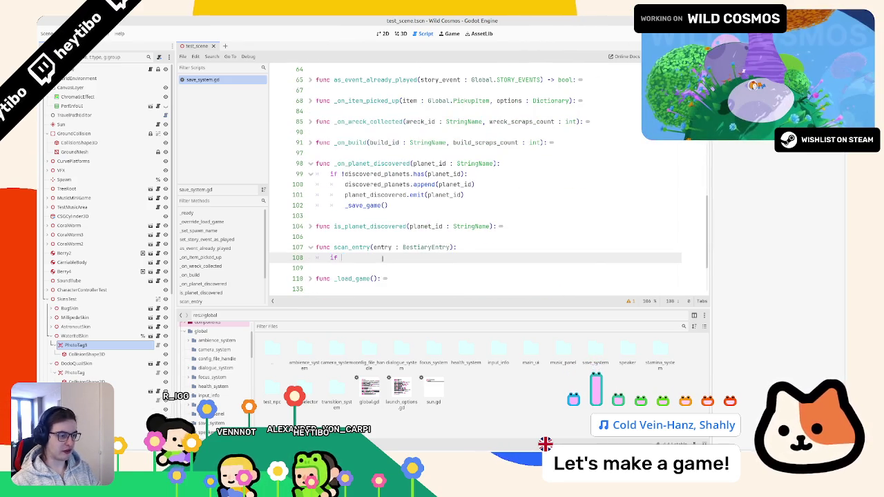
{"action": "type", "text": " known_entries.has(entry"}
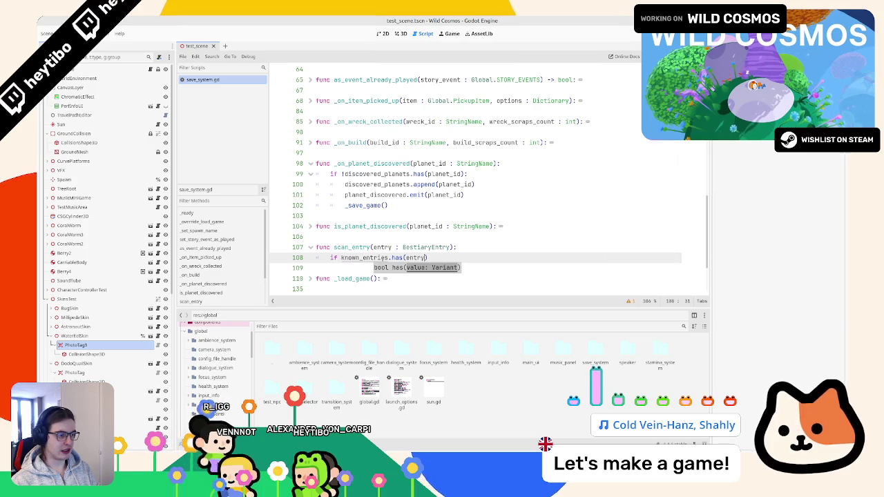
{"action": "key", "text": "Home"}
{"action": "key", "text": "Right"}
{"action": "key", "text": "Right"}
{"action": "key", "text": "Right"}
{"action": "type", "text": "!"}
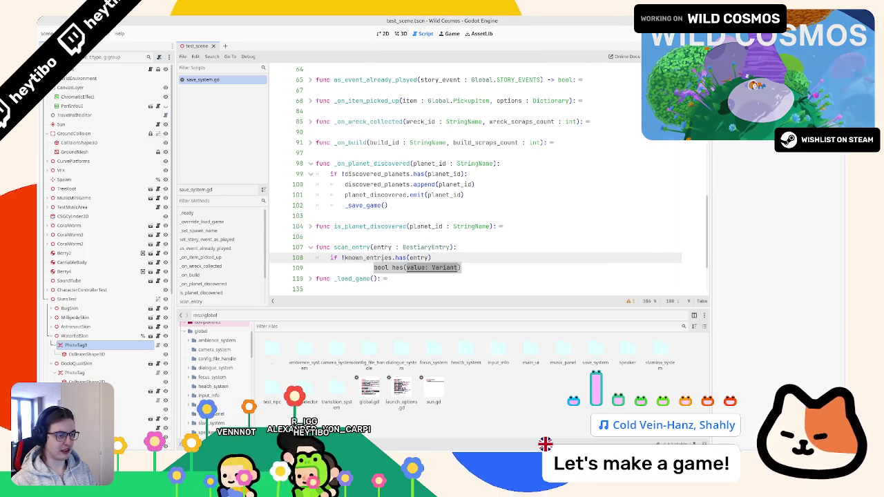
{"action": "key", "text": "End"}
{"action": "type", "text": ":"}
{"action": "key", "text": "Return"}
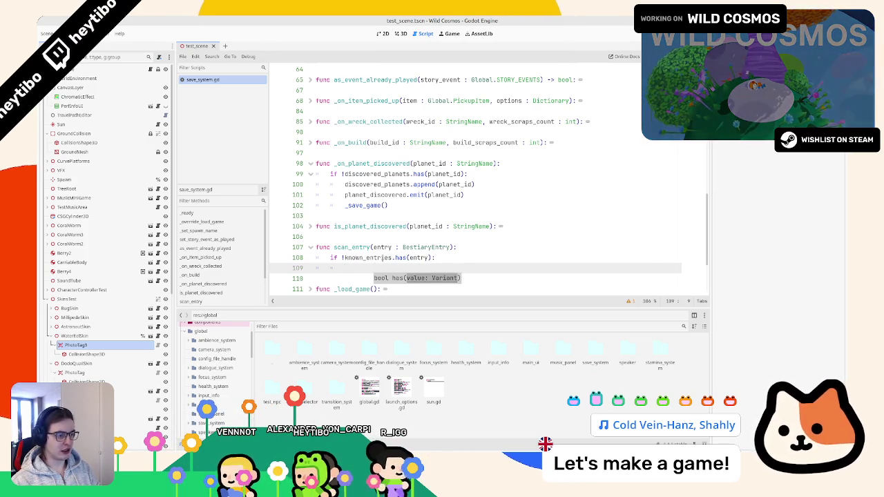
{"action": "type", "text": "known_entries."}
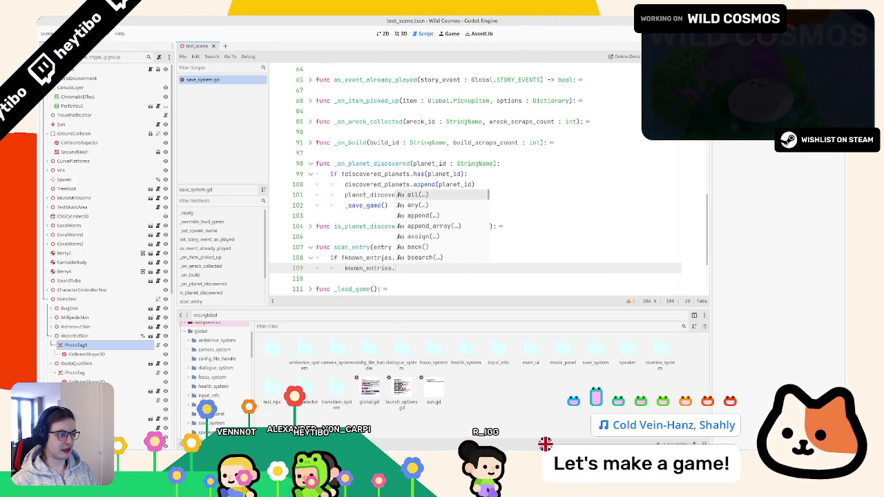
{"action": "type", "text": "append(entry"}
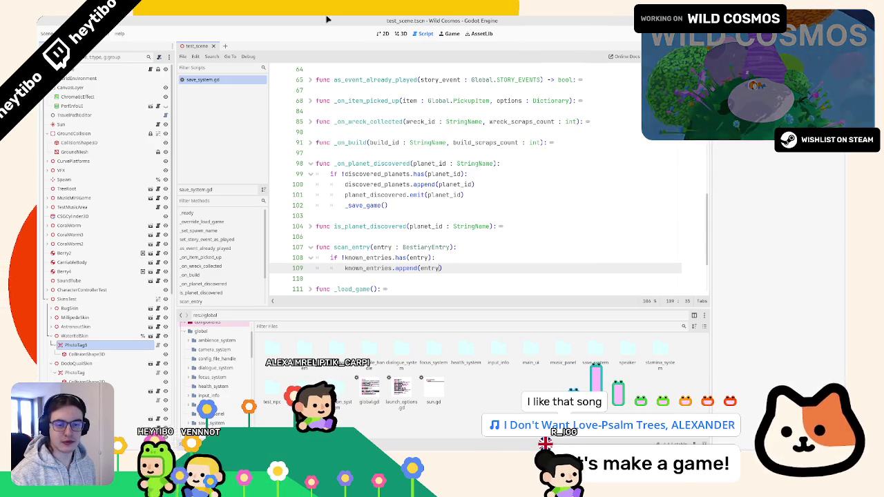
{"action": "left_click", "coordinate": [423, 194]}
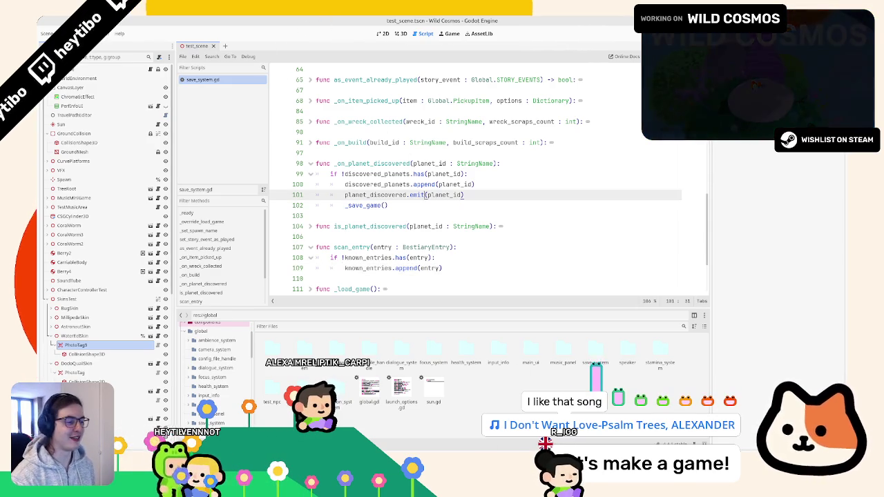
Inspect the known_entries, EntryName and entries_map type declarations in save_system.gd
{"action": "left_click", "coordinate": [454, 268]}
{"action": "scroll", "coordinate": [455, 267], "scroll_direction": "down", "scroll_amount": 2}
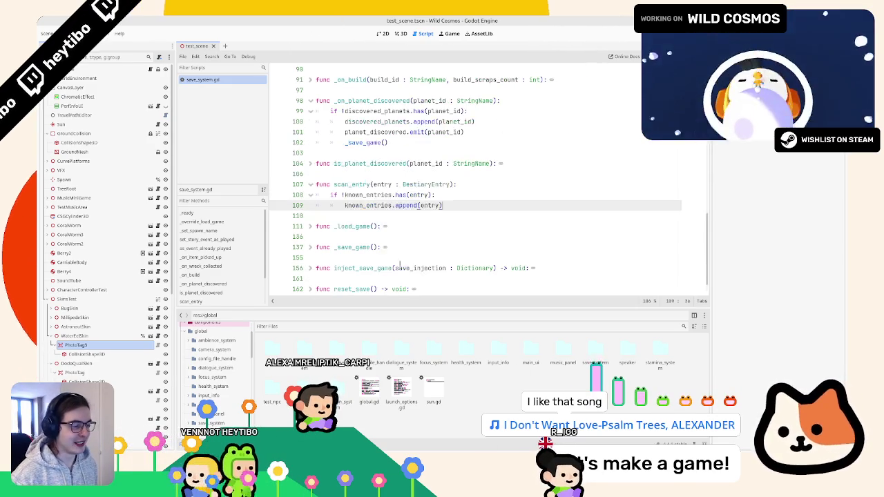
{"action": "double_click", "coordinate": [367, 205]}
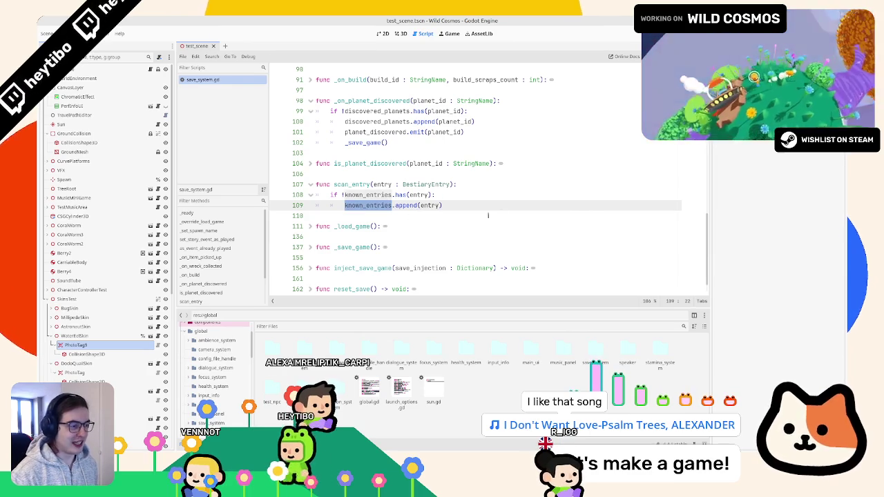
{"action": "scroll", "coordinate": [458, 190], "scroll_direction": "up", "scroll_amount": 3}
{"action": "scroll", "coordinate": [458, 190], "scroll_direction": "up", "scroll_amount": 8}
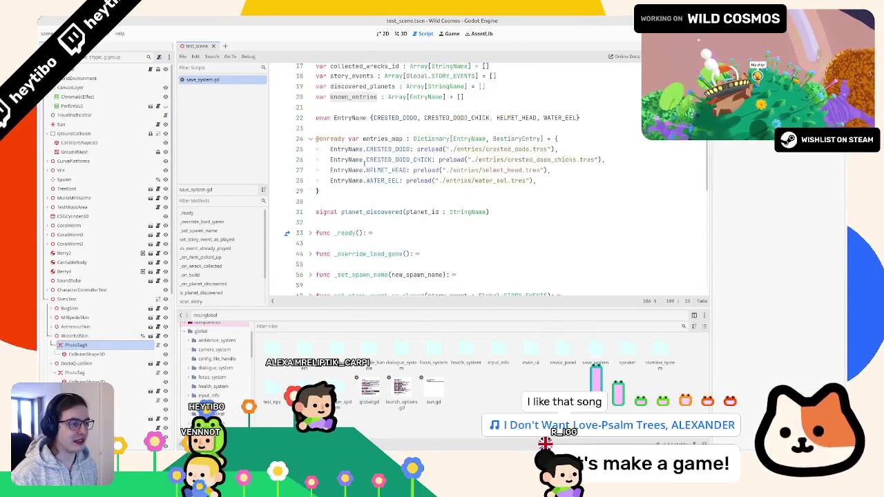
{"action": "double_click", "coordinate": [353, 129]}
{"action": "double_click", "coordinate": [426, 128]}
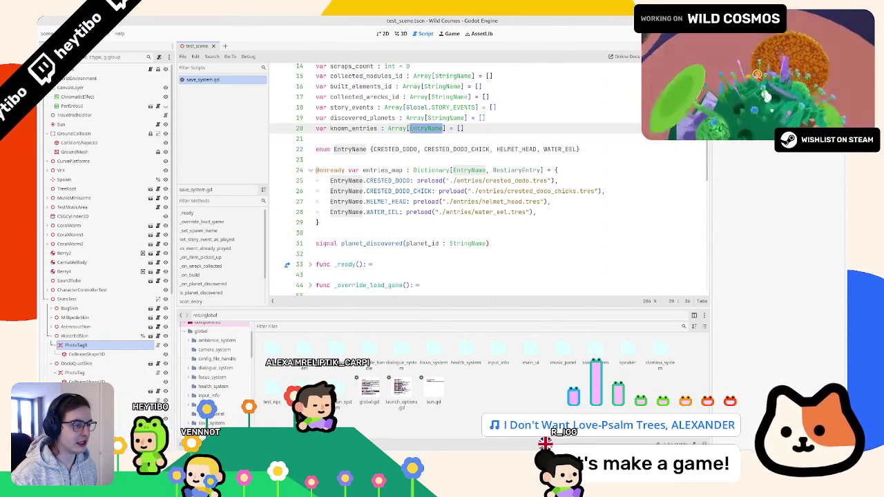
{"action": "double_click", "coordinate": [390, 149]}
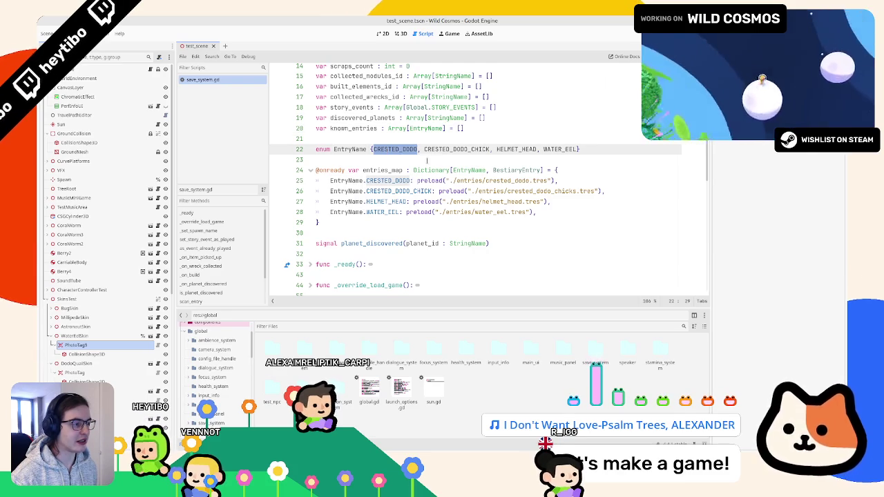
{"action": "double_click", "coordinate": [469, 170]}
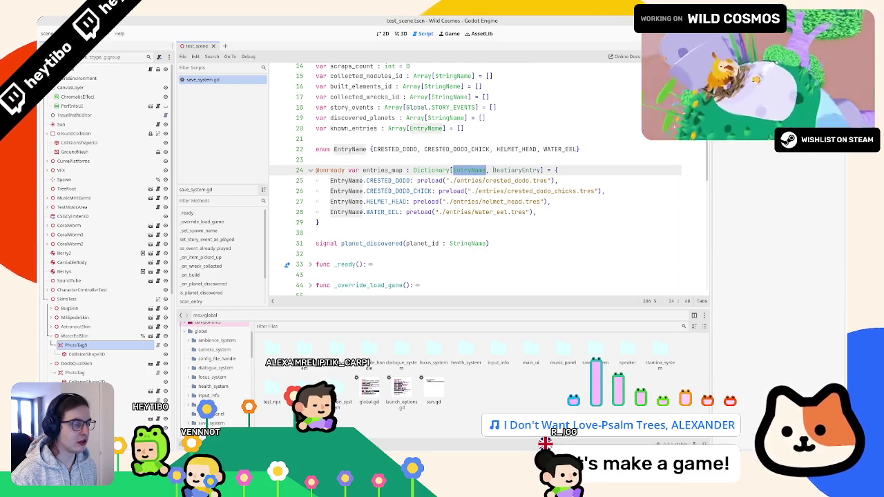
{"action": "scroll", "coordinate": [469, 170], "scroll_direction": "down", "scroll_amount": 15}
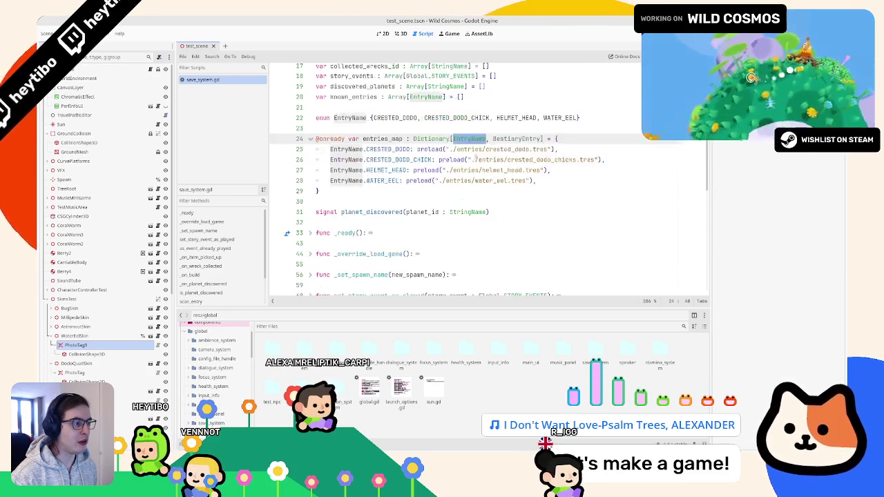
{"action": "double_click", "coordinate": [471, 181]}
{"action": "scroll", "coordinate": [447, 210], "scroll_direction": "down", "scroll_amount": 2}
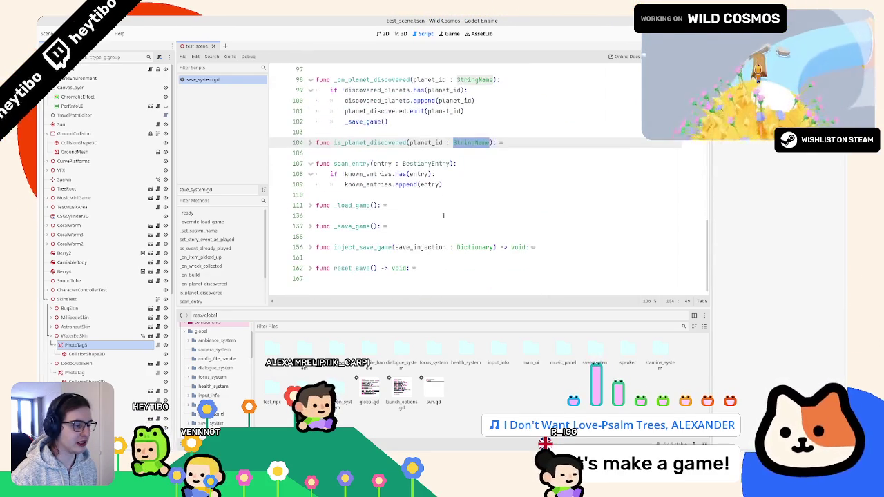
Try changing scan_entry's BestiaryEntry parameter type to EntryName, then revert it
{"action": "left_click", "coordinate": [418, 164]}
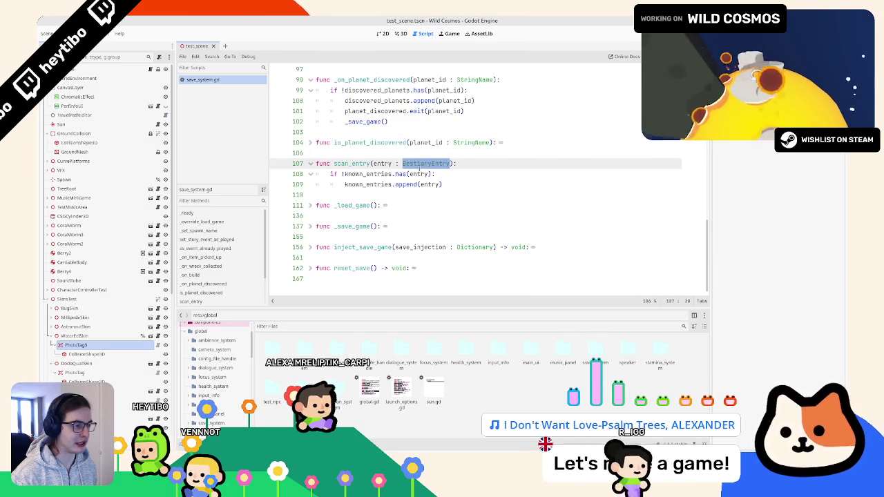
{"action": "type", "text": "EntryName"}
{"action": "scroll", "coordinate": [442, 190], "scroll_direction": "up", "scroll_amount": 20}
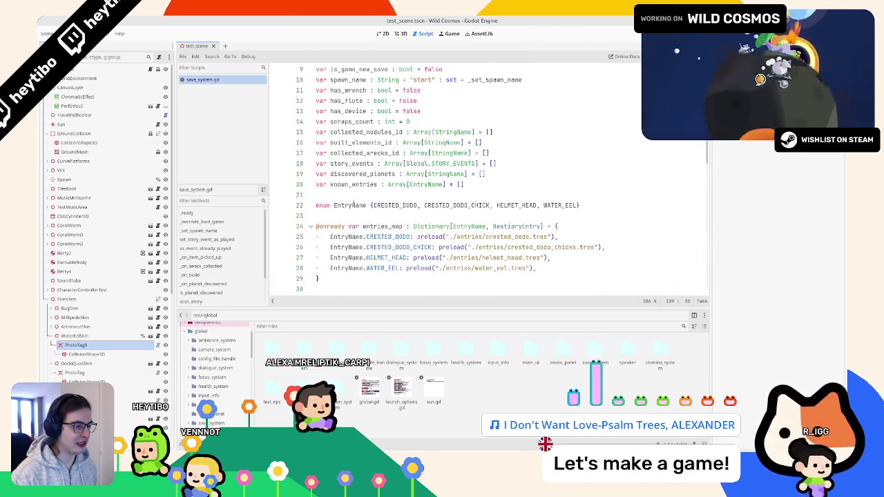
{"action": "key", "text": "BackSpace"}
{"action": "key", "text": "BackSpace"}
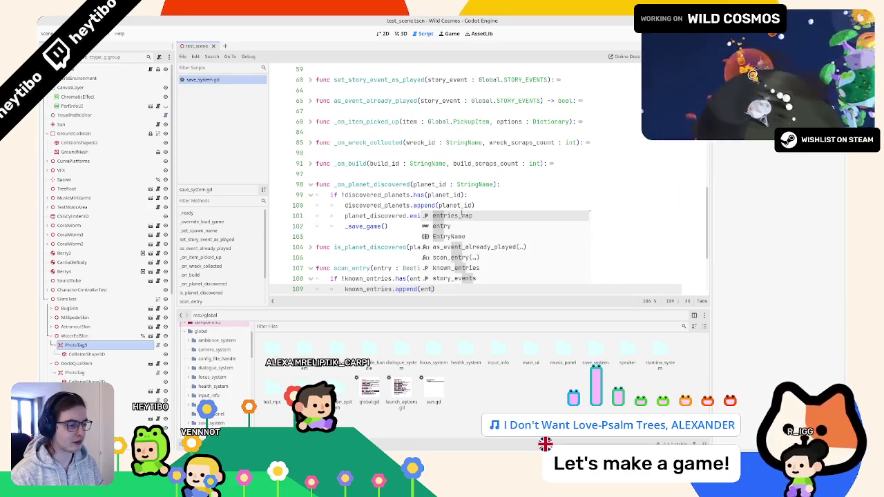
{"action": "scroll", "coordinate": [476, 186], "scroll_direction": "down", "scroll_amount": 8}
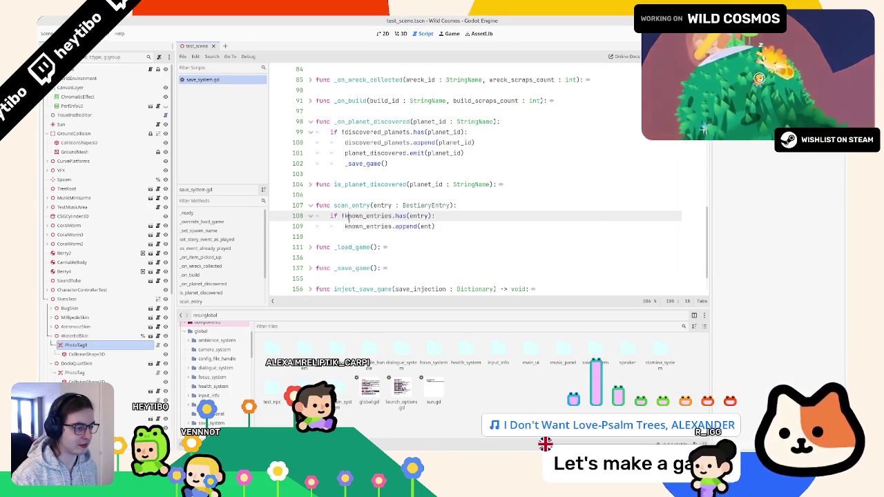
{"action": "key", "text": "Home"}
Delete the known_entries has() check and append lines from scan_entry
{"action": "key", "text": "shift+End"}
{"action": "key", "text": "BackSpace"}
{"action": "key", "text": "BackSpace"}
{"action": "key", "text": "BackSpace"}
{"action": "key", "text": "BackSpace"}
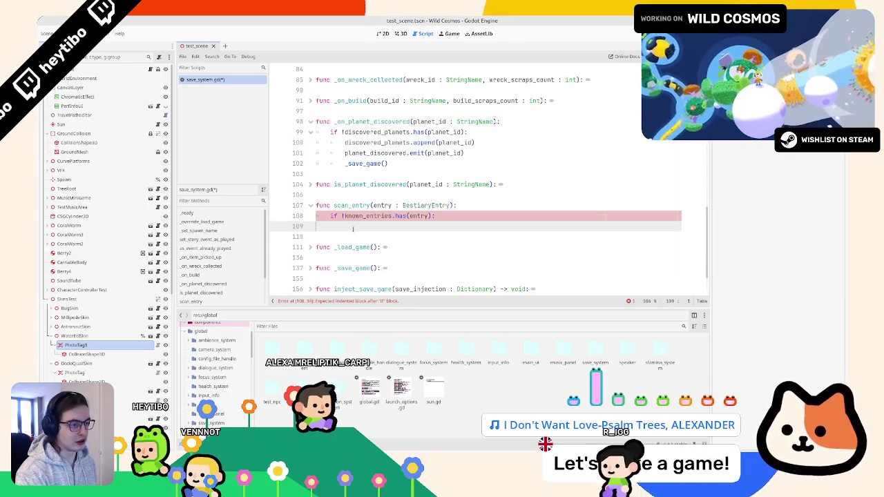
{"action": "key", "text": "Return"}
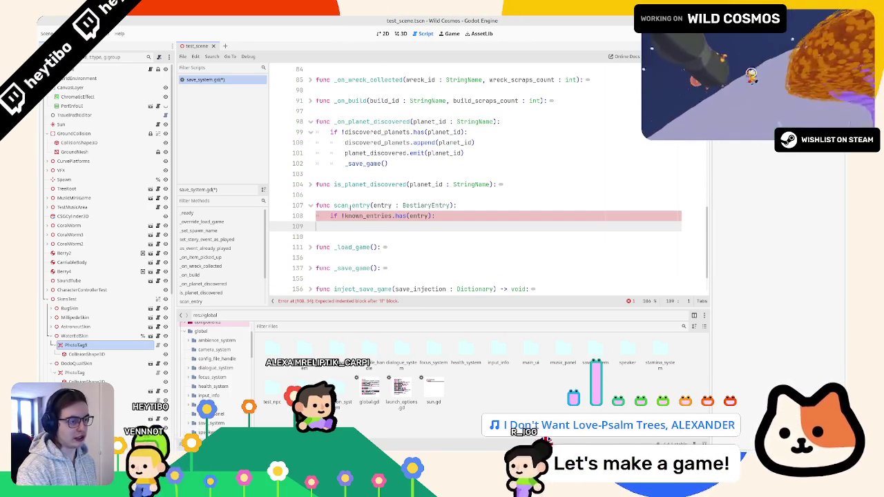
{"action": "double_click", "coordinate": [352, 205]}
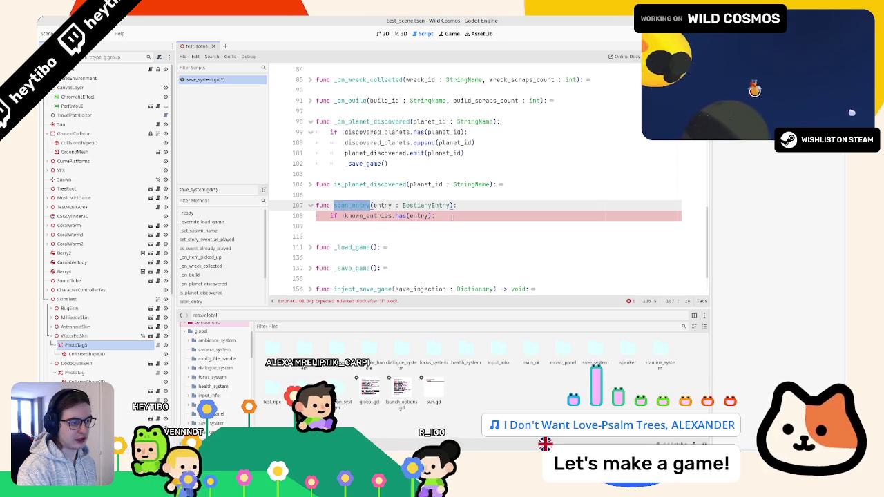
{"action": "double_click", "coordinate": [367, 216]}
{"action": "double_click", "coordinate": [419, 215]}
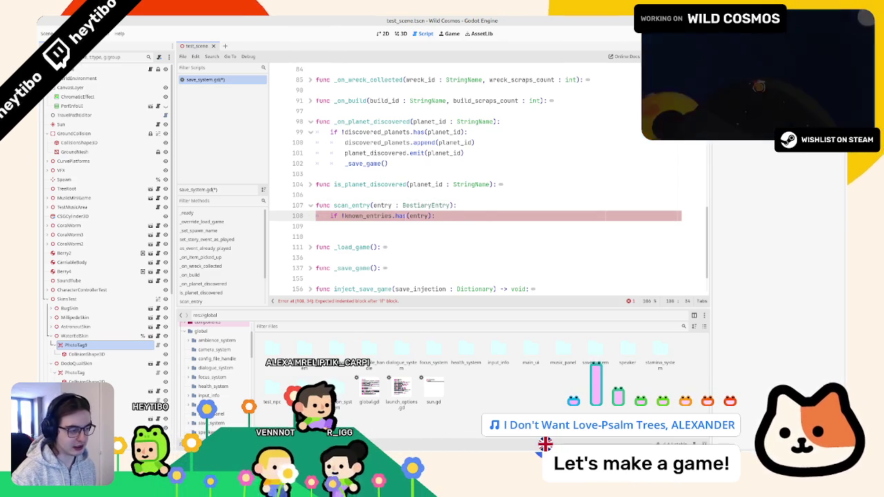
{"action": "scroll", "coordinate": [418, 215], "scroll_direction": "up", "scroll_amount": 1}
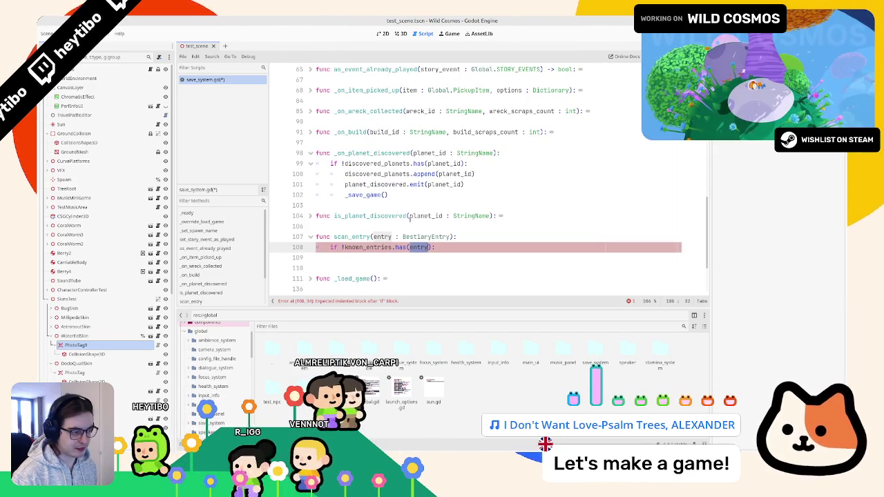
{"action": "key", "text": "Home"}
{"action": "key", "text": "shift+Down"}
{"action": "key", "text": "shift+Down"}
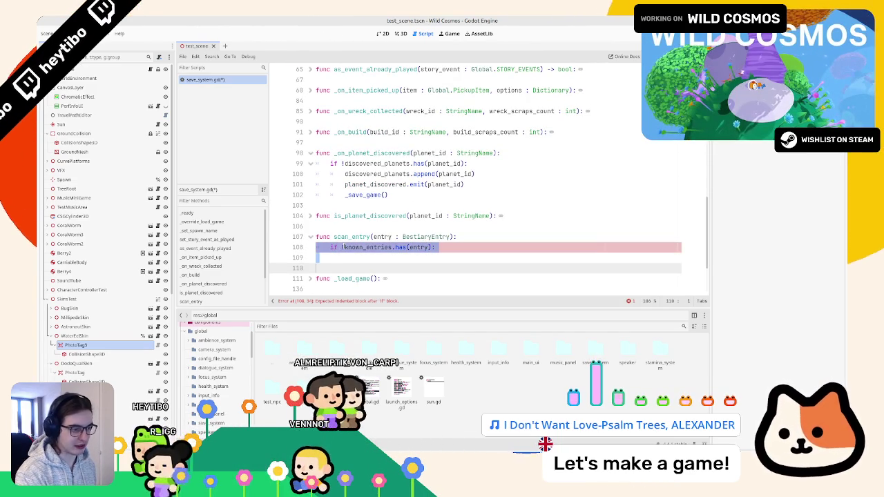
{"action": "key", "text": "BackSpace"}
{"action": "type", "text": "print()"}
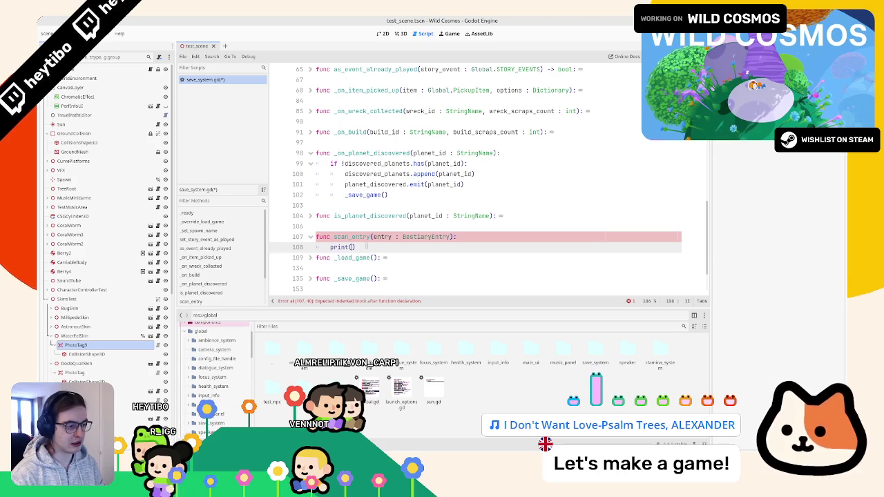
{"action": "key", "text": "Return"}
Complete the print call as print(entries_map.find_key(entry)) using find_key autocomplete
{"action": "scroll", "coordinate": [347, 237], "scroll_direction": "up", "scroll_amount": 10}
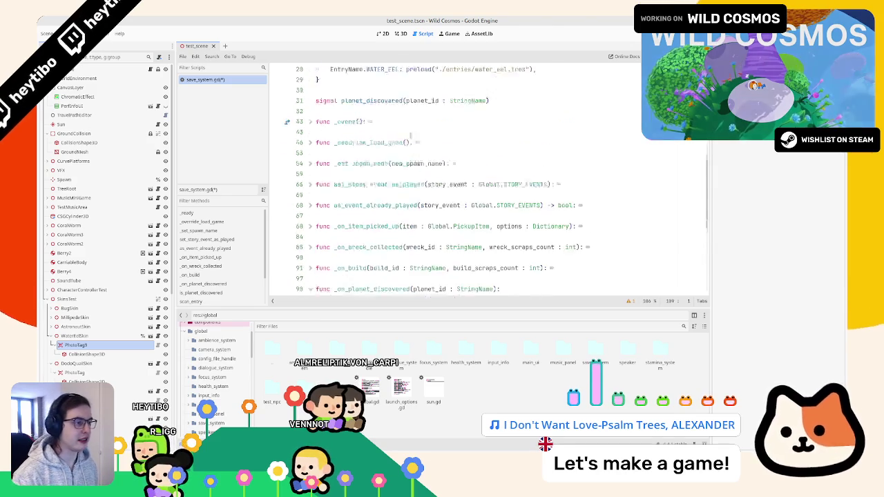
{"action": "double_click", "coordinate": [353, 181]}
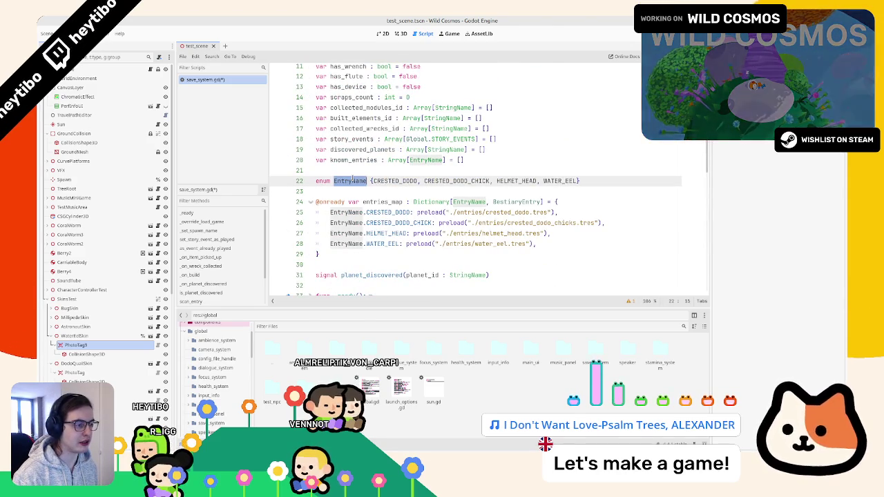
{"action": "scroll", "coordinate": [365, 184], "scroll_direction": "down", "scroll_amount": 10}
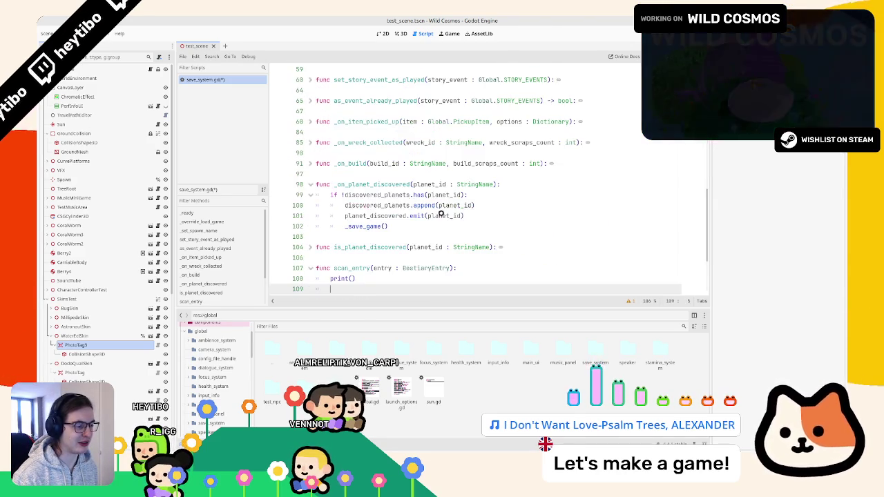
{"action": "left_click", "coordinate": [352, 247]}
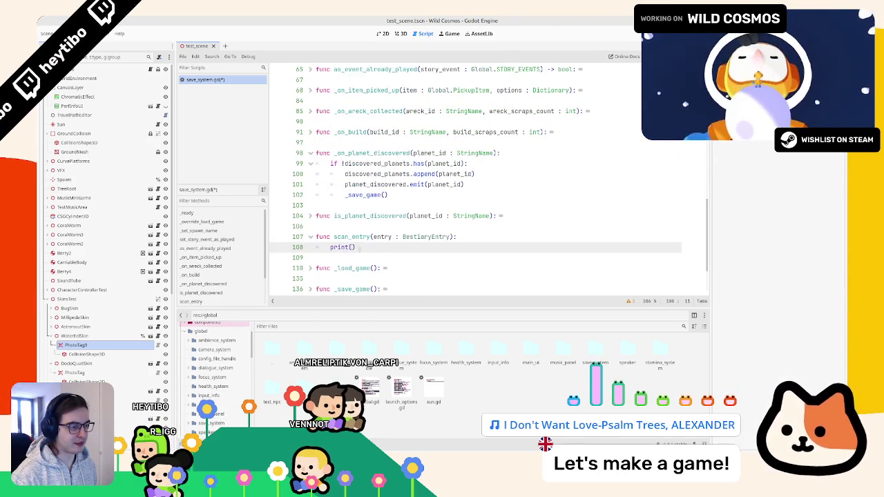
{"action": "scroll", "coordinate": [359, 249], "scroll_direction": "up", "scroll_amount": 10}
{"action": "left_click", "coordinate": [361, 205]}
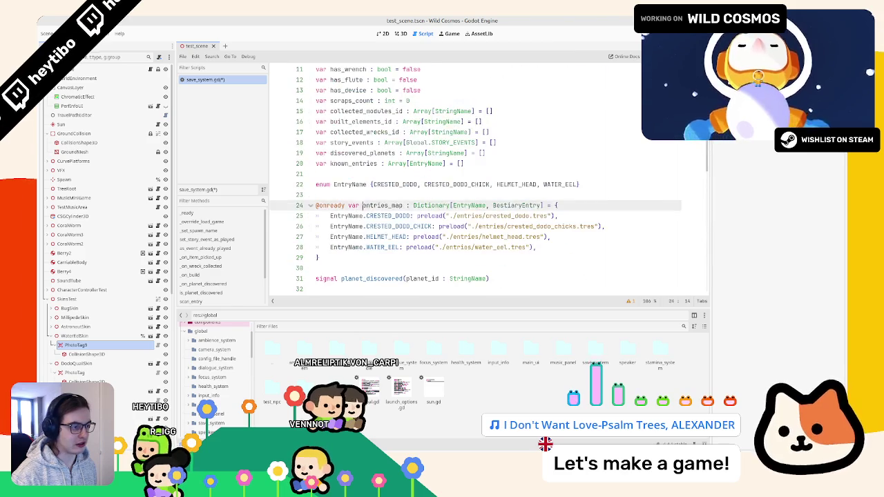
{"action": "scroll", "coordinate": [365, 207], "scroll_direction": "down", "scroll_amount": 10}
{"action": "left_click", "coordinate": [364, 226]}
{"action": "left_click", "coordinate": [353, 216]}
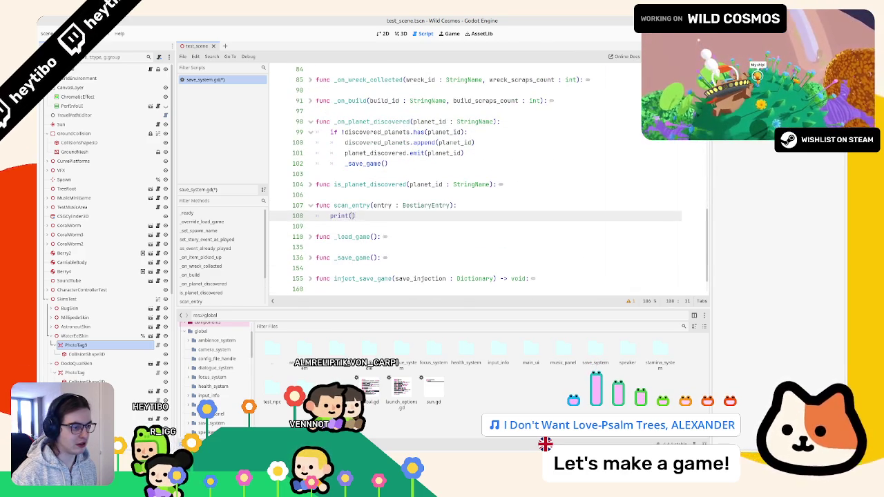
{"action": "type", "text": "."}
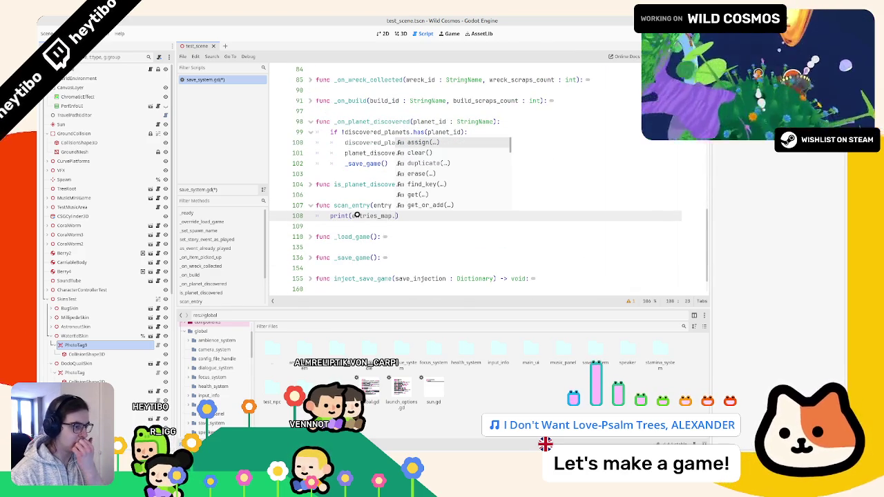
{"action": "type", "text": "fi"}
{"action": "key", "text": "Return"}
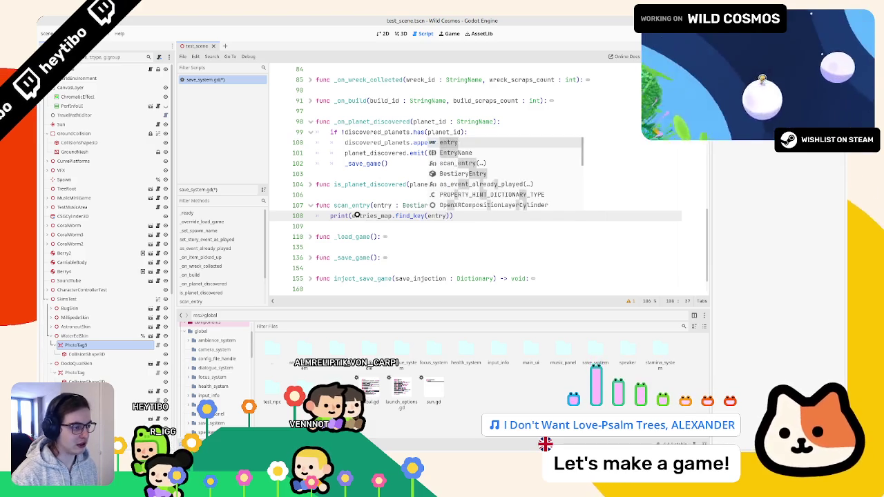
{"action": "left_click", "coordinate": [363, 227]}
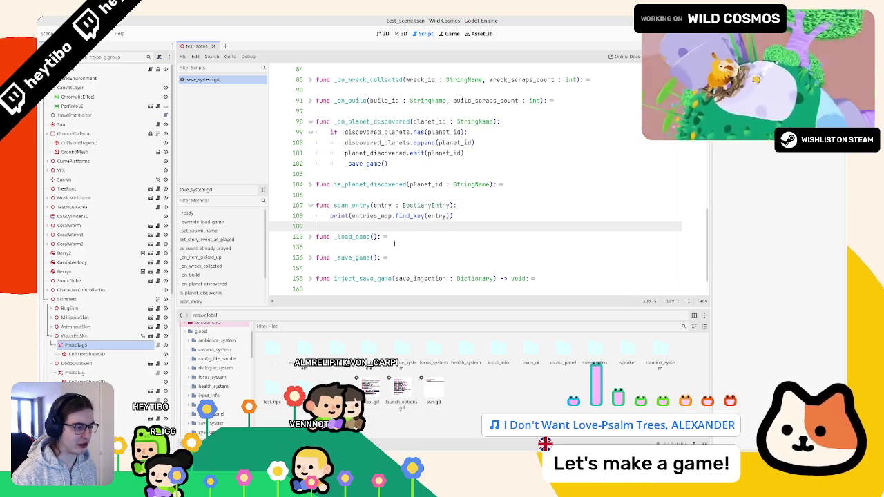
{"action": "double_click", "coordinate": [352, 205]}
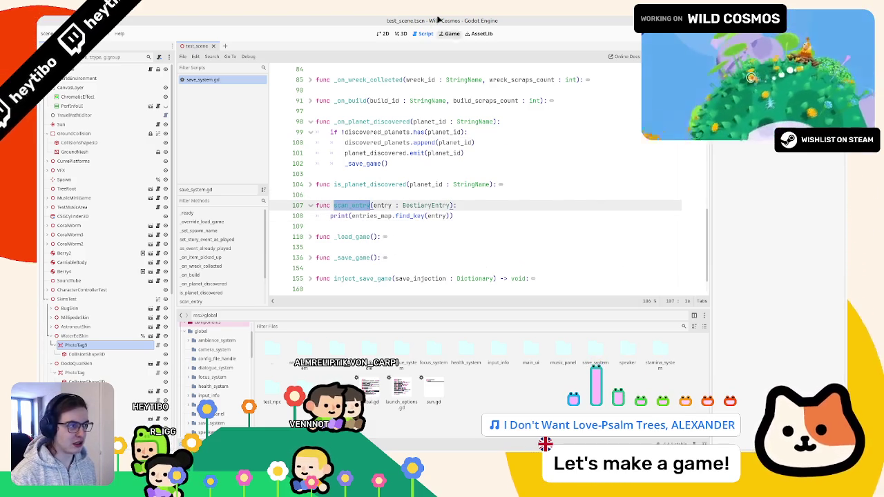
Open the camera_system scene via quick scene search, then close it and its script
{"action": "left_click", "coordinate": [400, 33]}
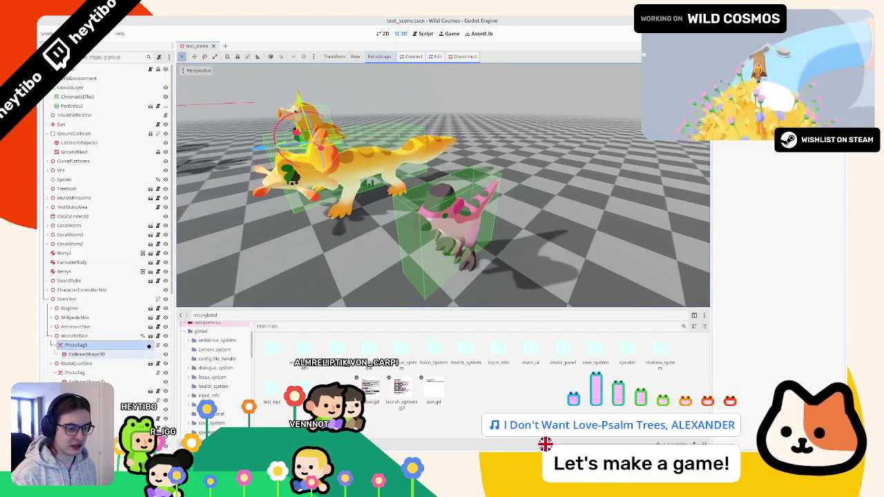
{"action": "key", "text": "ctrl+shift+o"}
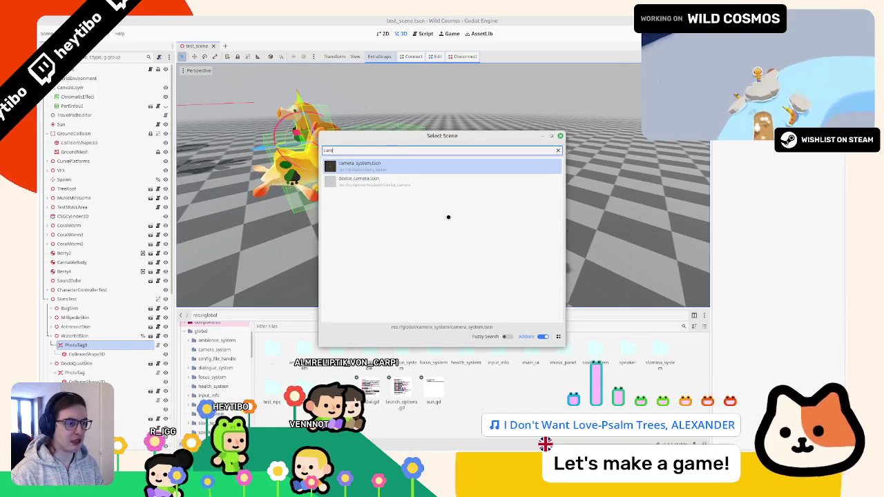
{"action": "type", "text": "camera_"}
{"action": "key", "text": "Return"}
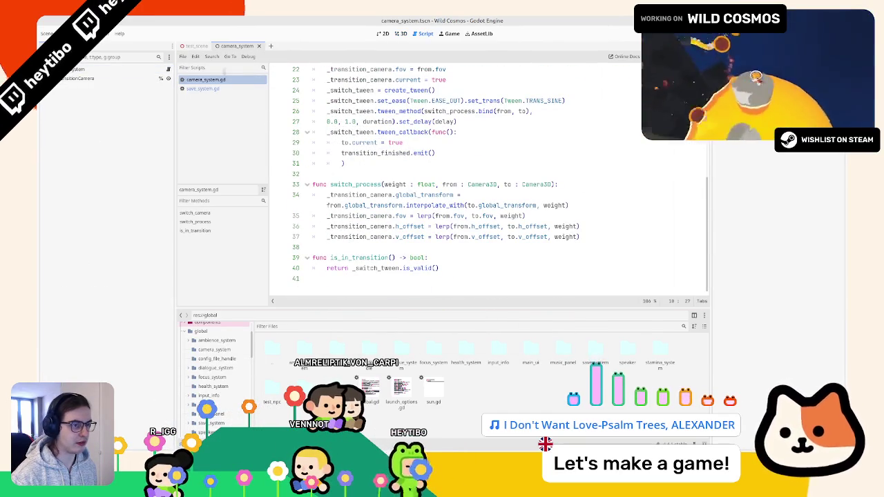
{"action": "middle_click", "coordinate": [214, 78]}
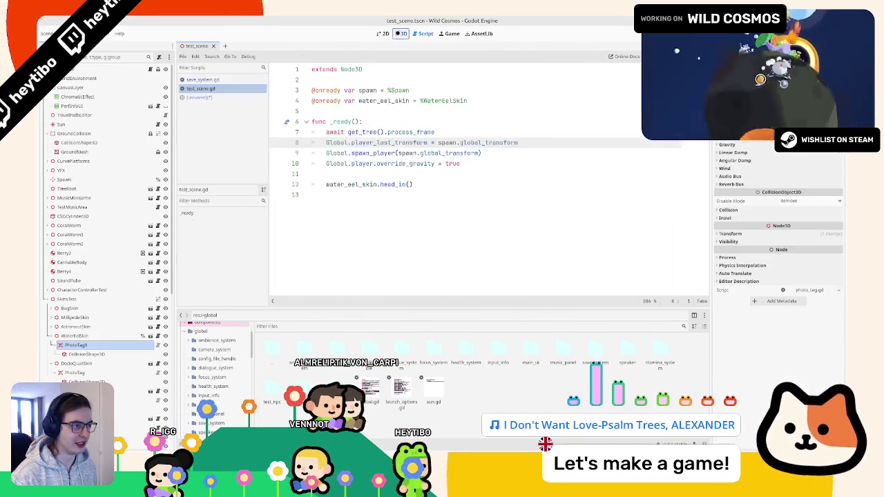
{"action": "left_click", "coordinate": [259, 46]}
{"action": "left_click", "coordinate": [399, 34]}
Open device_camera.tscn and its device_camera.gd script at the scan_success function
{"action": "key", "text": "ctrl+shift+o"}
{"action": "type", "text": "camera"}
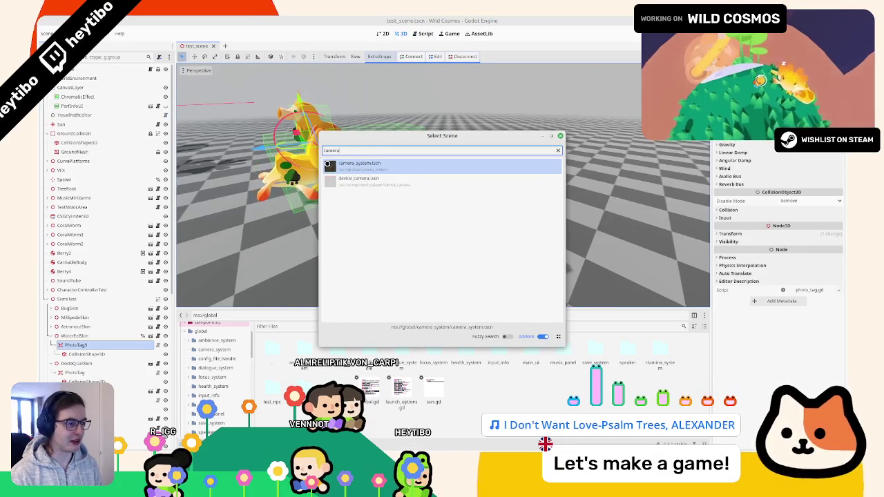
{"action": "key", "text": "Down"}
{"action": "key", "text": "Return"}
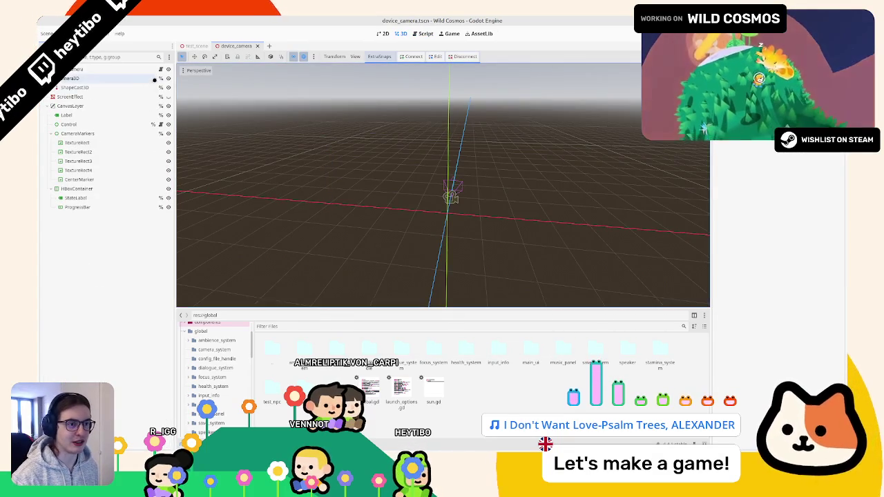
{"action": "left_click", "coordinate": [161, 69]}
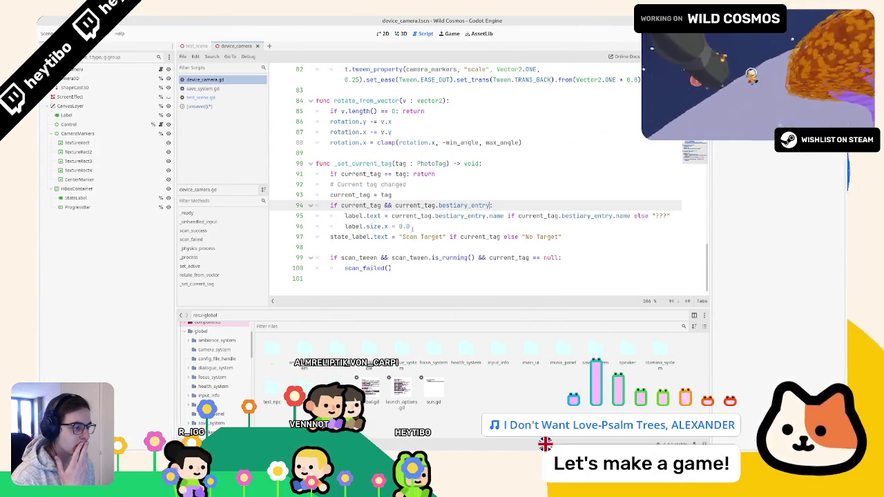
{"action": "scroll", "coordinate": [377, 258], "scroll_direction": "up", "scroll_amount": 15}
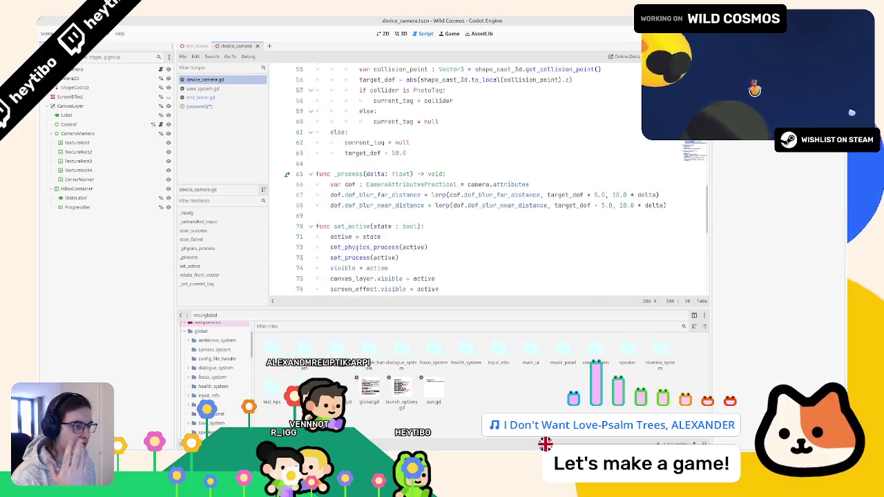
{"action": "scroll", "coordinate": [357, 245], "scroll_direction": "up", "scroll_amount": 2}
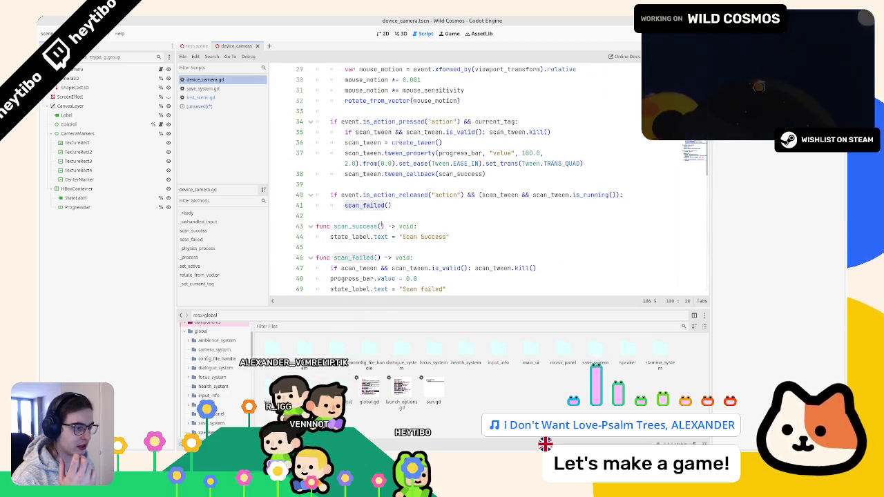
{"action": "left_click", "coordinate": [380, 226]}
Add a SaveSystem.scan_entry() call inside scan_success
{"action": "left_click", "coordinate": [466, 237]}
{"action": "key", "text": "Return"}
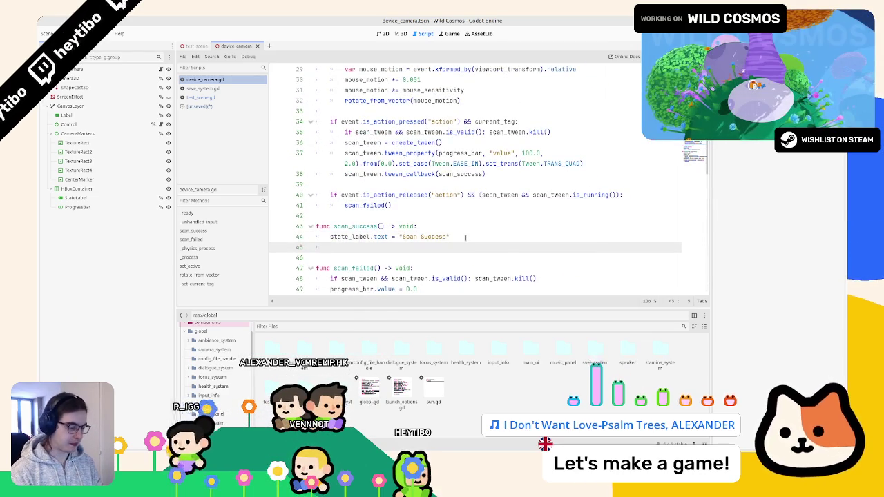
{"action": "type", "text": "SaveSystem.sc"}
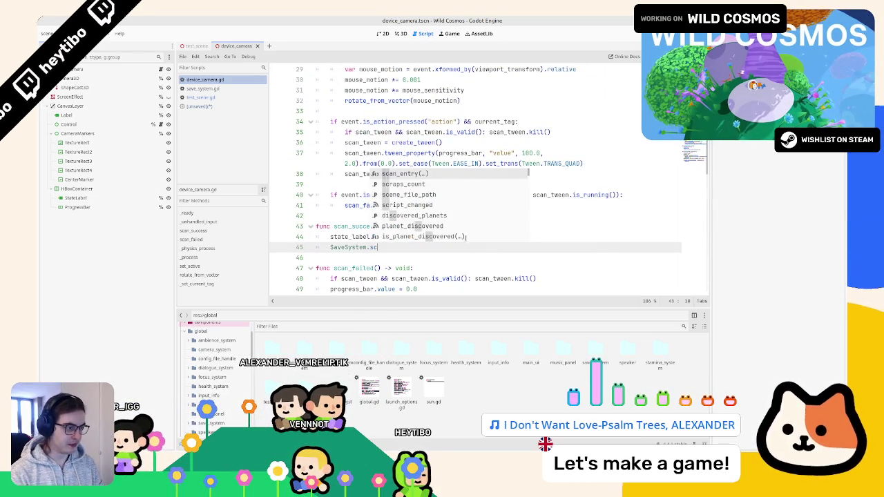
{"action": "key", "text": "Return"}
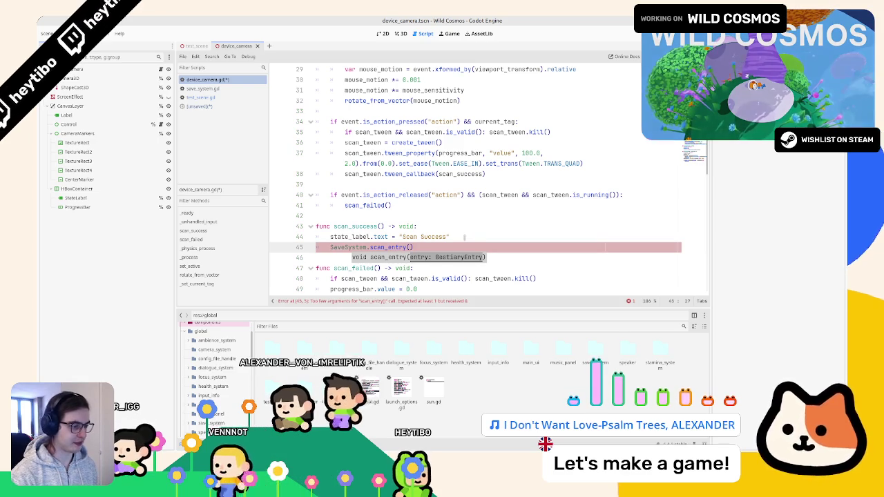
Wrap the call in 'if current_tag && current_tag.bestiary_entry:' and copy current_tag.bestiary_entry
{"action": "scroll", "coordinate": [464, 236], "scroll_direction": "down", "scroll_amount": 15}
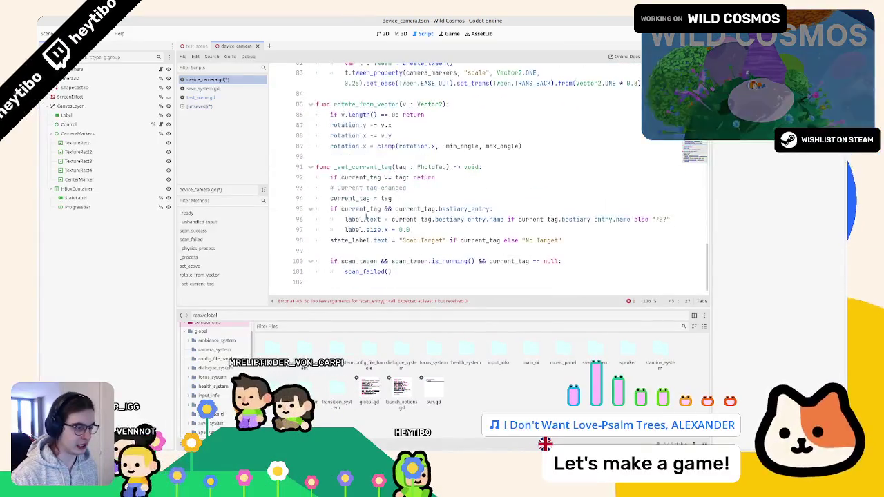
{"action": "mouse_move", "coordinate": [343, 208]}
{"action": "left_mouse_down"}
{"action": "mouse_move", "coordinate": [491, 208]}
{"action": "mouse_move", "coordinate": [330, 198]}
{"action": "mouse_move", "coordinate": [338, 208]}
{"action": "left_mouse_up"}
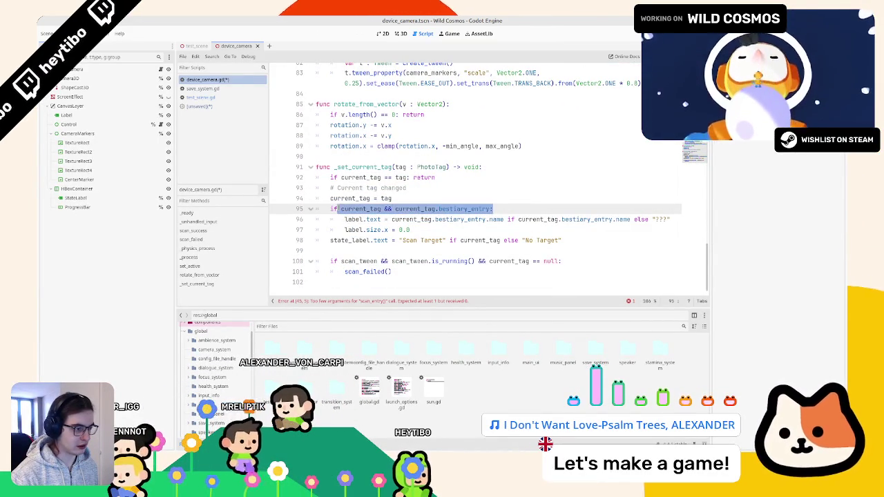
{"action": "scroll", "coordinate": [414, 172], "scroll_direction": "up", "scroll_amount": 14}
{"action": "left_click", "coordinate": [487, 107]}
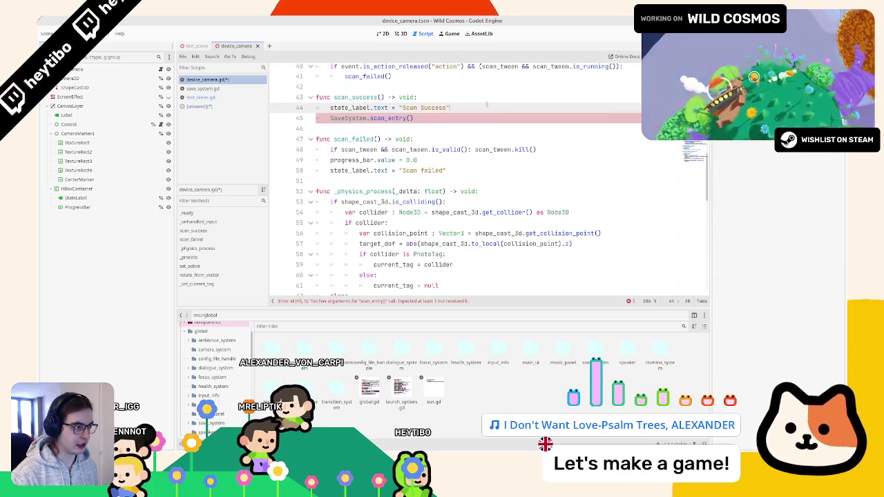
{"action": "key", "text": "Return"}
{"action": "type", "text": "if current_tag && current_tag.bestiary_entry:"}
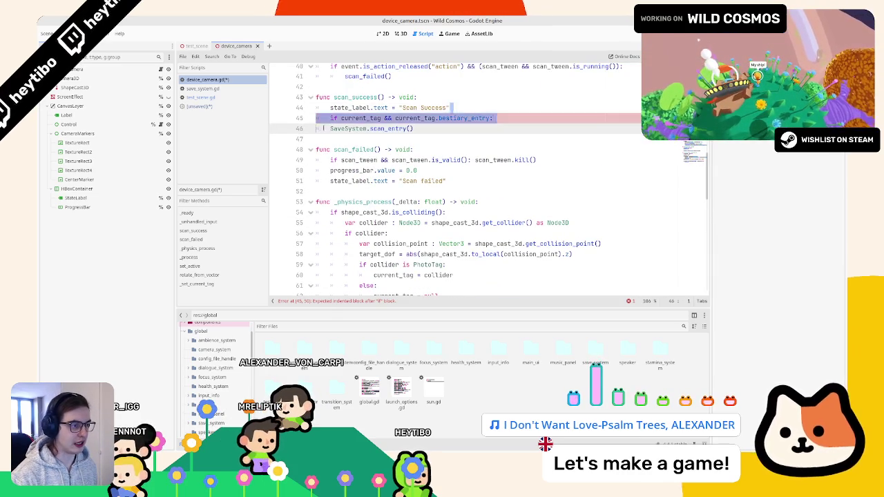
{"action": "key", "text": "Down"}
{"action": "key", "text": "Tab"}
{"action": "left_click_drag", "start_coordinate": [395, 118], "coordinate": [490, 119]}
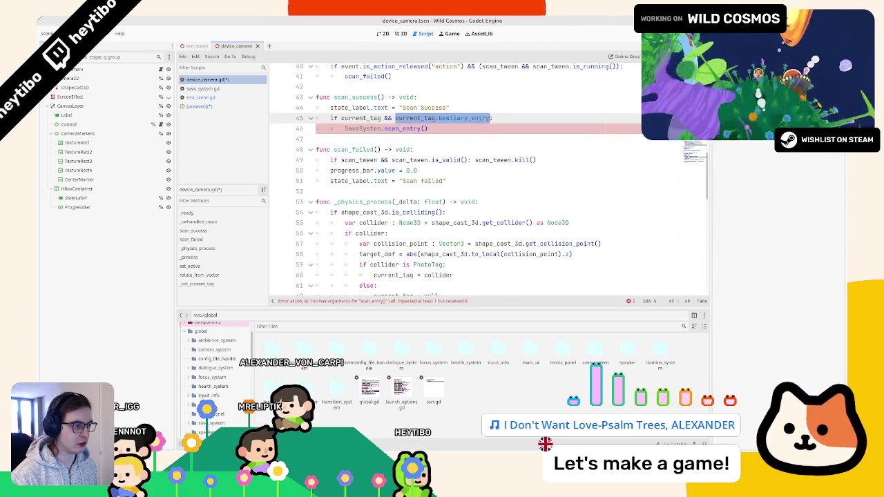
{"action": "key", "text": "Down"}
{"action": "left_click", "coordinate": [408, 129], "text": "ctrl"}
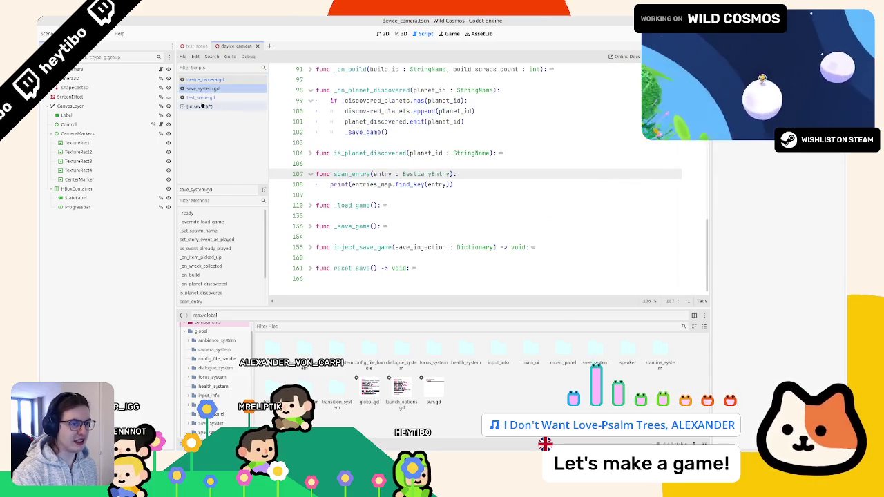
Save, run the game, and scan the Crested dodo with the scanner camera to test
{"action": "key", "text": "ctrl+s"}
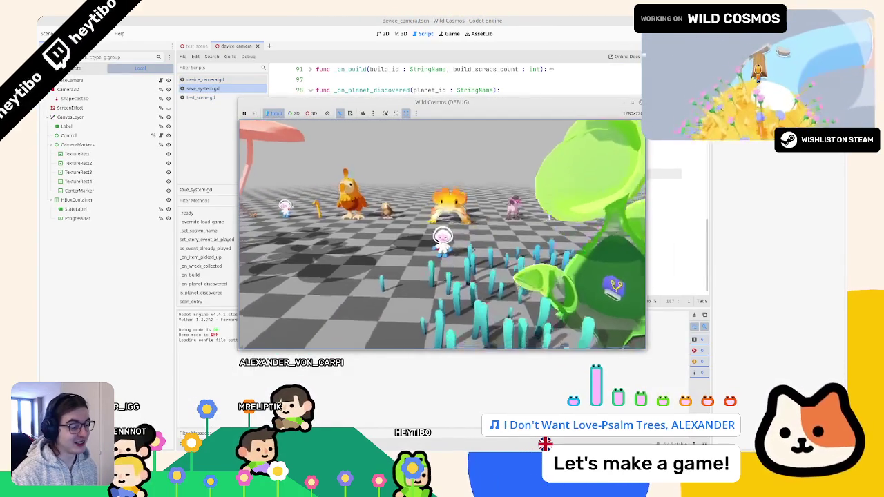
{"action": "key", "text": "e"}
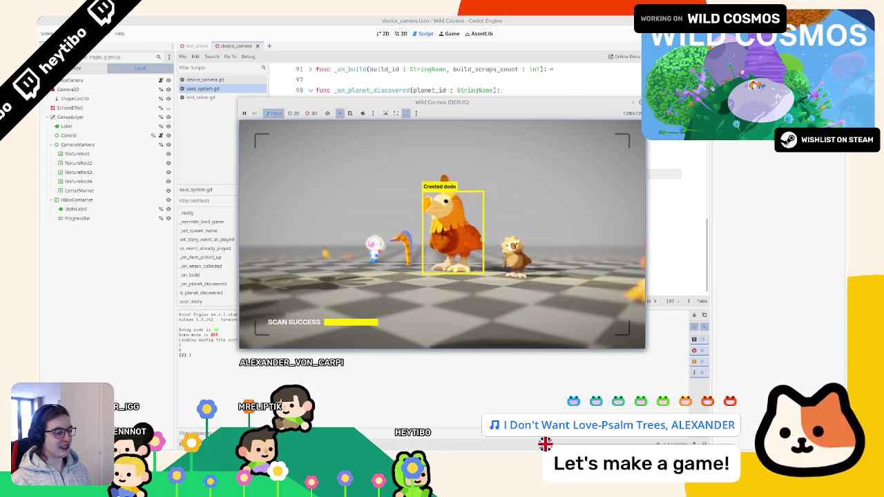
{"action": "key", "text": "F8"}
{"action": "left_click", "coordinate": [238, 80]}
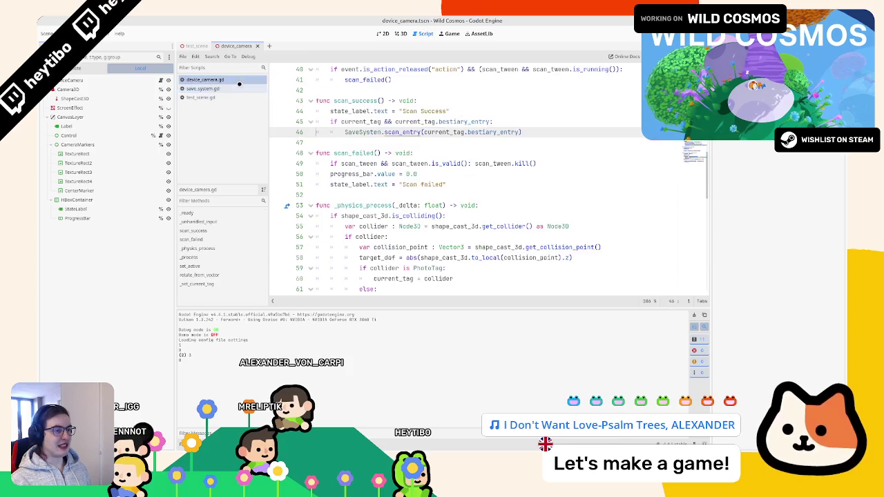
Wrap entries_map.find_key(entry) in EntryName[...] inside print on line 108 and rerun the game
{"action": "left_click", "coordinate": [238, 88]}
{"action": "scroll", "coordinate": [342, 224], "scroll_direction": "up", "scroll_amount": 15}
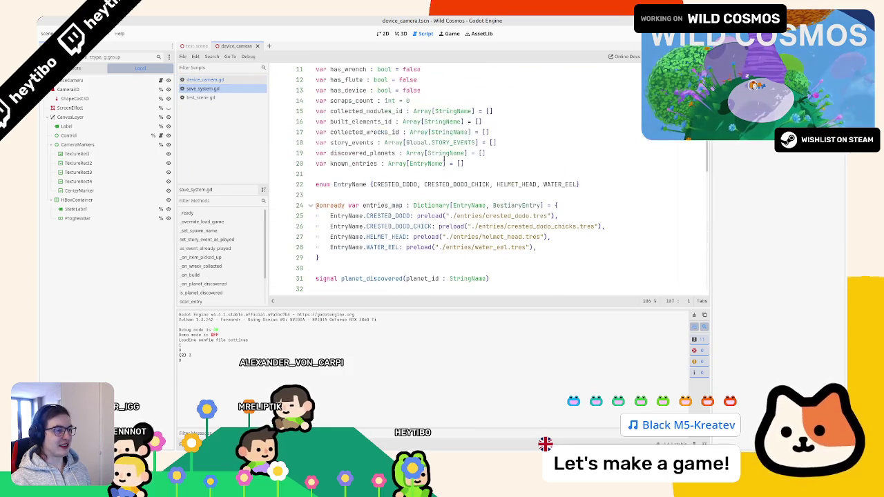
{"action": "left_click", "coordinate": [366, 225]}
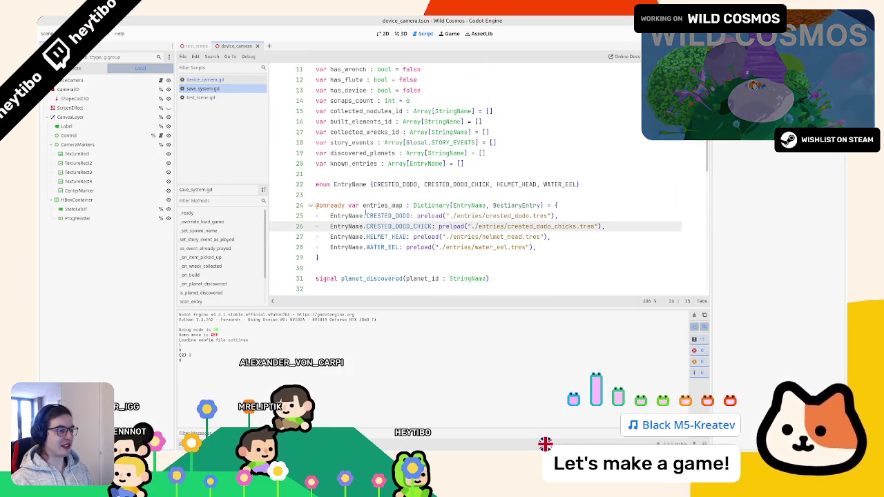
{"action": "scroll", "coordinate": [366, 221], "scroll_direction": "down", "scroll_amount": 12}
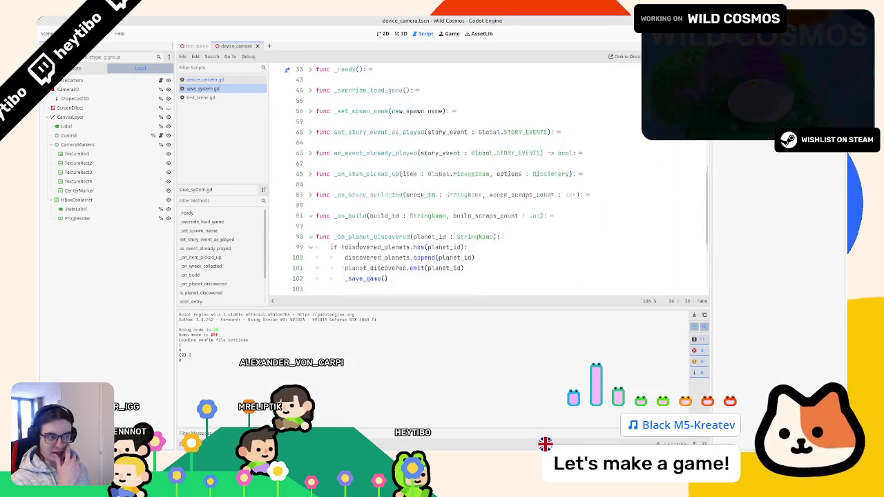
{"action": "left_click", "coordinate": [423, 216]}
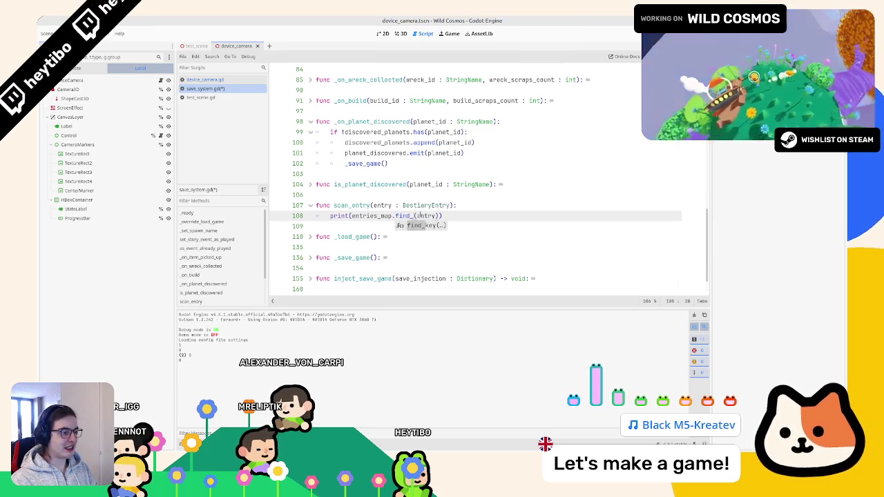
{"action": "key", "text": "Return"}
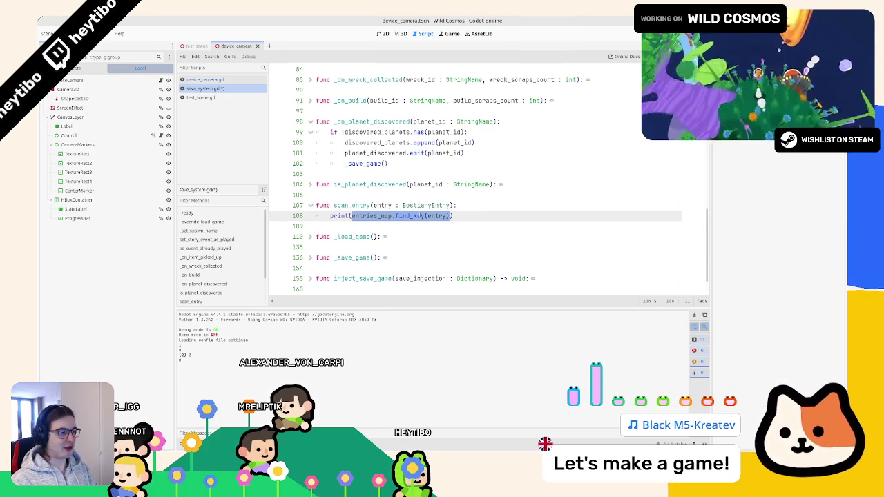
{"action": "key", "text": "BackSpace"}
{"action": "type", "text": "EntryName["}
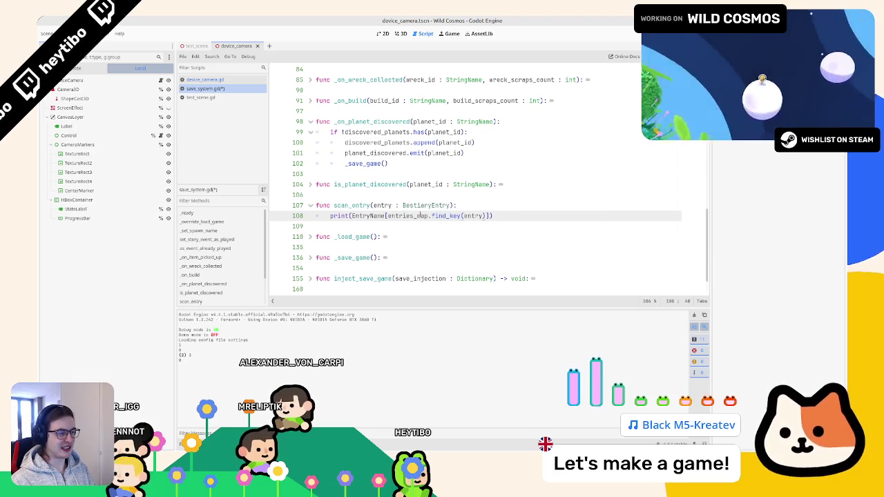
{"action": "key", "text": "F6"}
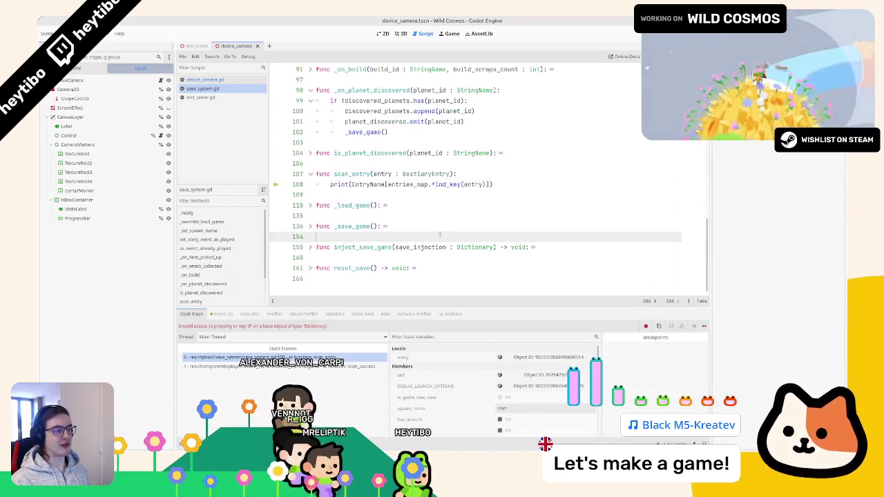
Rewrite line 108 as print(EntryName.values()[entries_map.find_key(entry)]) and run the game to test
{"action": "left_click_drag", "start_coordinate": [491, 184], "coordinate": [387, 184]}
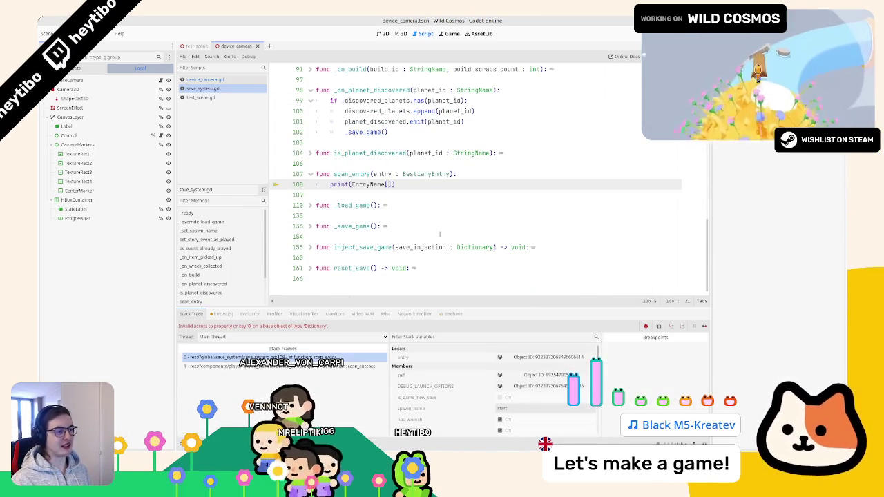
{"action": "type", "text": ".get"}
{"action": "key", "text": "Return"}
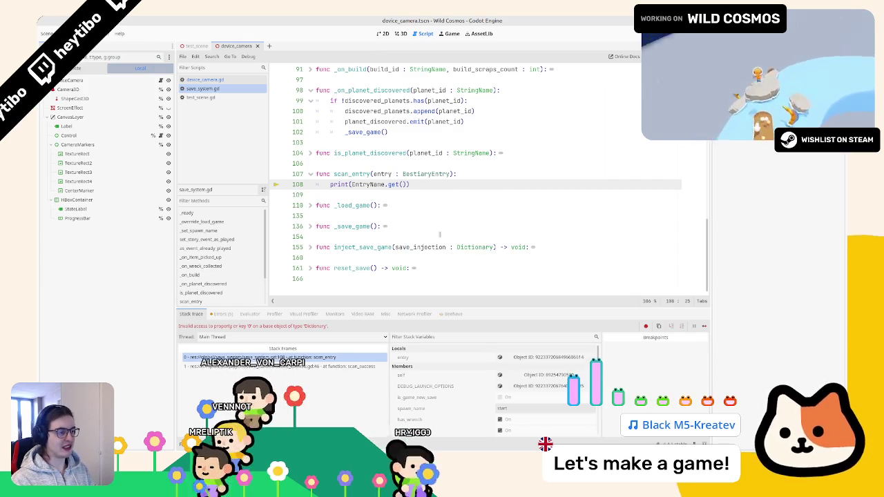
{"action": "key", "text": "BackSpace"}
{"action": "key", "text": "BackSpace"}
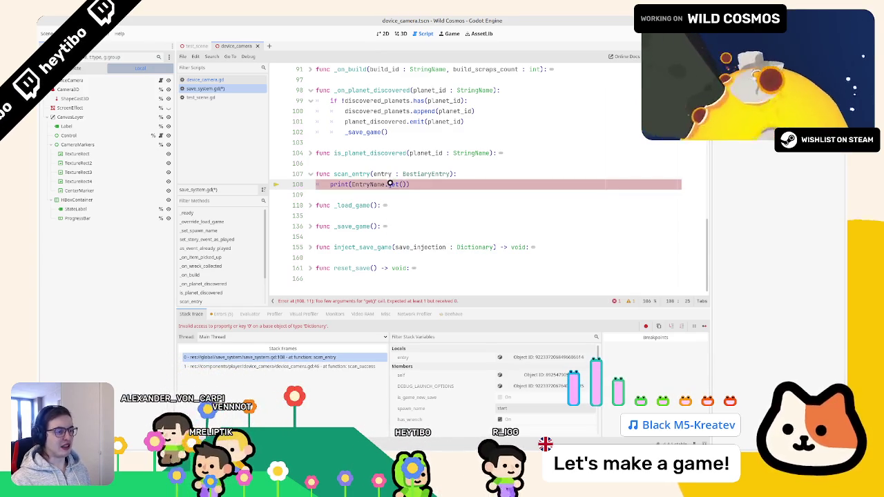
{"action": "key", "text": "BackSpace"}
{"action": "key", "text": "BackSpace"}
{"action": "type", "text": "val"}
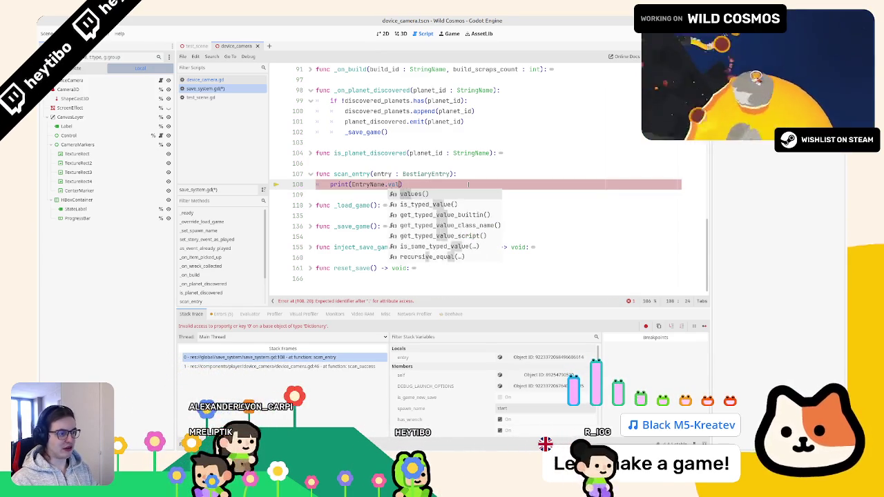
{"action": "key", "text": "Return"}
{"action": "type", "text": "."}
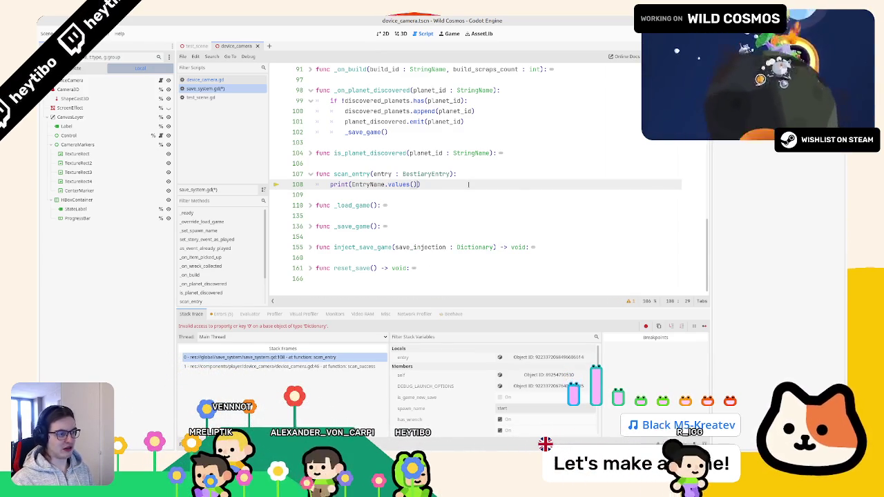
{"action": "key", "text": "BackSpace"}
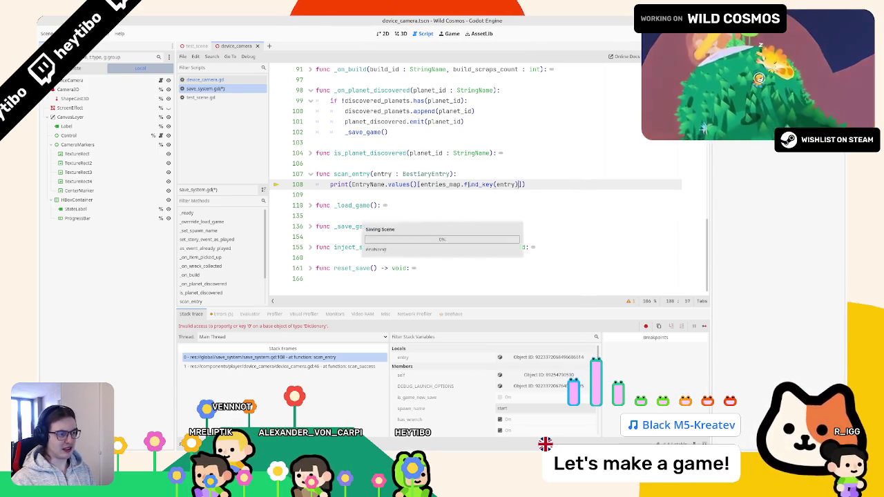
{"action": "key", "text": "F5"}
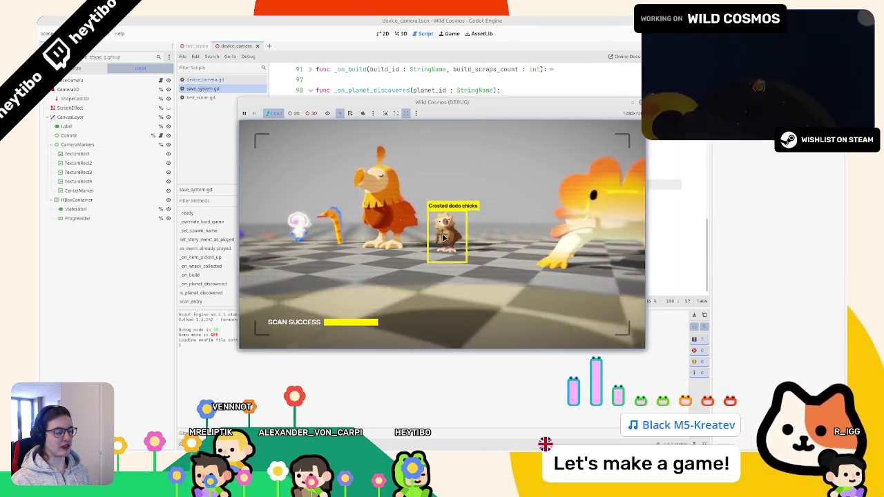
Close the test game, change values() to keys() on line 108, and rerun the game
{"action": "key", "text": "F8"}
{"action": "double_click", "coordinate": [399, 184]}
{"action": "scroll", "coordinate": [458, 171], "scroll_direction": "up", "scroll_amount": 3}
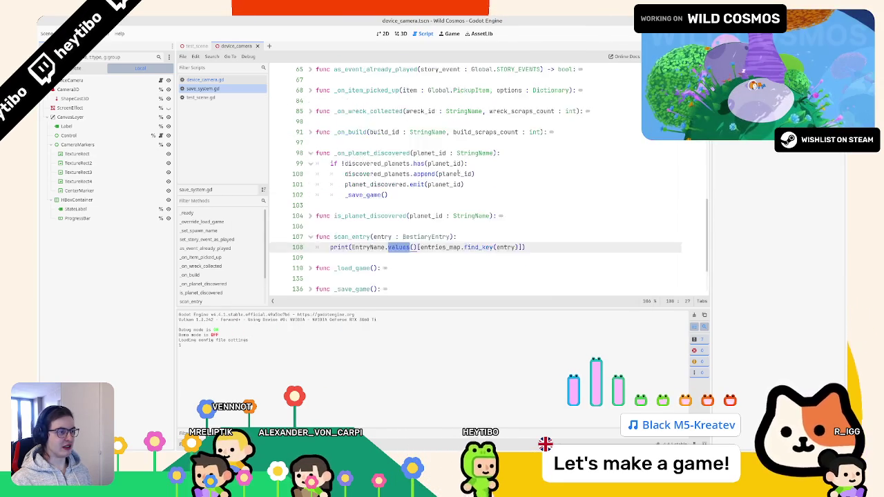
{"action": "type", "text": "ke"}
{"action": "key", "text": "Return"}
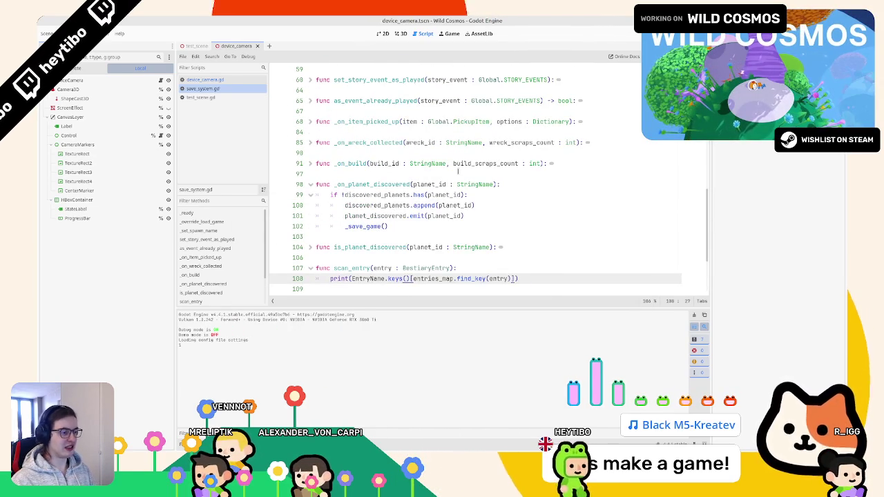
{"action": "key", "text": "F5"}
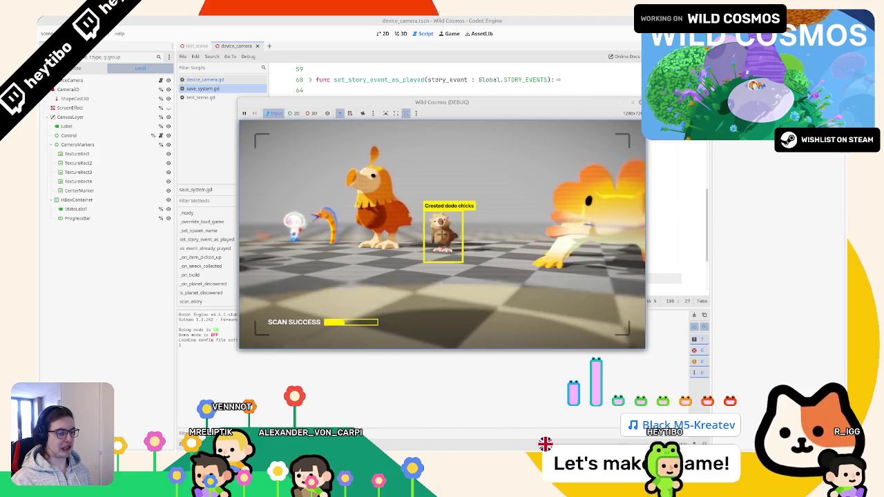
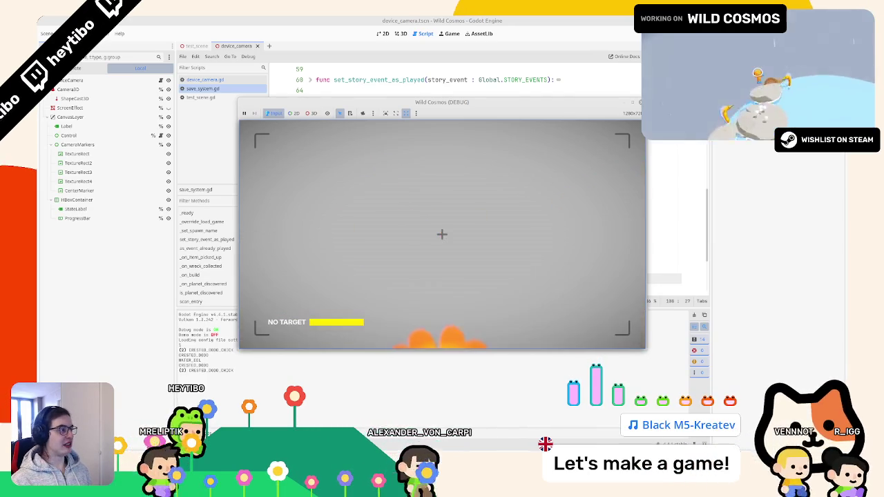
Stop the running game, relaunch it from save_system.gd, then quit it again from the pause menu
{"action": "key", "text": "F8"}
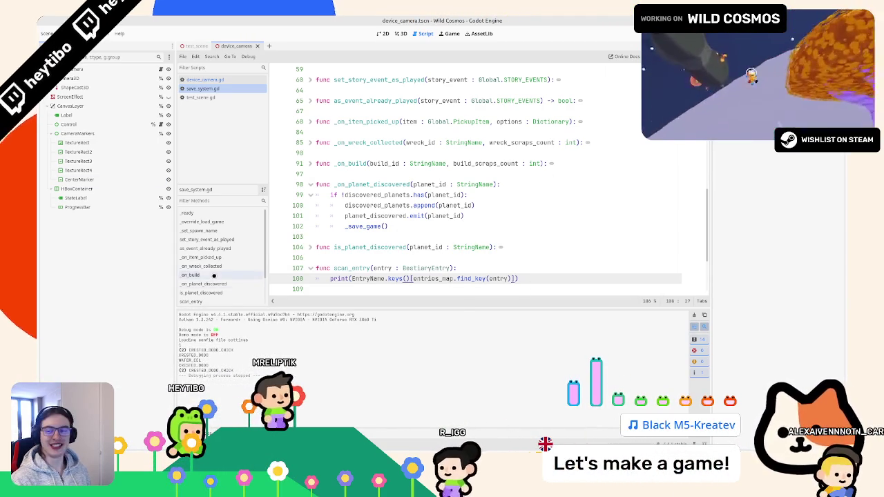
{"action": "left_click", "coordinate": [396, 185]}
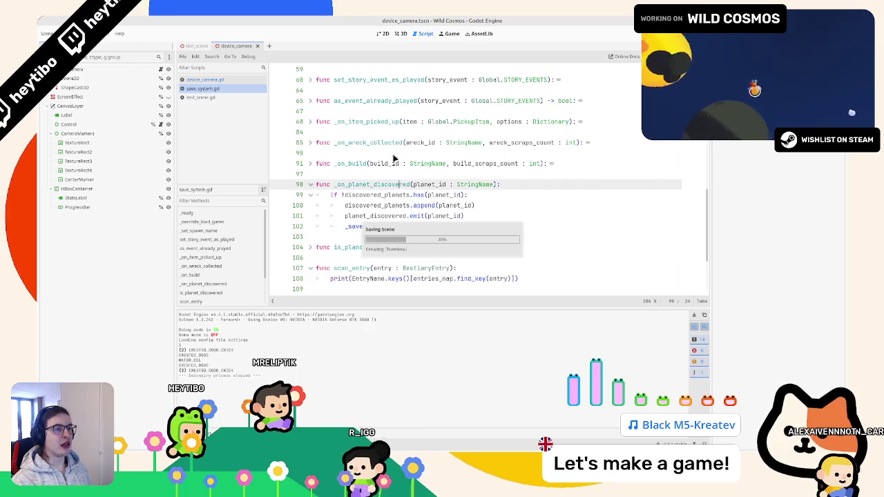
{"action": "key", "text": "F5"}
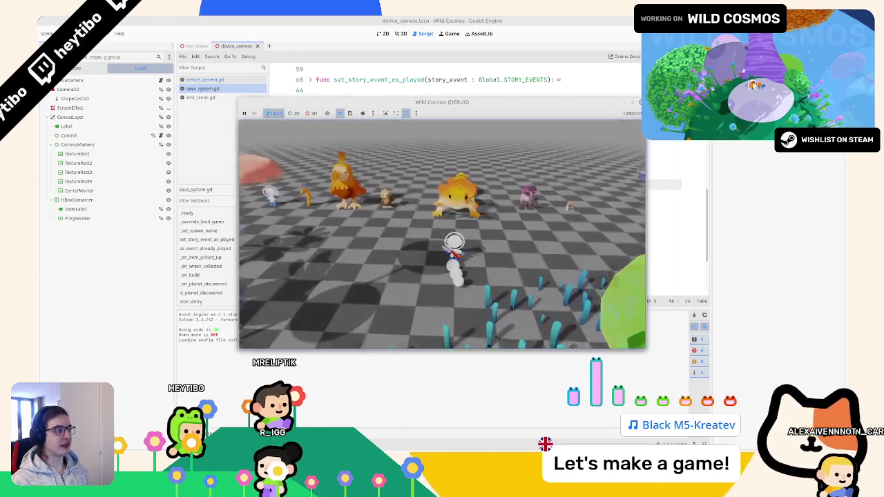
{"action": "key", "text": "Escape"}
{"action": "key", "text": "F8"}
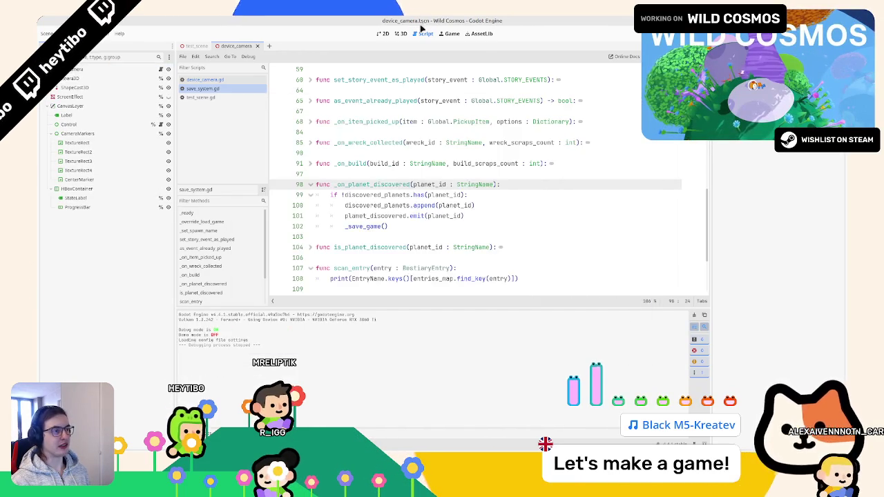
{"action": "left_click", "coordinate": [392, 33]}
In test_scene, select the dodo's PhotoTag node and frame it in the 3D viewport
{"action": "left_click", "coordinate": [191, 44]}
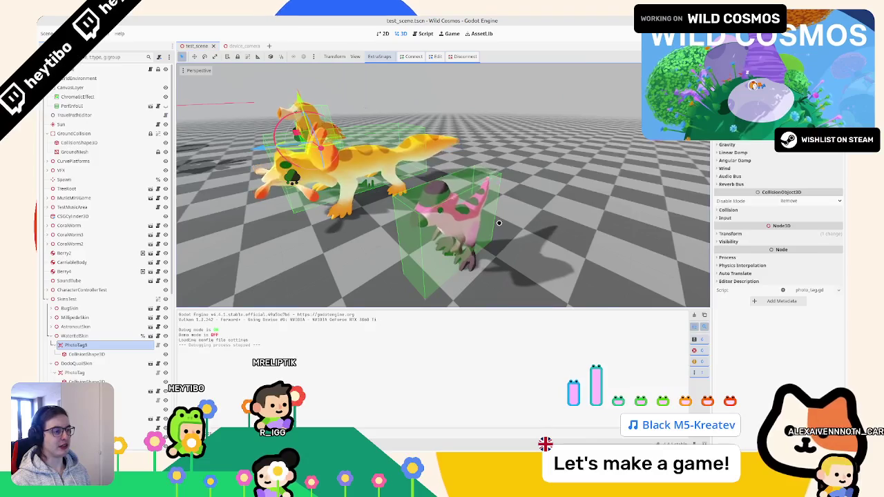
{"action": "left_click", "coordinate": [139, 298]}
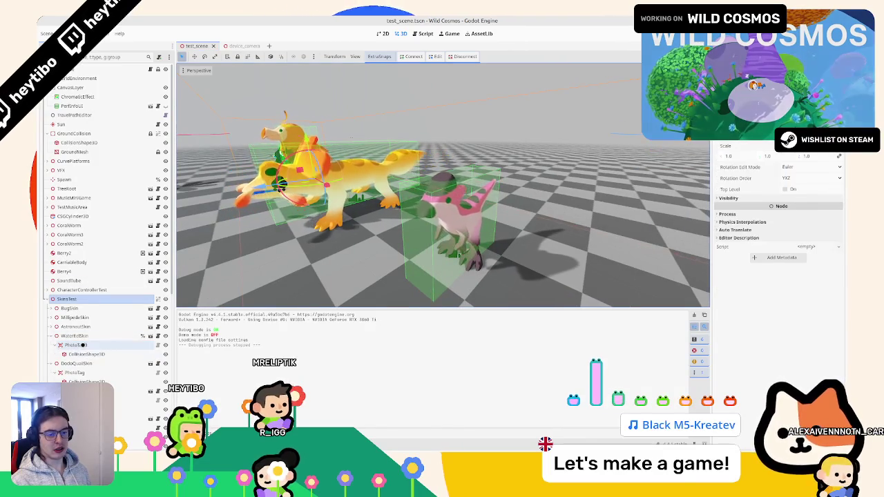
{"action": "left_click", "coordinate": [76, 345]}
{"action": "left_click", "coordinate": [83, 372]}
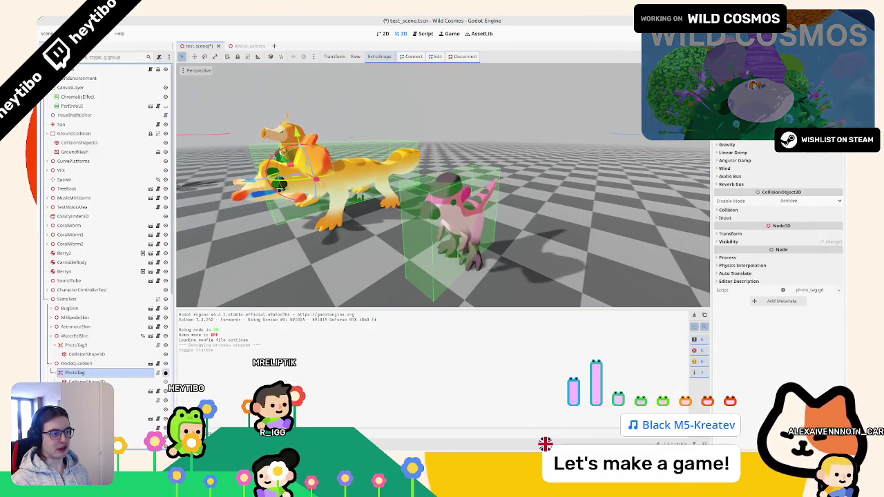
{"action": "key", "text": "f"}
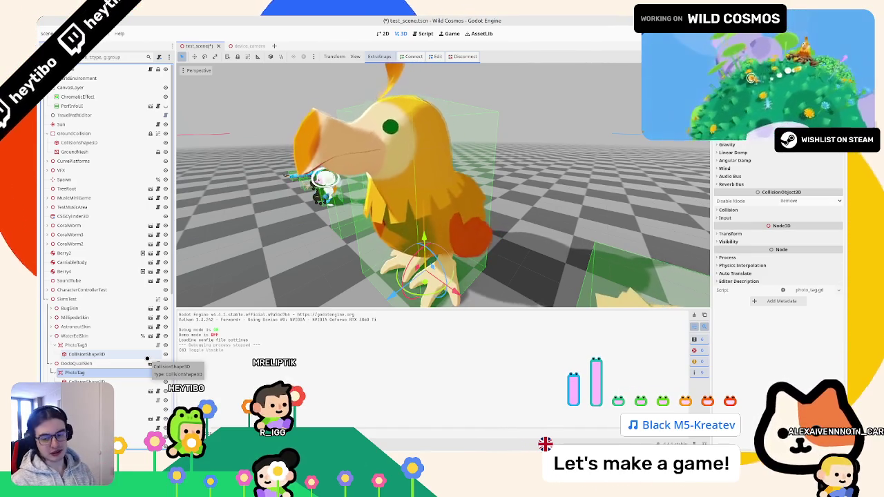
Run the scene, scan the dodo chick to log CRESTED_DODO_CHICK, then open device_camera.gd
{"action": "key", "text": "F6"}
{"action": "scroll", "coordinate": [147, 359], "scroll_direction": "down", "scroll_amount": 3}
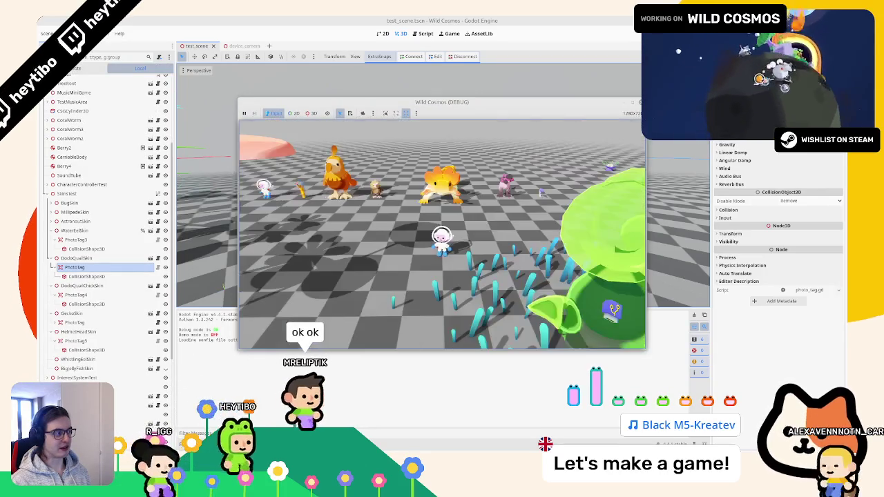
{"action": "left_click", "coordinate": [441, 271]}
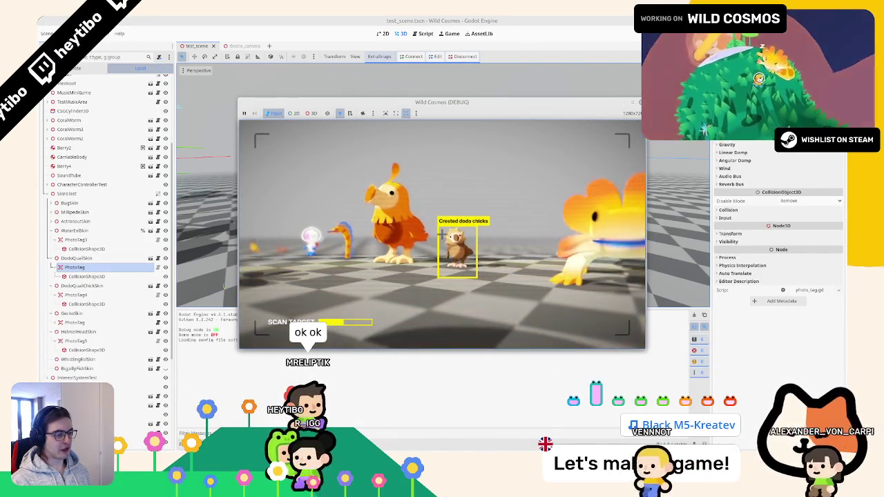
{"action": "key", "text": "F8"}
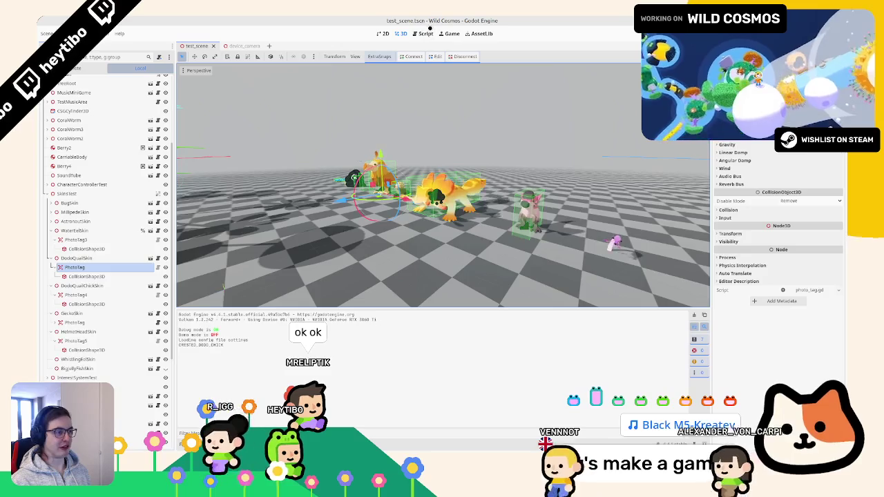
{"action": "key", "text": "ctrl+F3"}
{"action": "left_click", "coordinate": [207, 79]}
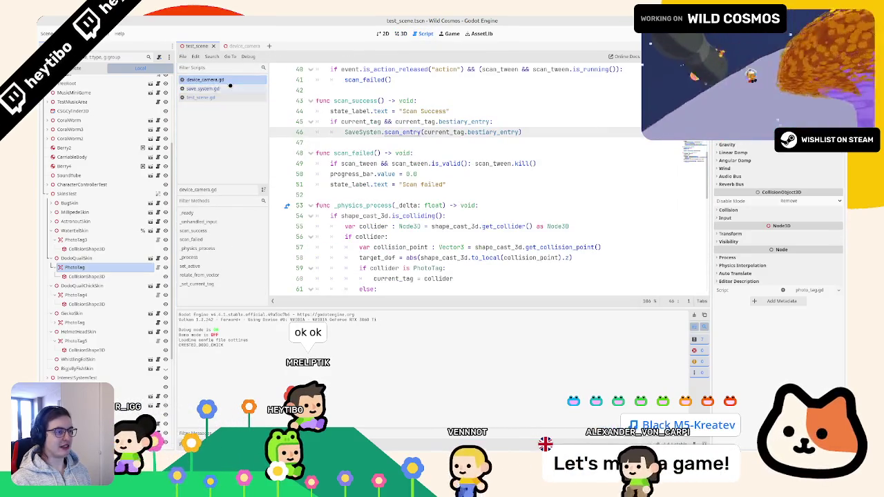
Switch back to save_system.gd and inspect the entries_map print on line 108 of scan_entry
{"action": "left_click", "coordinate": [207, 89]}
{"action": "left_click", "coordinate": [207, 80]}
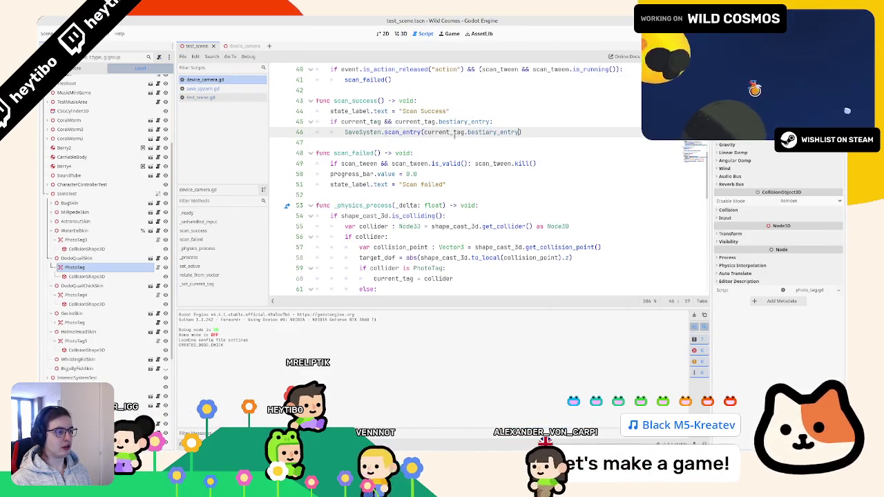
{"action": "left_click", "coordinate": [225, 87]}
{"action": "left_click", "coordinate": [201, 96]}
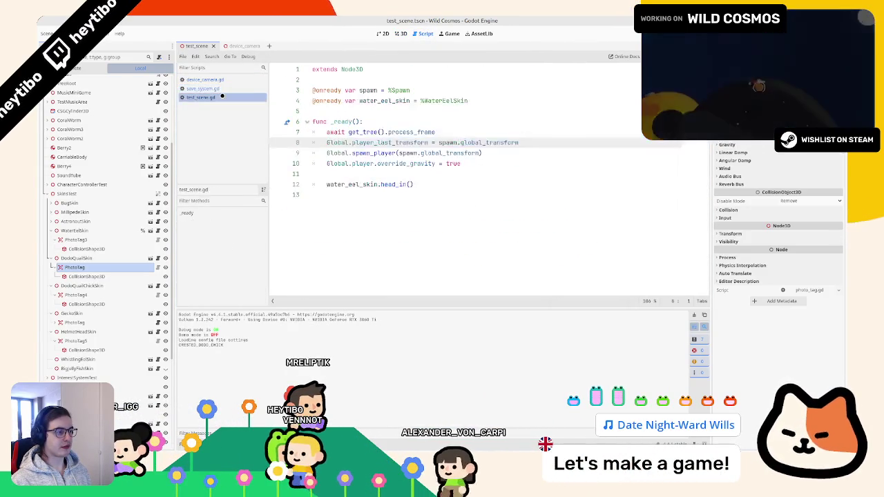
{"action": "left_click", "coordinate": [224, 89]}
{"action": "left_click", "coordinate": [410, 278]}
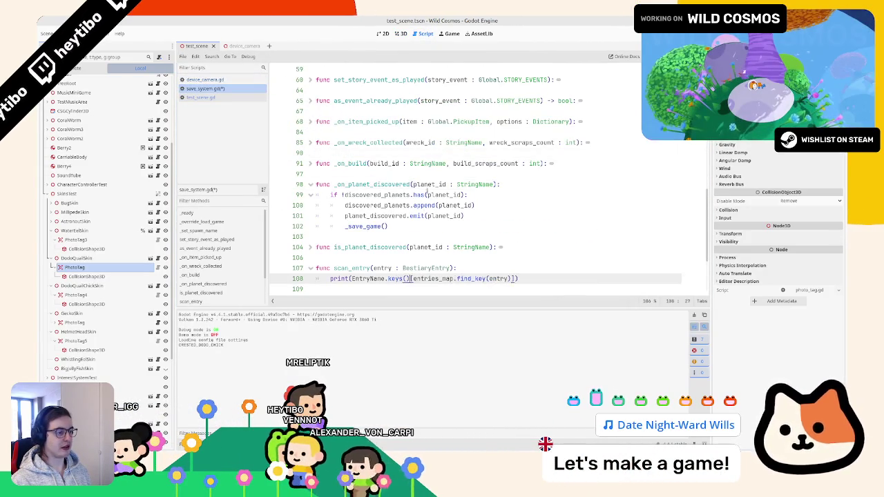
{"action": "scroll", "coordinate": [408, 235], "scroll_direction": "down", "scroll_amount": 1}
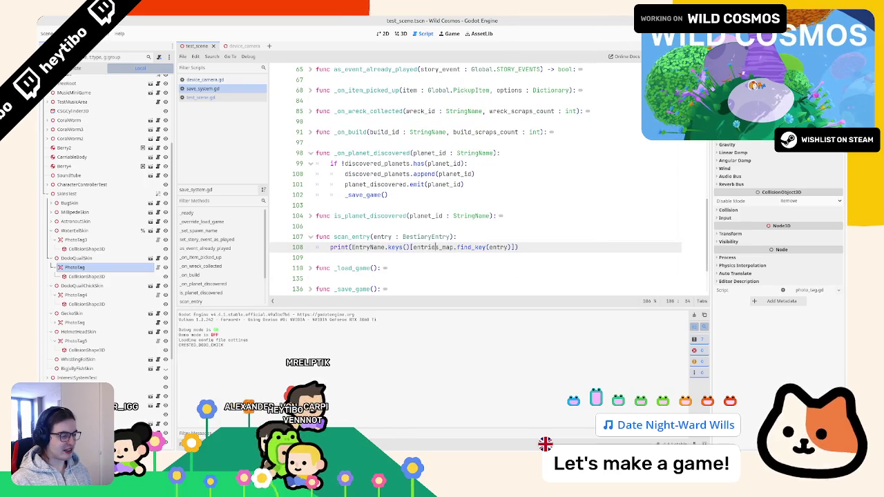
{"action": "double_click", "coordinate": [435, 247]}
{"action": "double_click", "coordinate": [498, 247]}
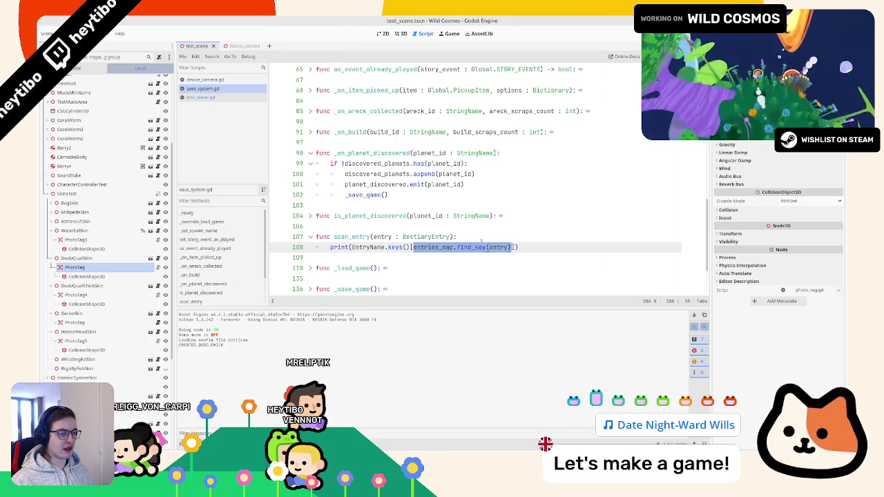
Check the EntryName enum values, then make line 108 print whether the entry is String
{"action": "scroll", "coordinate": [354, 211], "scroll_direction": "up", "scroll_amount": 10}
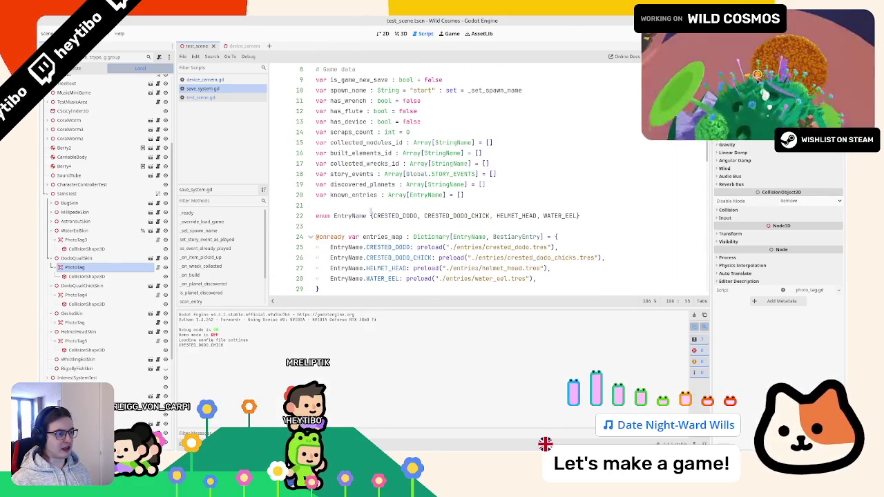
{"action": "left_click", "coordinate": [371, 215]}
{"action": "left_click_drag", "start_coordinate": [540, 216], "coordinate": [571, 216]}
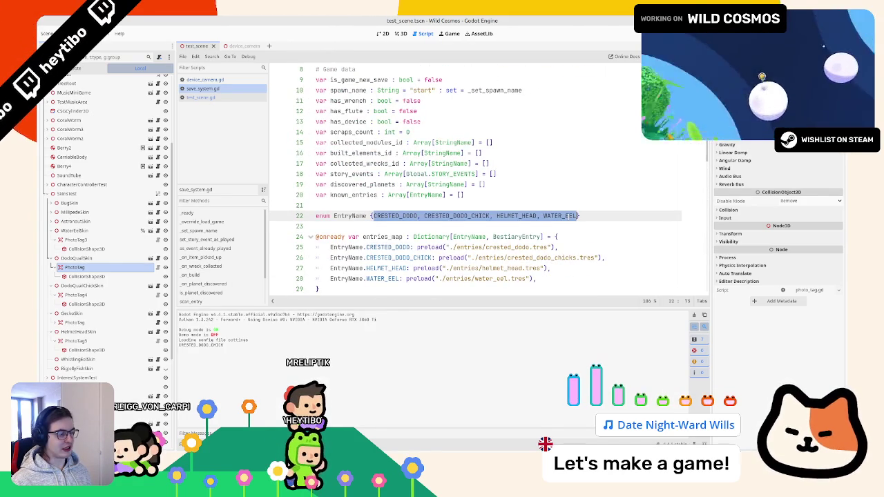
{"action": "scroll", "coordinate": [393, 214], "scroll_direction": "down", "scroll_amount": 15}
{"action": "double_click", "coordinate": [368, 185]}
{"action": "type", "text": "print(EntryName.keys()[entries_map.find_key(entry)] is S"}
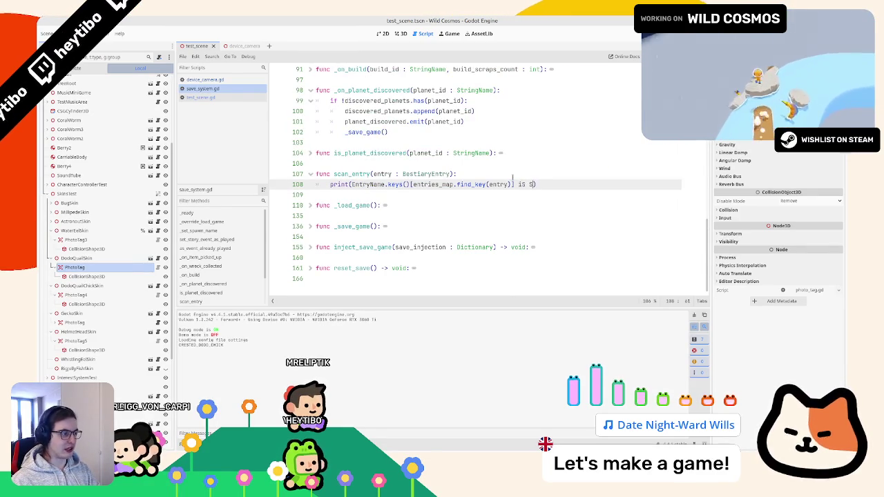
{"action": "type", "text": "tringName"}
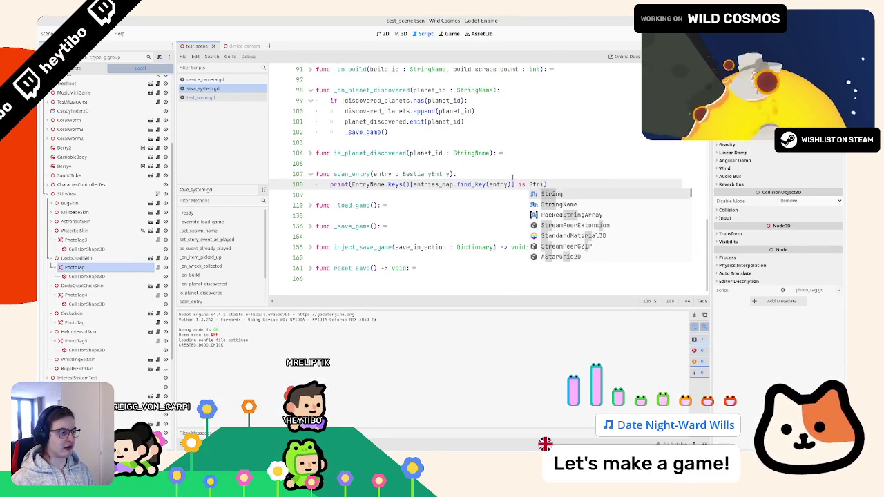
{"action": "key", "text": "Return"}
Run and stop the game several times to check the printed true and false results
{"action": "key", "text": "F5"}
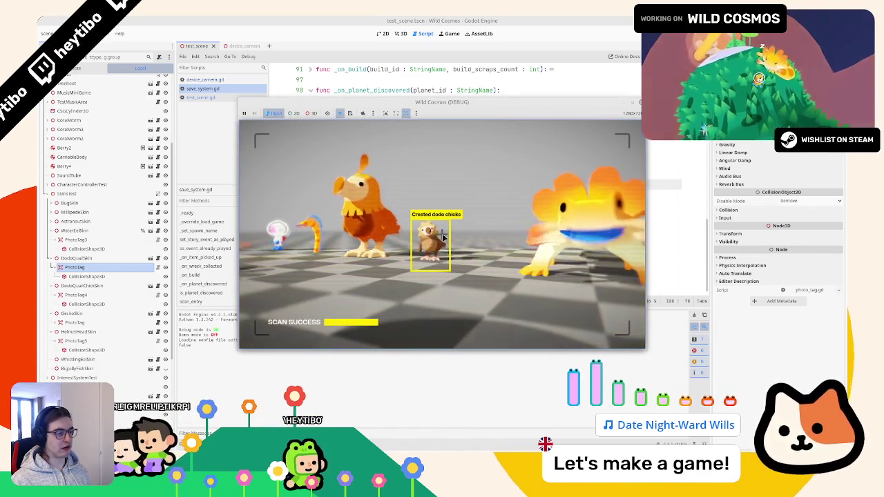
{"action": "key", "text": "F8"}
{"action": "type", "text": "Strin)"}
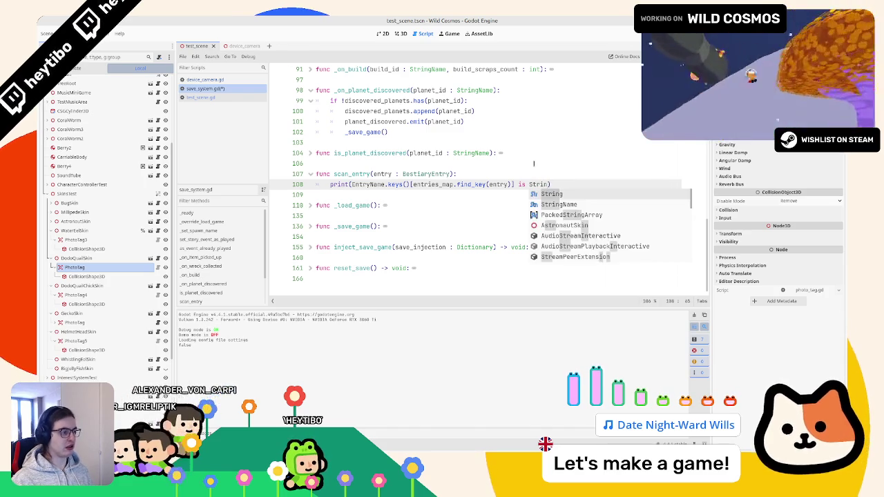
{"action": "key", "text": "F6"}
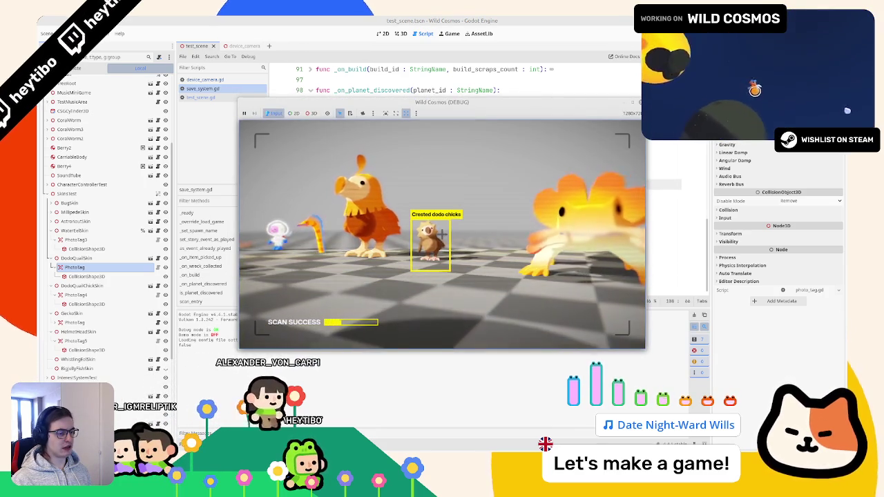
{"action": "key", "text": "F8"}
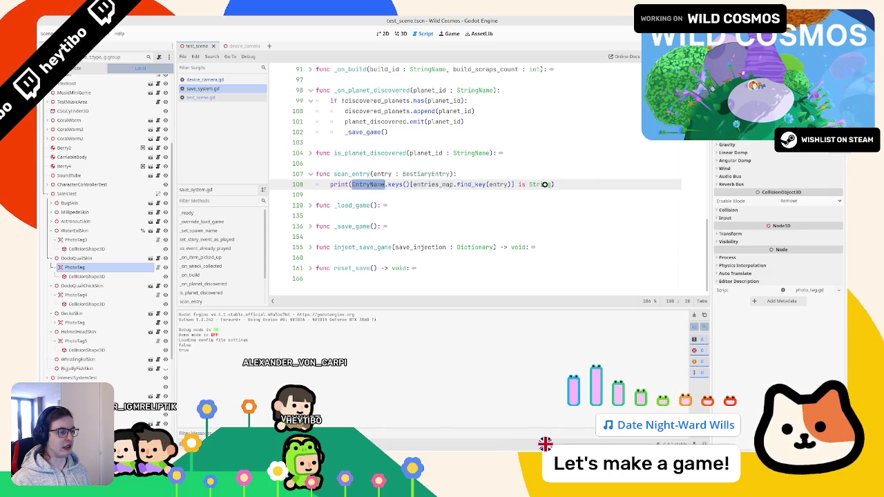
{"action": "key", "text": "F6"}
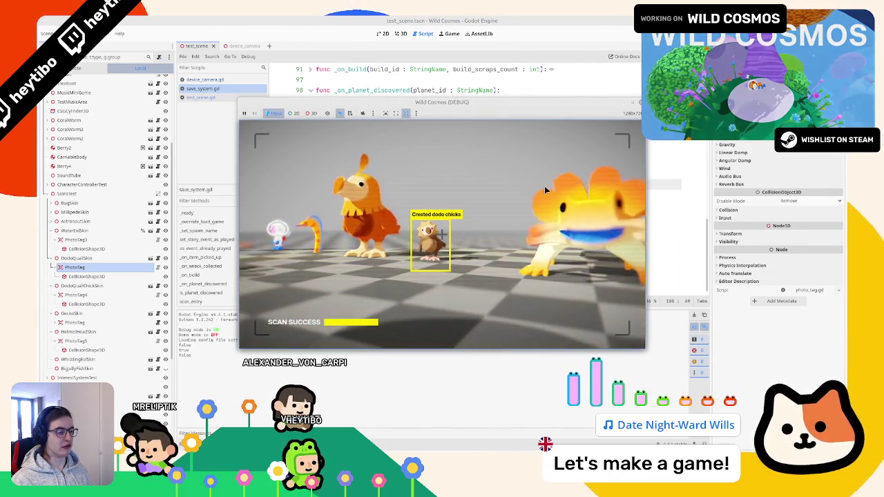
{"action": "key", "text": "F8"}
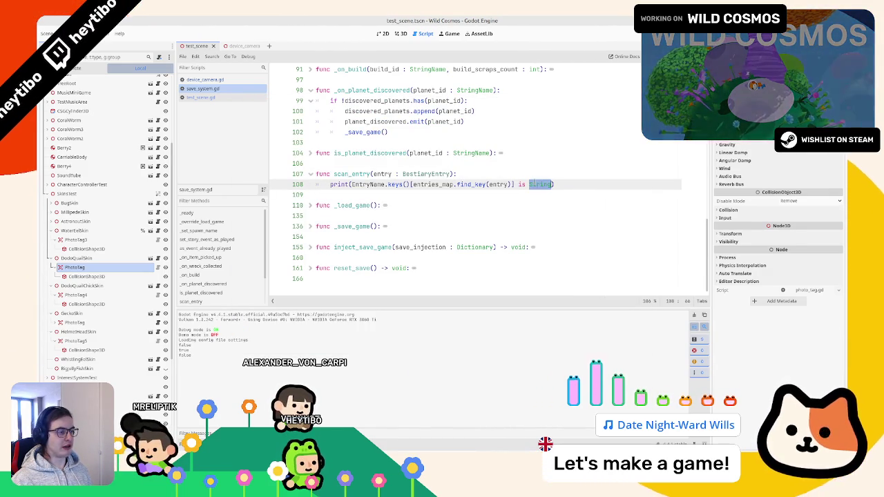
Change the known_entries declaration to Array[String] and save the script
{"action": "scroll", "coordinate": [445, 201], "scroll_direction": "up", "scroll_amount": 20}
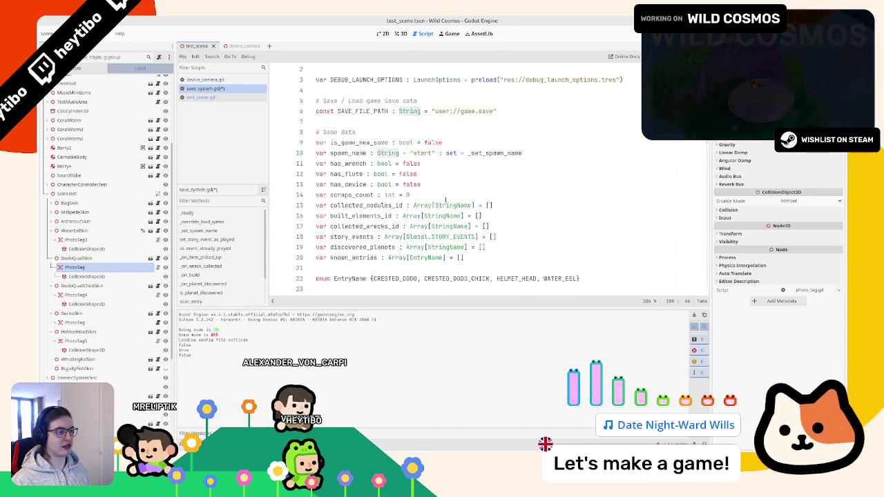
{"action": "left_click", "coordinate": [350, 257]}
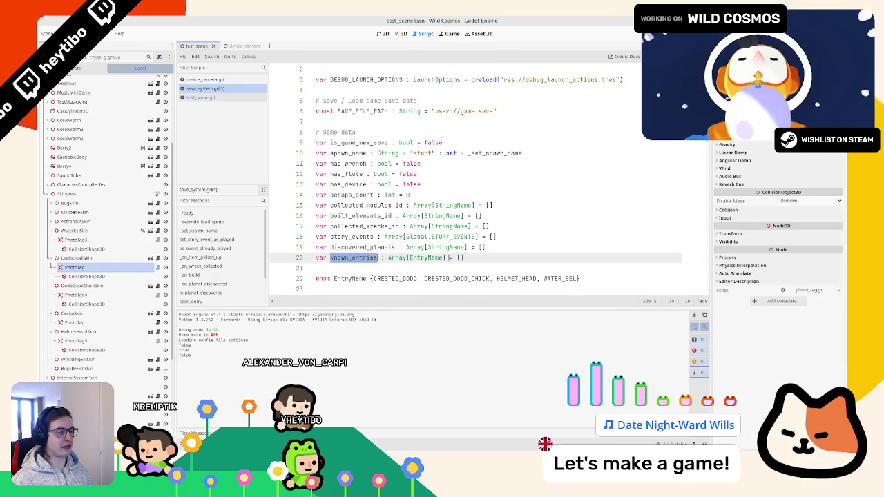
{"action": "double_click", "coordinate": [425, 257]}
{"action": "type", "text": "String"}
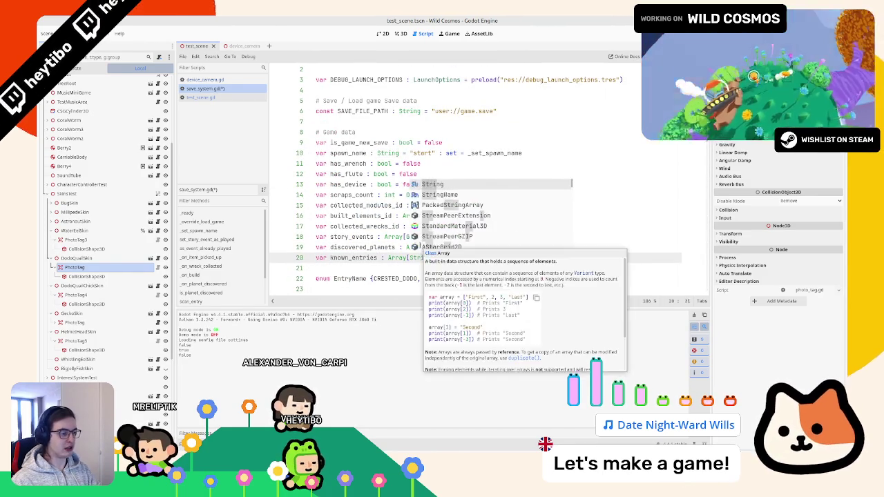
{"action": "key", "text": "ctrl+s"}
{"action": "left_click", "coordinate": [350, 258]}
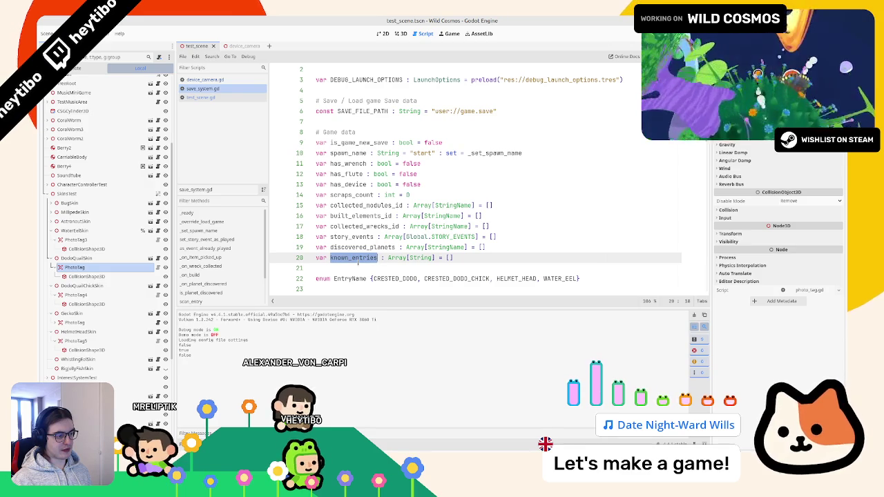
Replace the print on line 108 with a var entry_name lookup of the entry's name
{"action": "scroll", "coordinate": [358, 260], "scroll_direction": "down", "scroll_amount": 15}
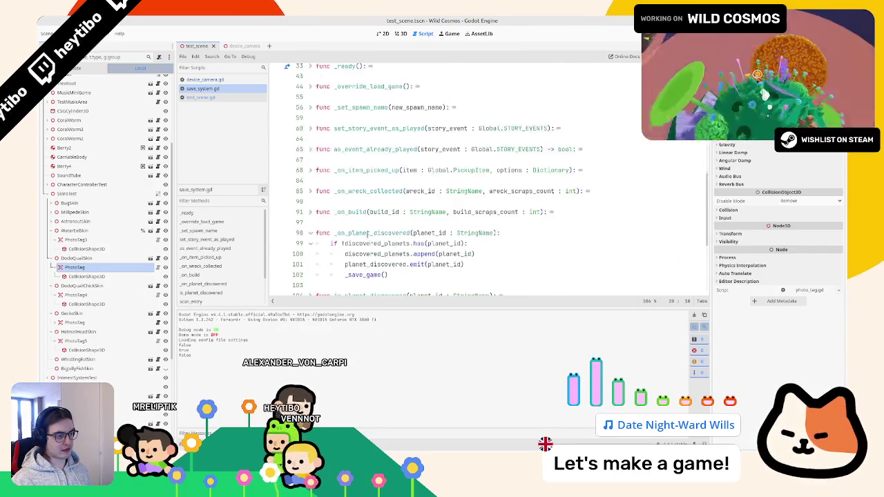
{"action": "double_click", "coordinate": [366, 185]}
{"action": "key", "text": "shift+End"}
{"action": "key", "text": "ctrl+c"}
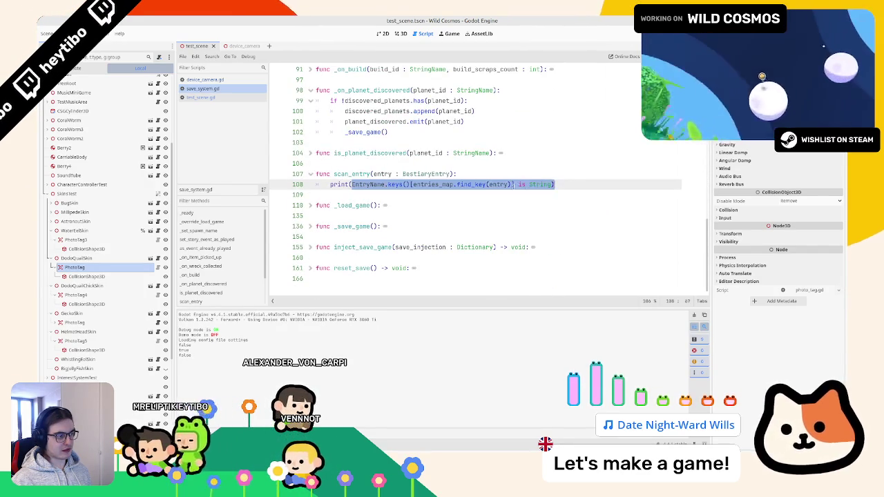
{"action": "key", "text": "shift+Home"}
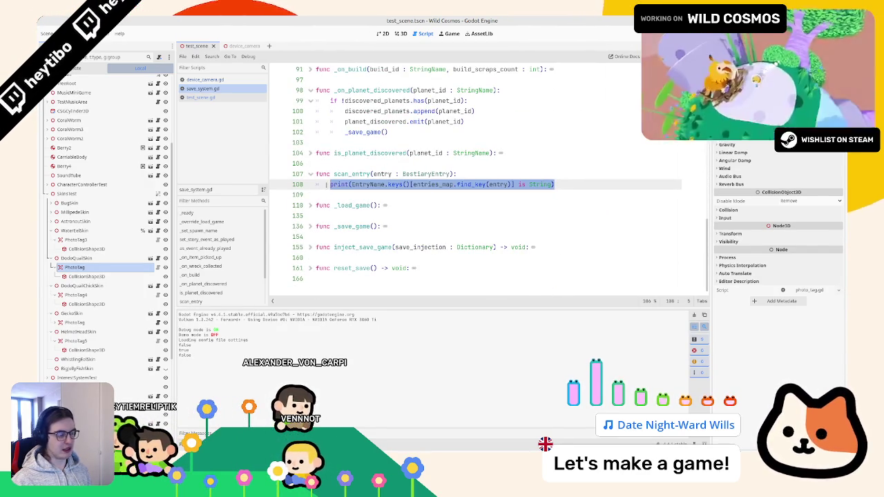
{"action": "type", "text": "var en"}
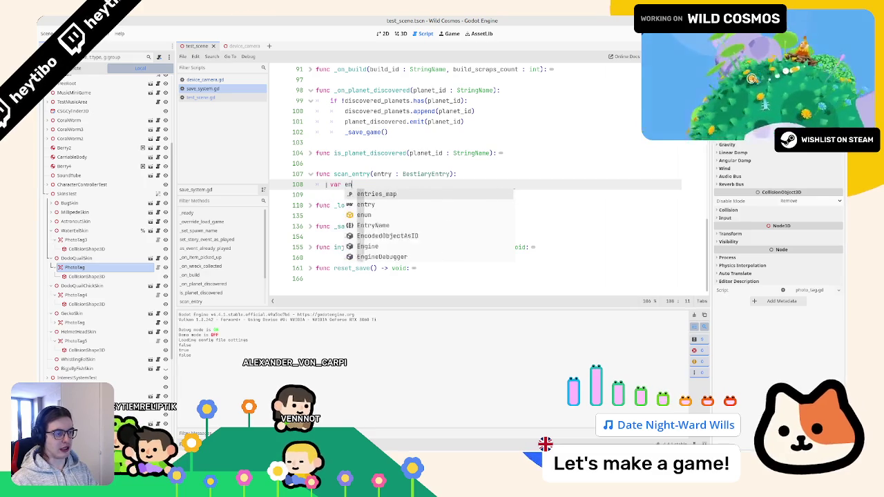
{"action": "type", "text": "try_name : String ="}
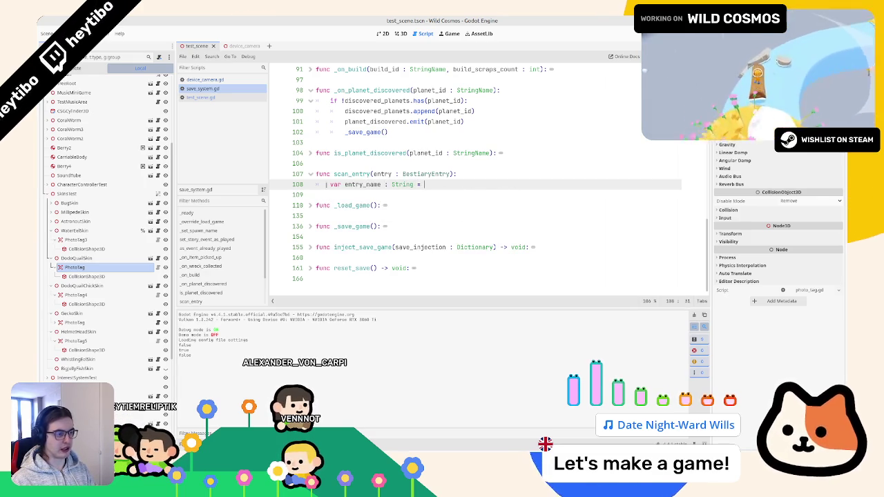
{"action": "key", "text": "ctrl+v"}
{"action": "key", "text": "Return"}
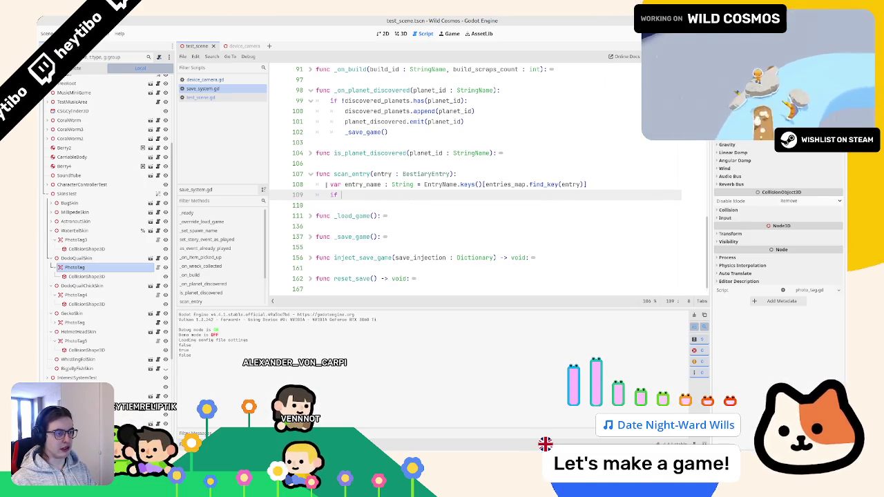
Add an if check on known_entries.has(entry_name) with a placeholder pass body
{"action": "type", "text": "know"}
{"action": "key", "text": "Return"}
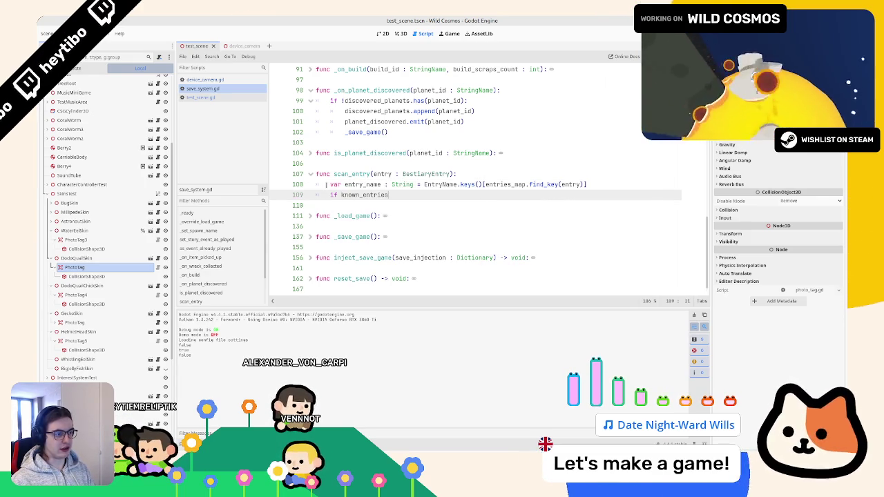
{"action": "key", "text": "Return"}
{"action": "type", "text": "s(e"}
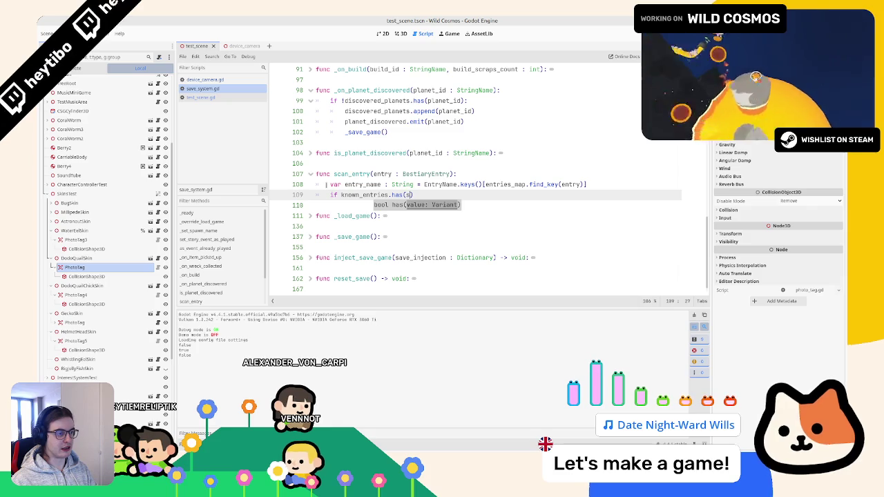
{"action": "type", "text": "nt"}
{"action": "key", "text": "Down"}
{"action": "key", "text": "Down"}
{"action": "key", "text": "Return"}
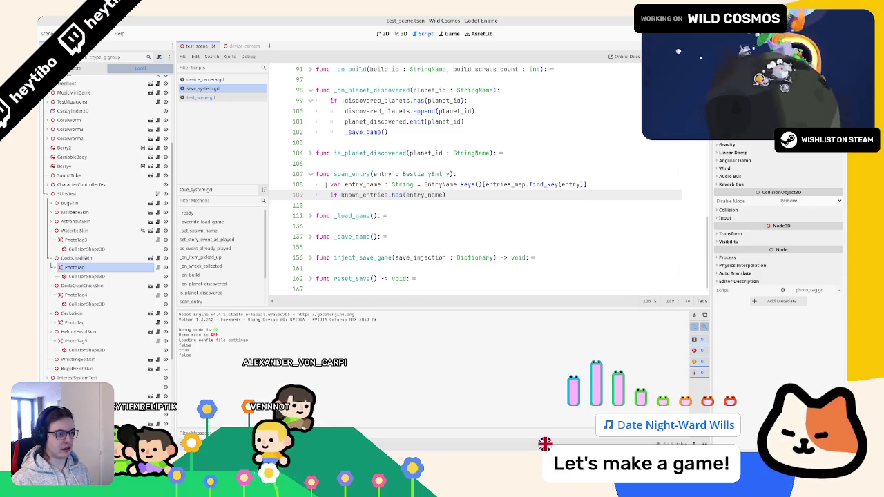
{"action": "key", "text": "Return"}
{"action": "type", "text": "pass"}
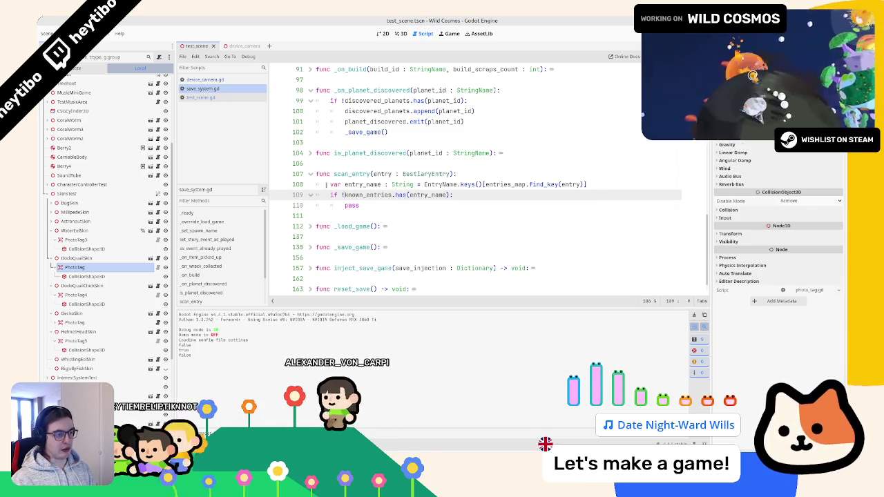
Replace pass with known_entries.append(entry_name)
{"action": "left_click", "coordinate": [359, 205]}
{"action": "double_click", "coordinate": [367, 194]}
{"action": "left_click", "coordinate": [380, 205]}
{"action": "type", "text": "known_entries.append(en"}
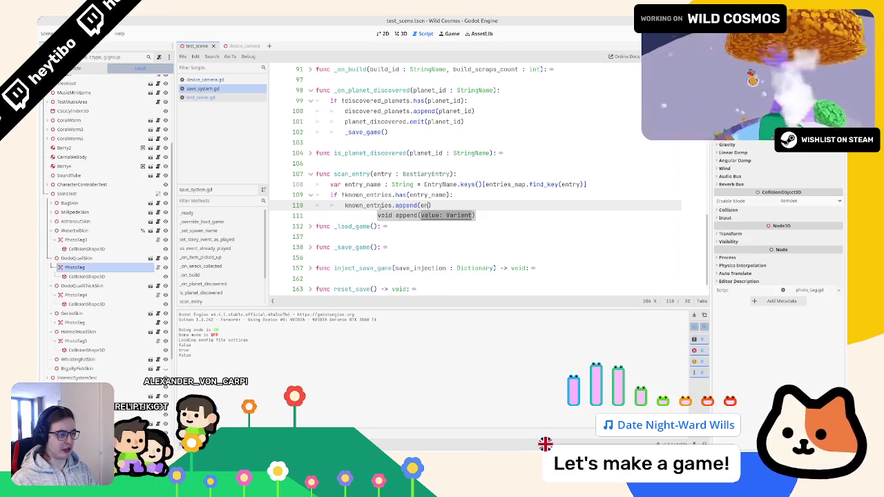
{"action": "type", "text": "try"}
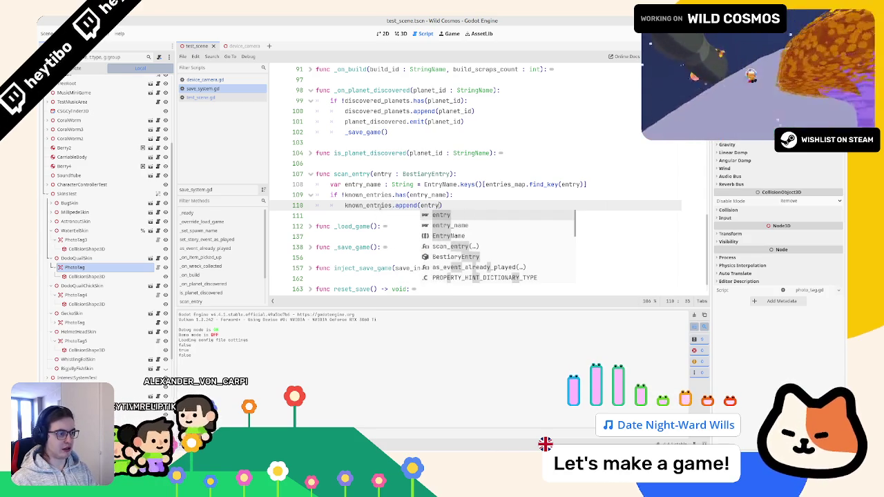
{"action": "key", "text": "Down"}
{"action": "key", "text": "Return"}
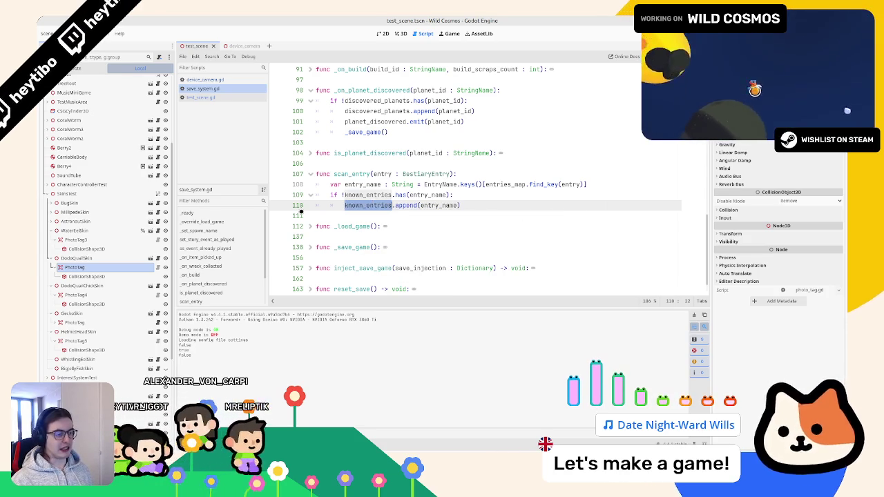
Add a print(known_entries) line after the if block
{"action": "scroll", "coordinate": [360, 239], "scroll_direction": "down", "scroll_amount": 1}
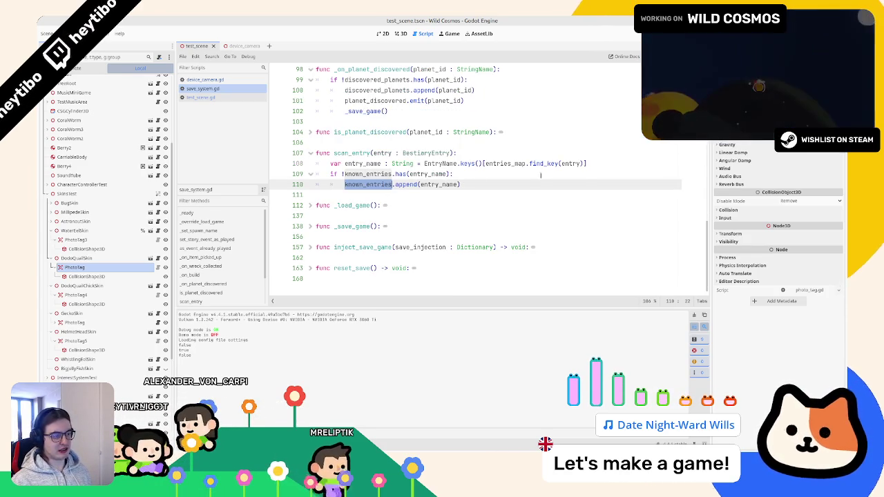
{"action": "key", "text": "End"}
{"action": "key", "text": "Return"}
{"action": "key", "text": "BackSpace"}
{"action": "type", "text": "pri"}
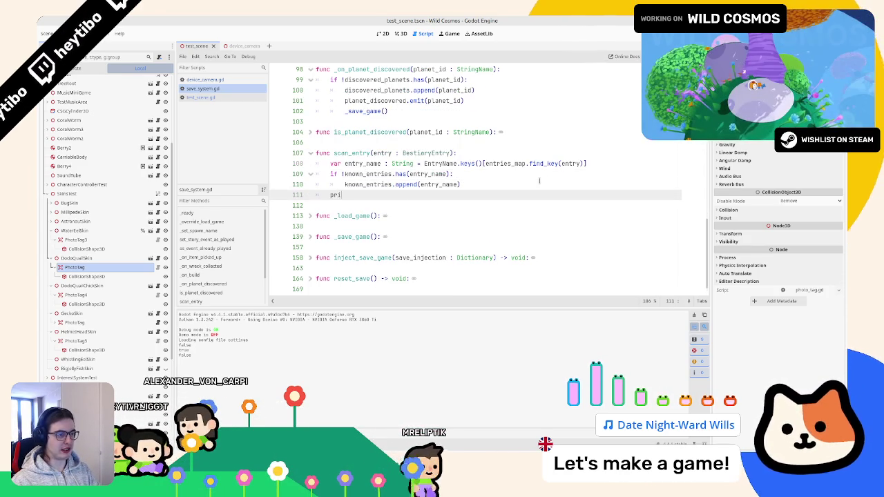
{"action": "type", "text": "nt(known_entries"}
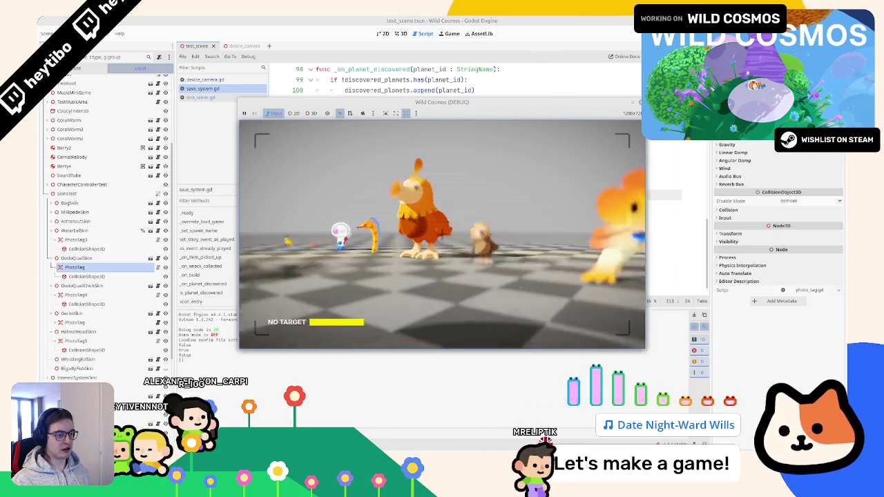
Run the game, scan the dodo, dodo chick and Pygmy helmetheads, then close it to read known_entries
{"action": "left_click", "coordinate": [222, 314]}
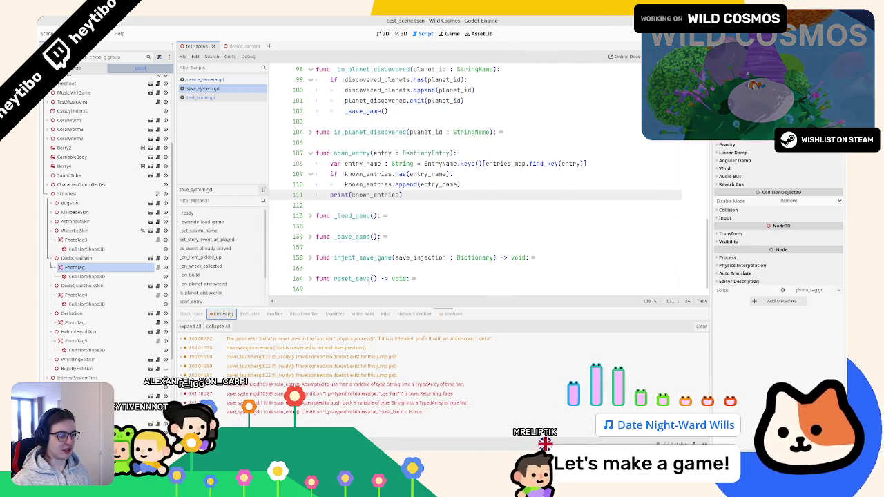
{"action": "key", "text": "F5"}
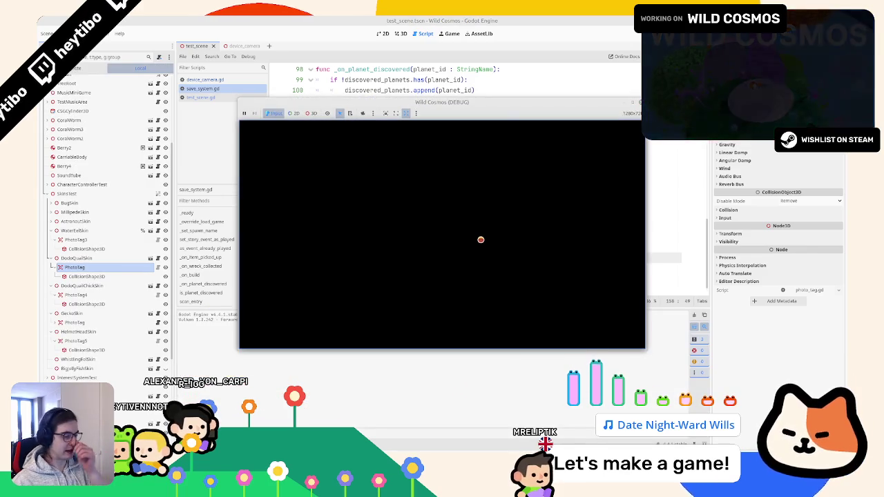
{"action": "key", "text": "e"}
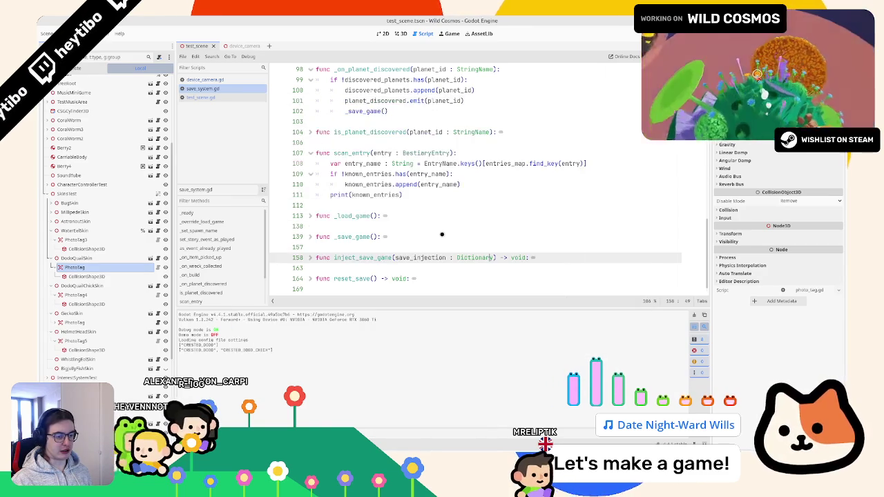
{"action": "left_click", "coordinate": [442, 235]}
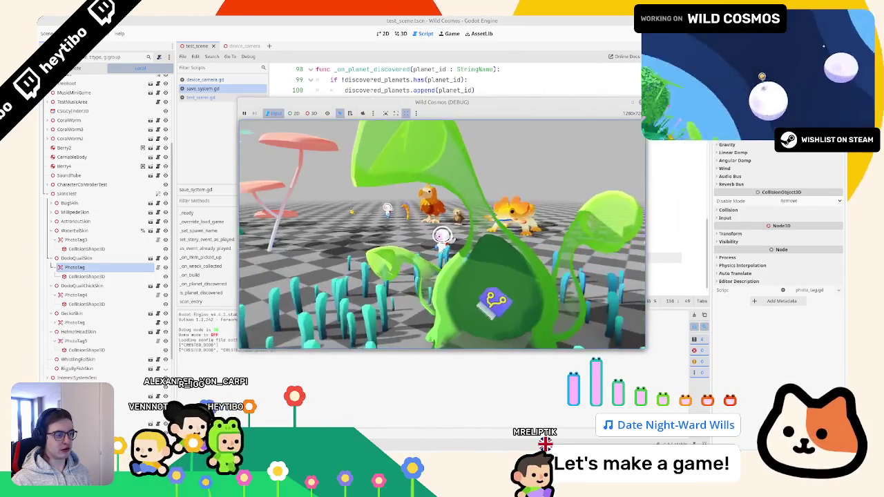
{"action": "right_click", "coordinate": [442, 236]}
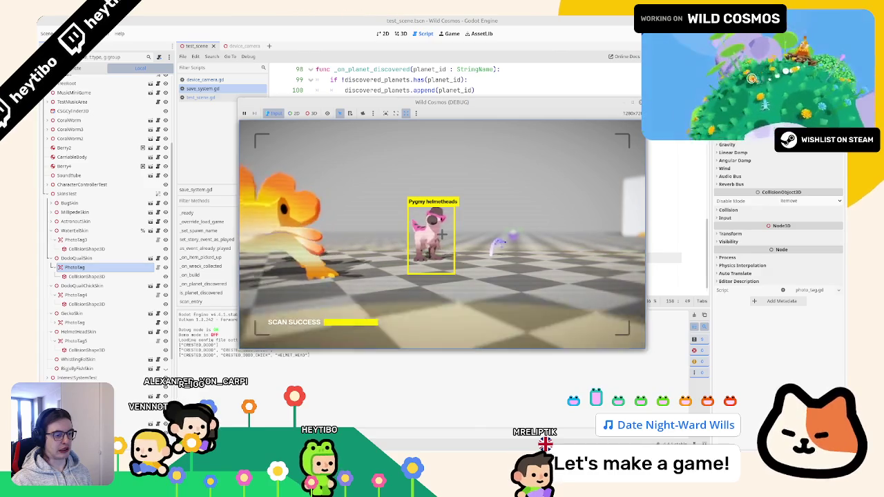
{"action": "key", "text": "F8"}
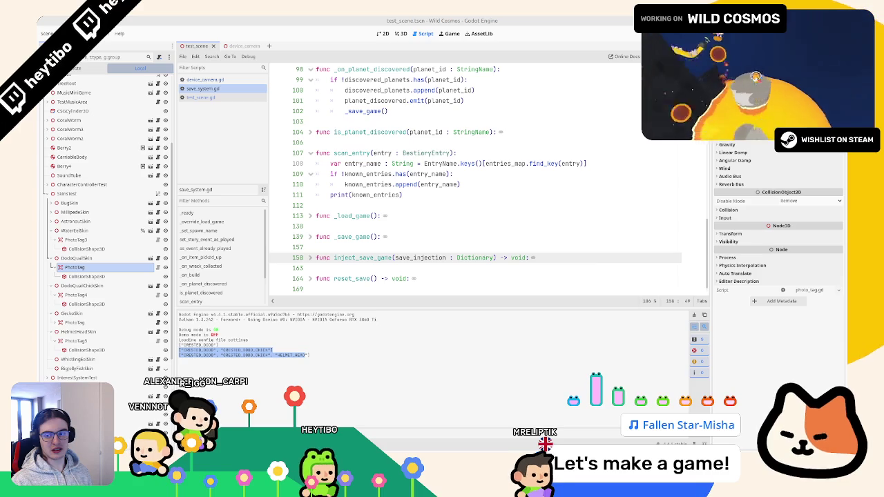
Review the EntryName enum on line 22, then return to the print line in scan_entry
{"action": "scroll", "coordinate": [385, 216], "scroll_direction": "up", "scroll_amount": 20}
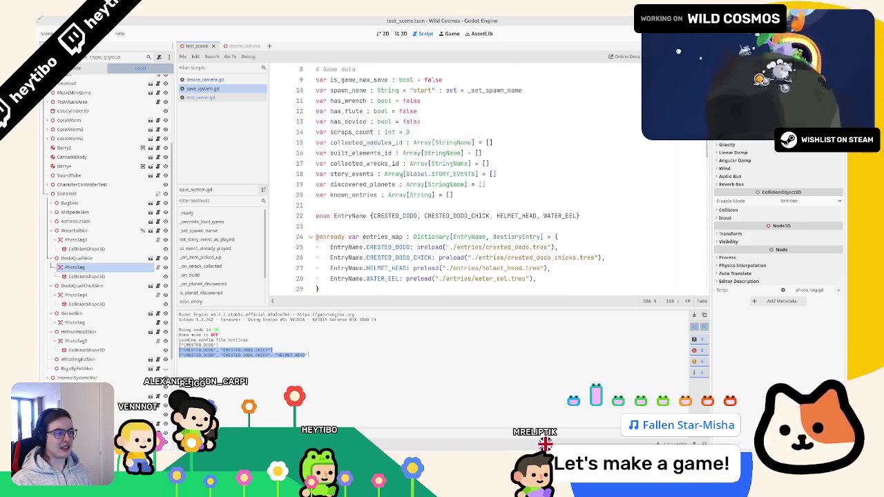
{"action": "left_click", "coordinate": [384, 216]}
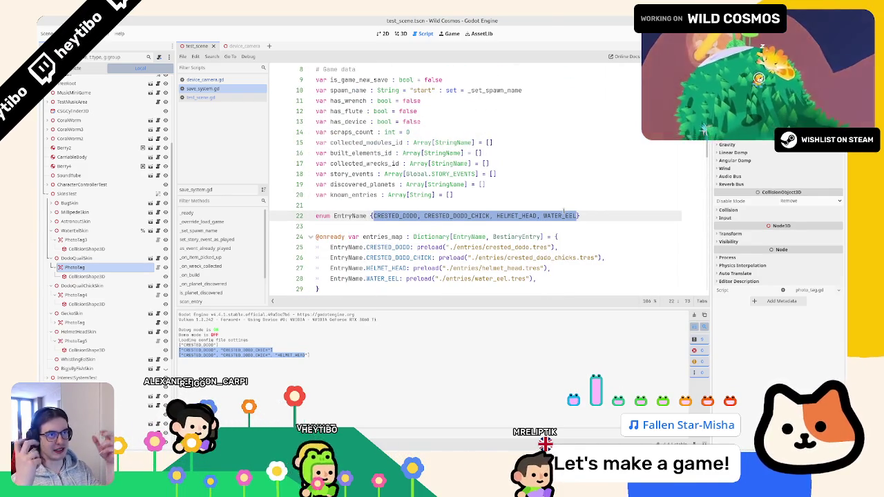
{"action": "double_click", "coordinate": [322, 215]}
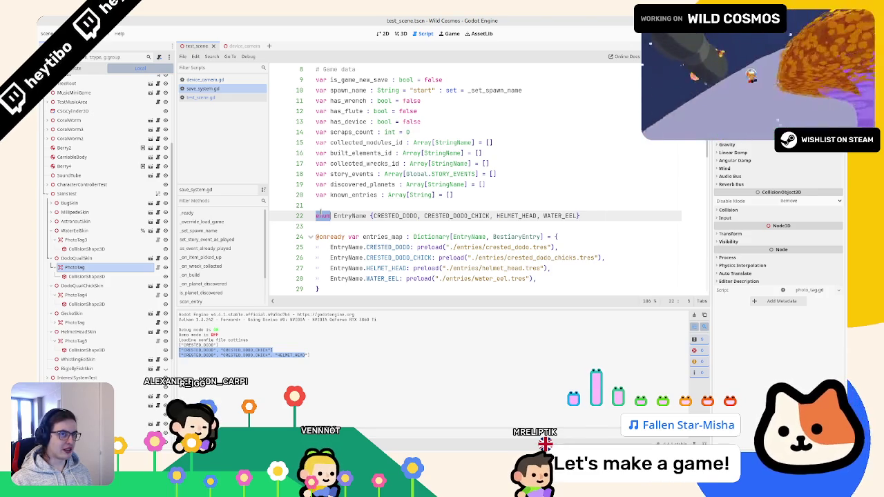
{"action": "key", "text": "alt+Left"}
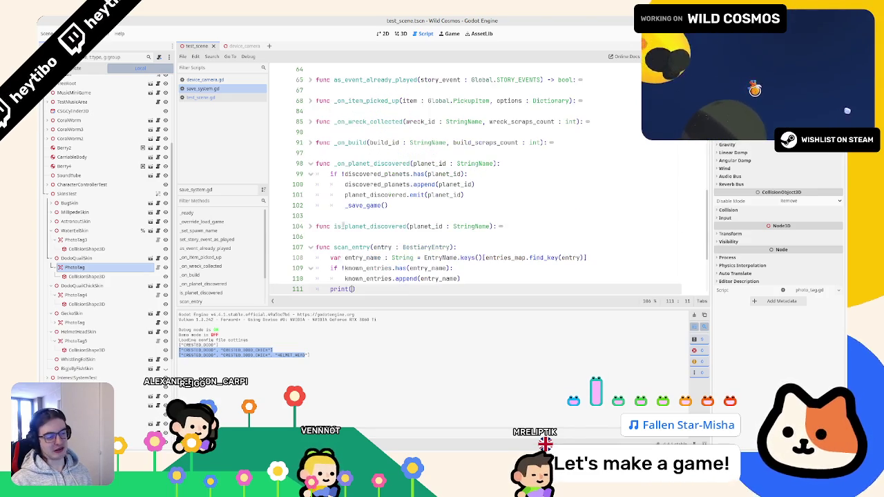
{"action": "scroll", "coordinate": [366, 252], "scroll_direction": "down", "scroll_amount": 3}
{"action": "key", "text": "alt+Tab"}
{"action": "key", "text": "alt+Tab"}
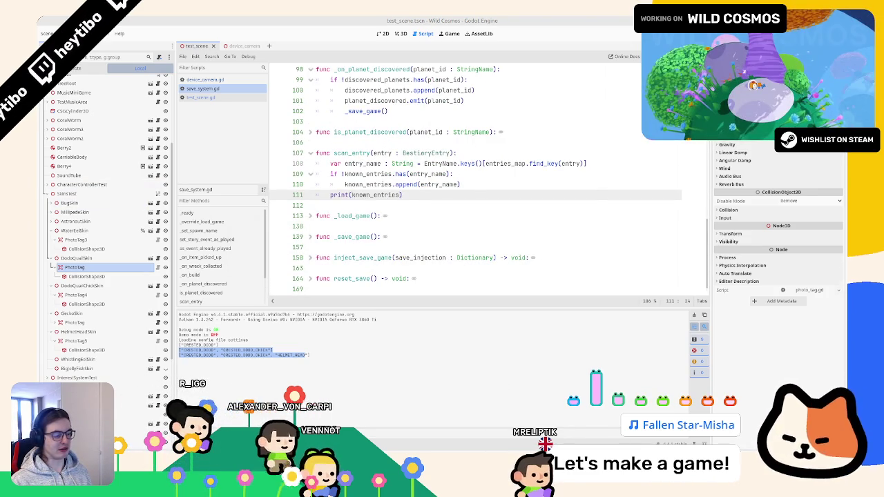
Test-run the game and scan the Water Eel, adding WATER_EEL as the fourth known entry
{"action": "key", "text": "F5"}
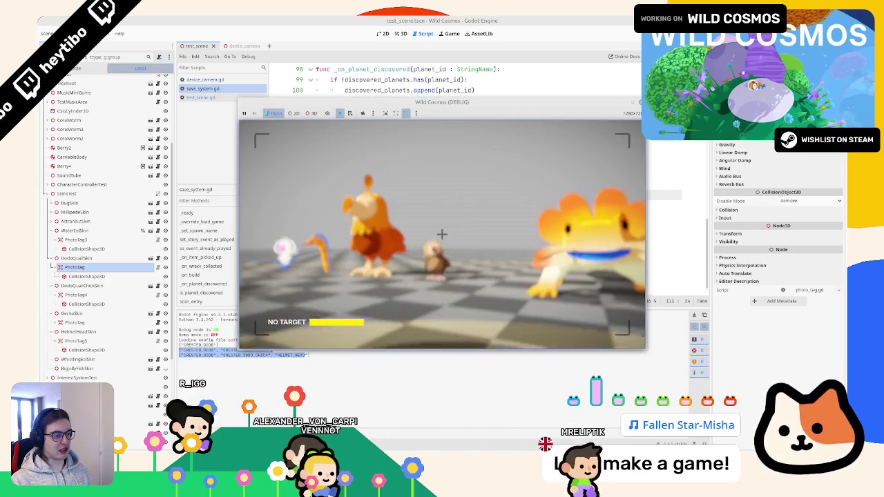
{"action": "key", "text": "w"}
{"action": "key", "text": "e"}
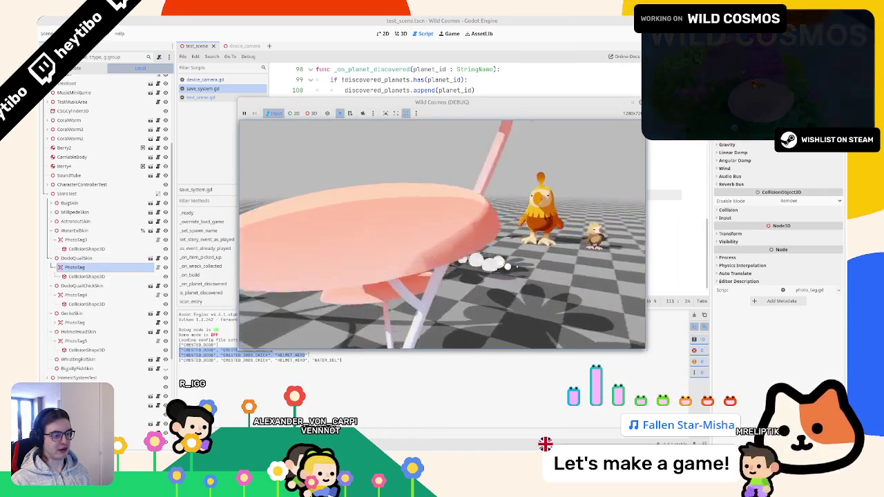
{"action": "key", "text": "e"}
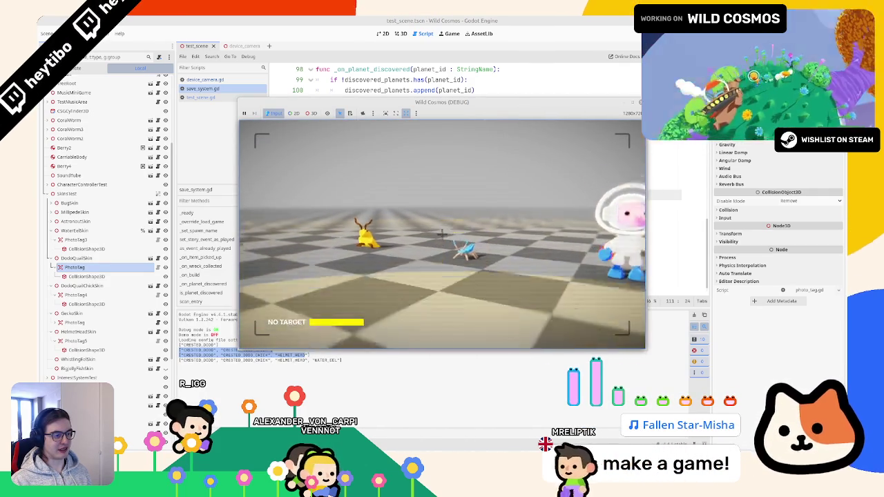
{"action": "left_click_drag", "start_coordinate": [442, 234], "coordinate": [525, 235]}
{"action": "key", "text": "e"}
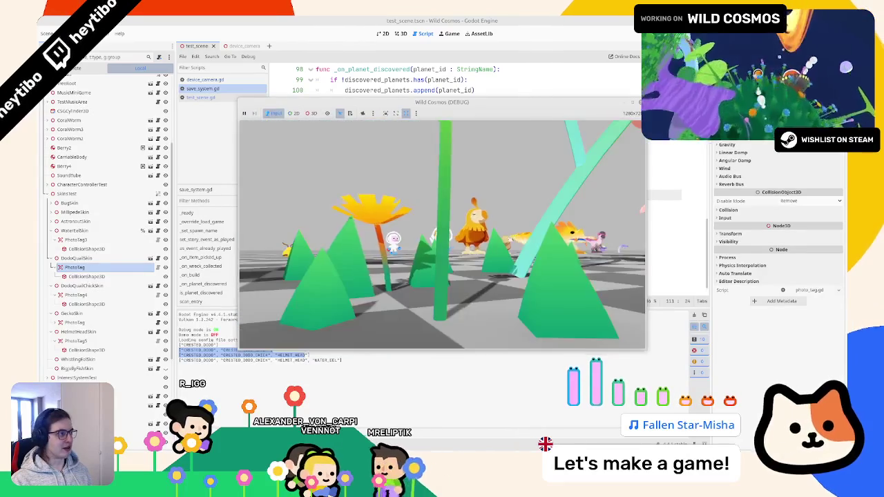
{"action": "key", "text": "F8"}
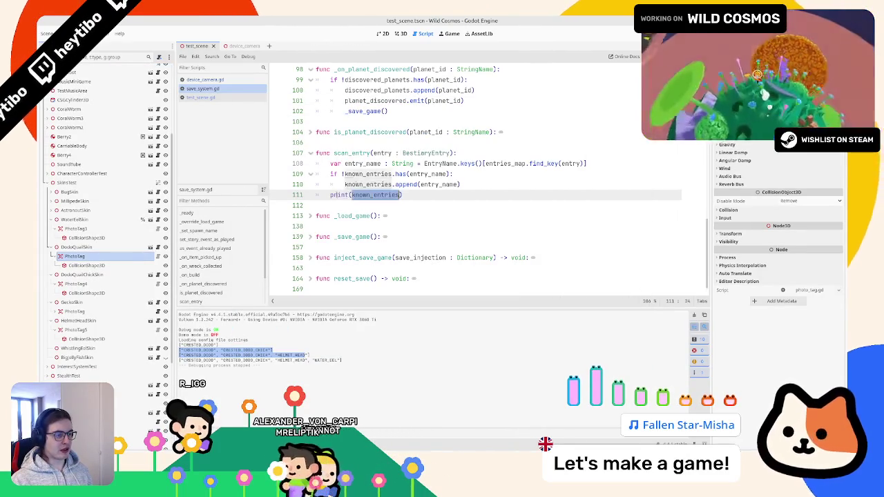
{"action": "type", "text": "save"}
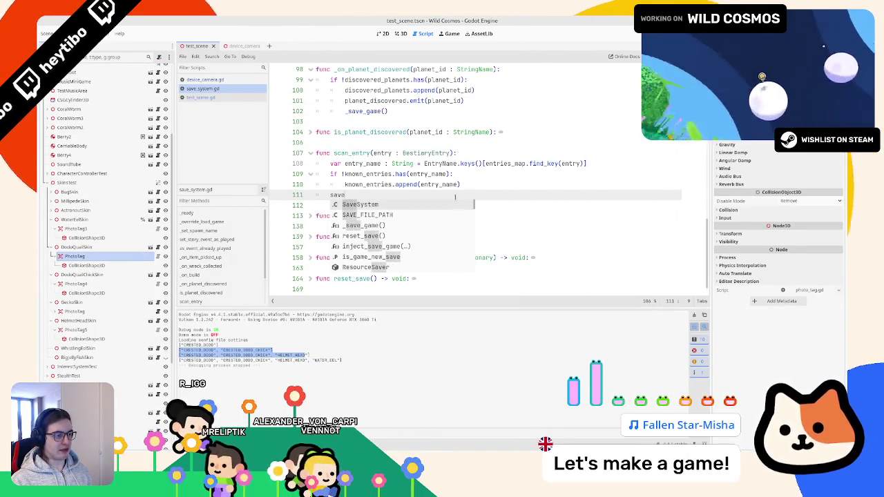
Call _save_game() in scan_entry after appending a new entry, then jump to its definition
{"action": "key", "text": "Down"}
{"action": "key", "text": "Down"}
{"action": "key", "text": "Return"}
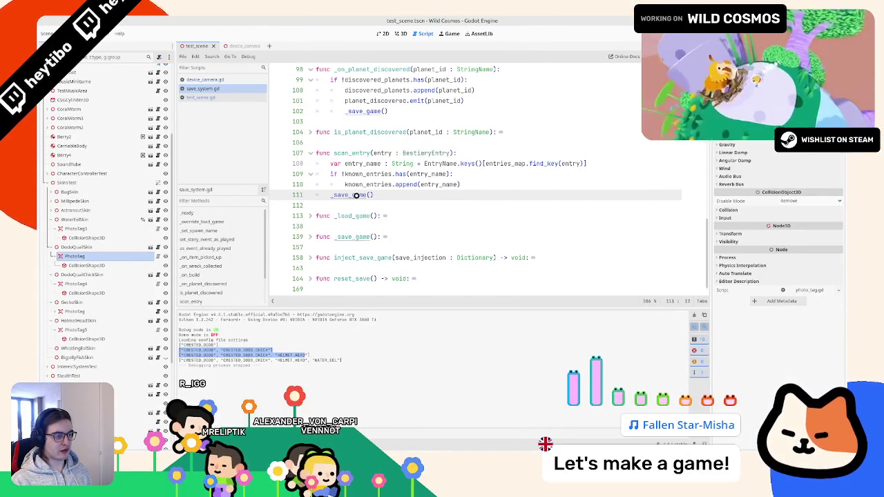
{"action": "left_click", "coordinate": [355, 195], "text": "ctrl"}
{"action": "scroll", "coordinate": [406, 230], "scroll_direction": "down", "scroll_amount": 3}
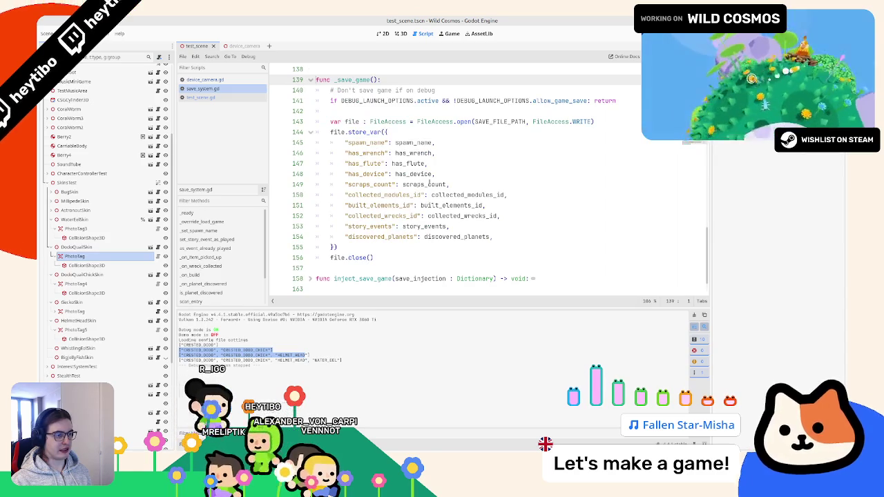
In _save_game, duplicate the discovered_planets line to store "known_entries": known_entries, and save
{"action": "left_click", "coordinate": [376, 236]}
{"action": "key", "text": "ctrl+shift+d"}
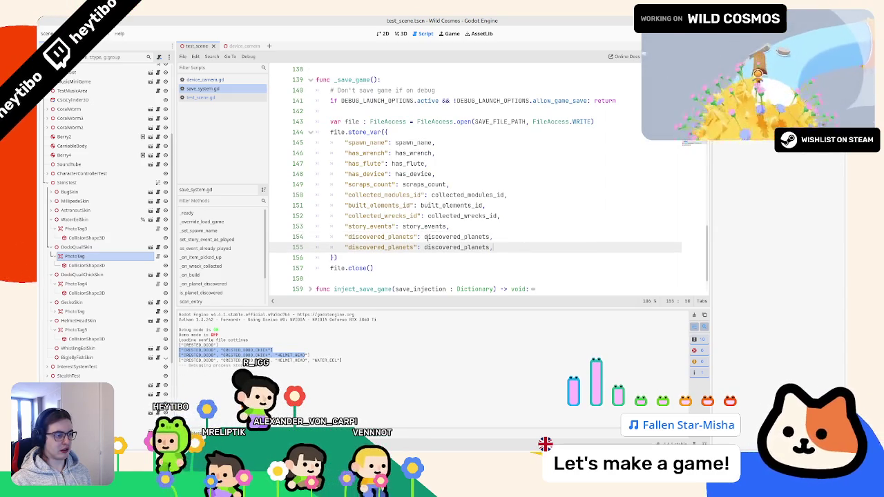
{"action": "key", "text": "ctrl+d"}
{"action": "type", "text": "known_"}
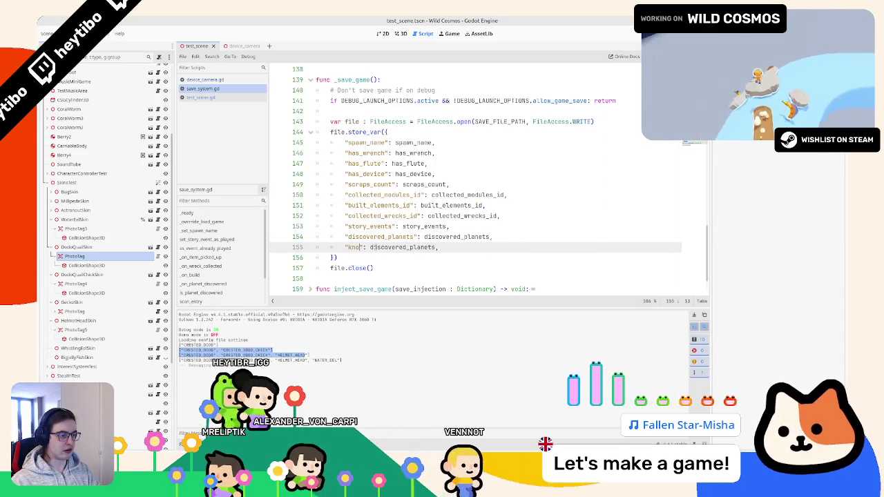
{"action": "type", "text": "entries\":"}
{"action": "key", "text": "shift+End"}
{"action": "key", "text": "Delete"}
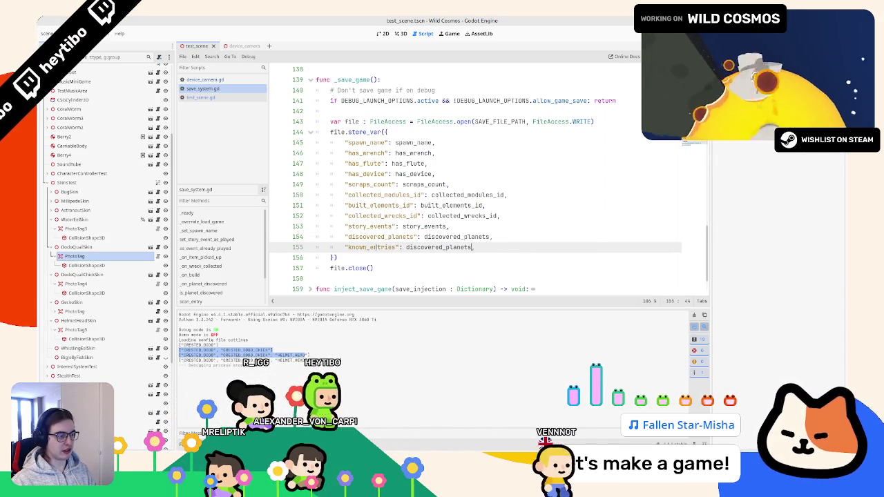
{"action": "type", "text": "known_entries"}
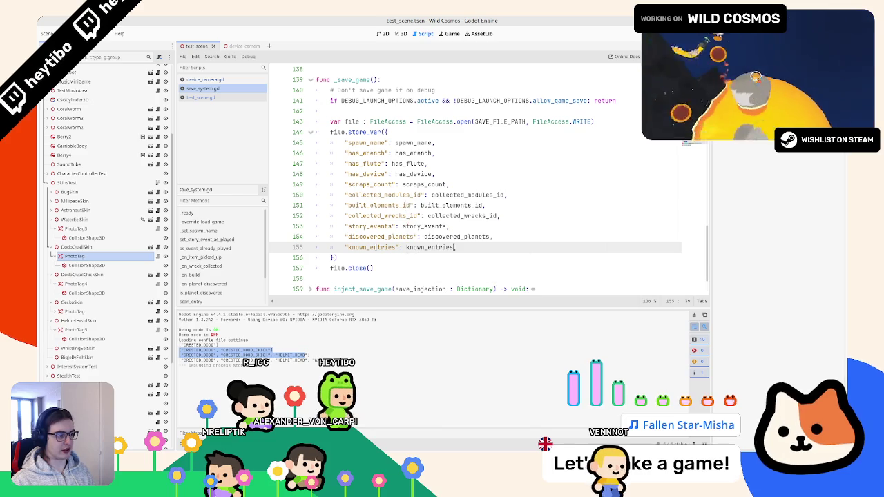
{"action": "key", "text": "ctrl+s"}
Rerun the test scene with F6 and scroll through the output
{"action": "scroll", "coordinate": [337, 174], "scroll_direction": "up", "scroll_amount": 10}
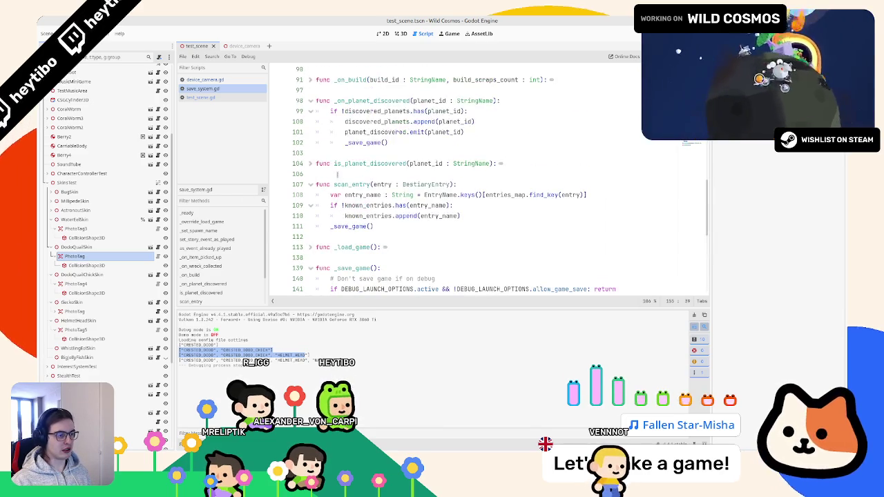
{"action": "left_click", "coordinate": [352, 226]}
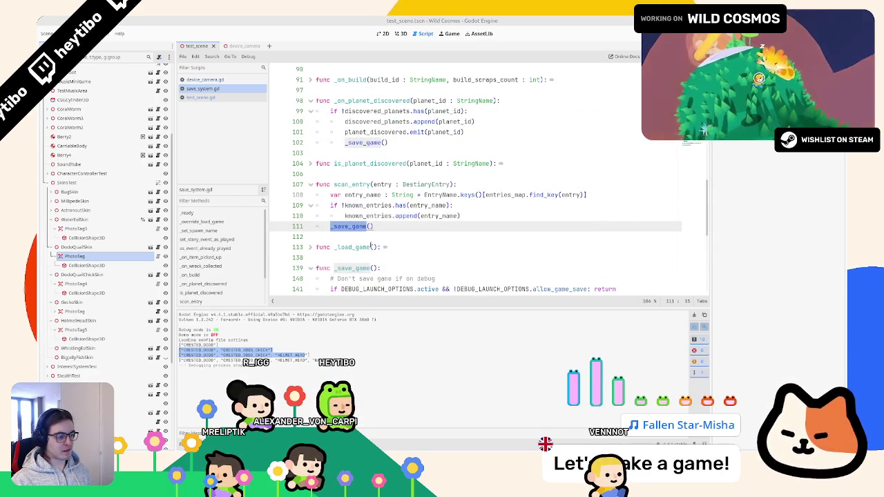
{"action": "mouse_move", "coordinate": [523, 451]}
{"action": "left_click", "coordinate": [498, 442]}
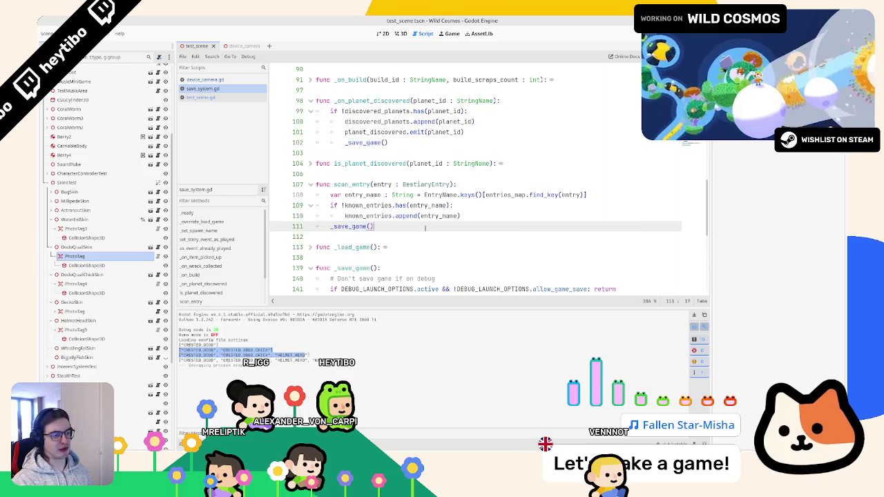
{"action": "key", "text": "F6"}
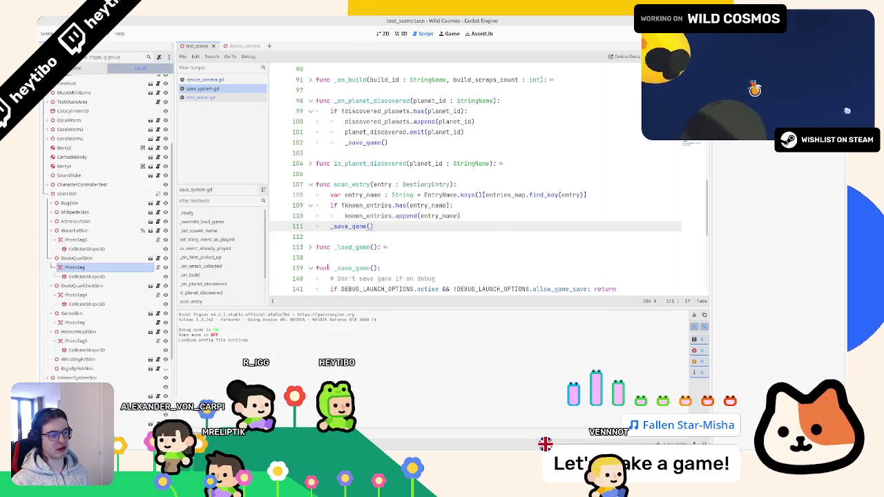
{"action": "scroll", "coordinate": [362, 217], "scroll_direction": "up", "scroll_amount": 20}
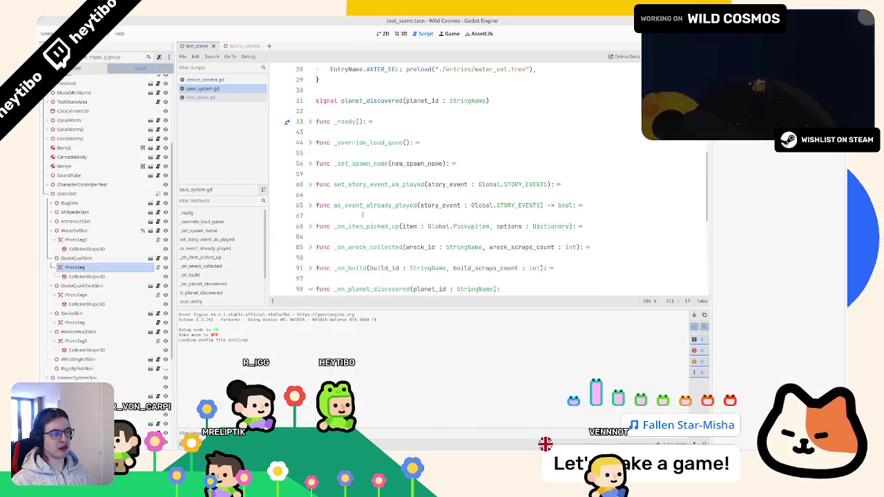
{"action": "scroll", "coordinate": [364, 214], "scroll_direction": "up", "scroll_amount": 2}
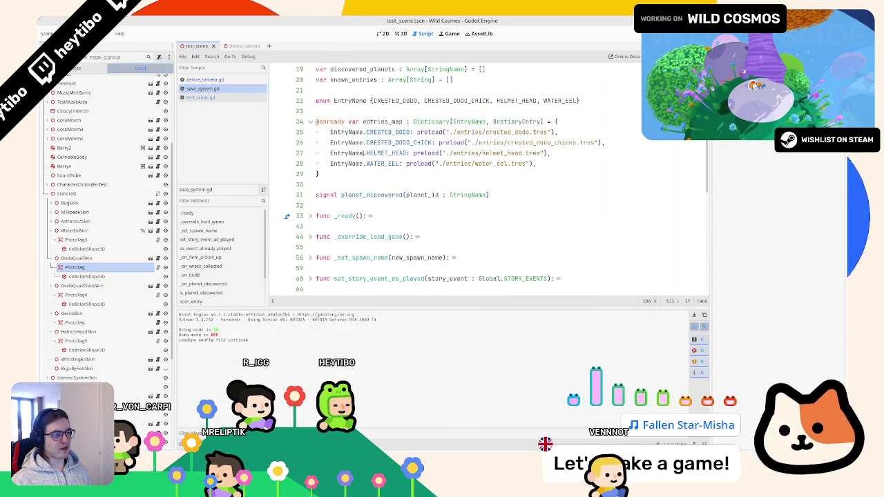
{"action": "scroll", "coordinate": [362, 153], "scroll_direction": "up", "scroll_amount": 3}
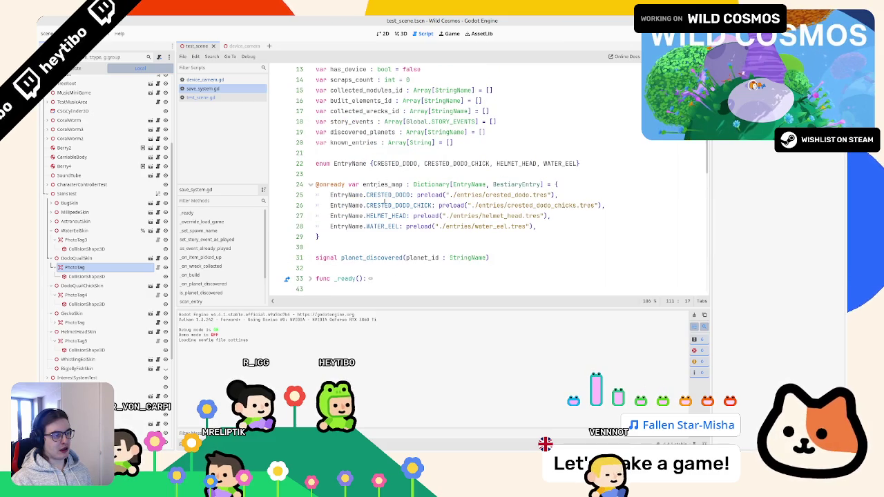
{"action": "scroll", "coordinate": [382, 233], "scroll_direction": "down", "scroll_amount": 3}
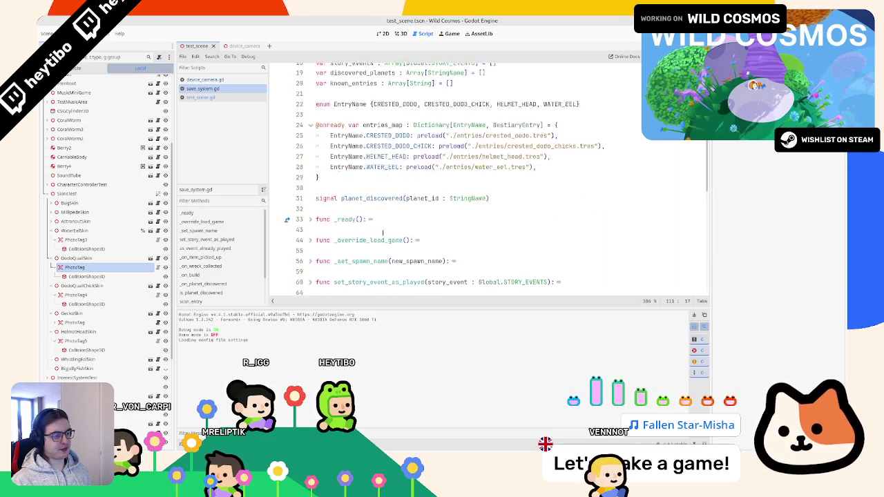
{"action": "scroll", "coordinate": [366, 201], "scroll_direction": "up", "scroll_amount": 3}
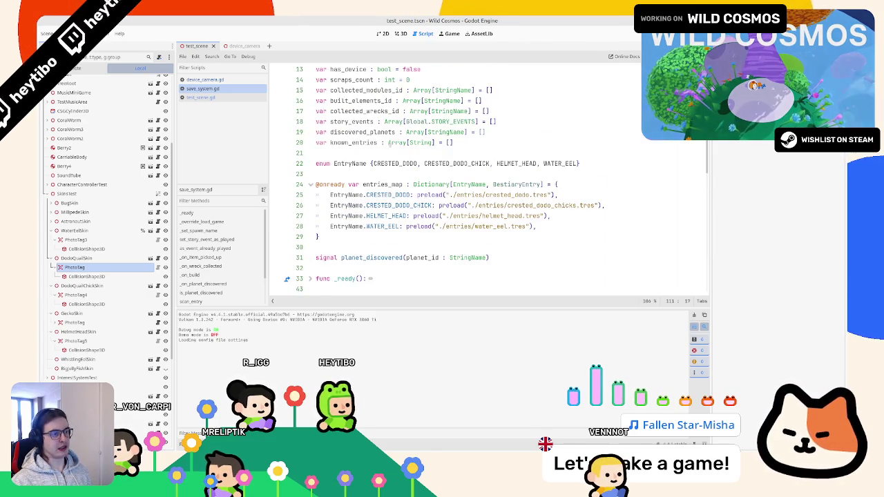
{"action": "scroll", "coordinate": [381, 156], "scroll_direction": "down", "scroll_amount": 2}
{"action": "scroll", "coordinate": [379, 180], "scroll_direction": "down", "scroll_amount": 10}
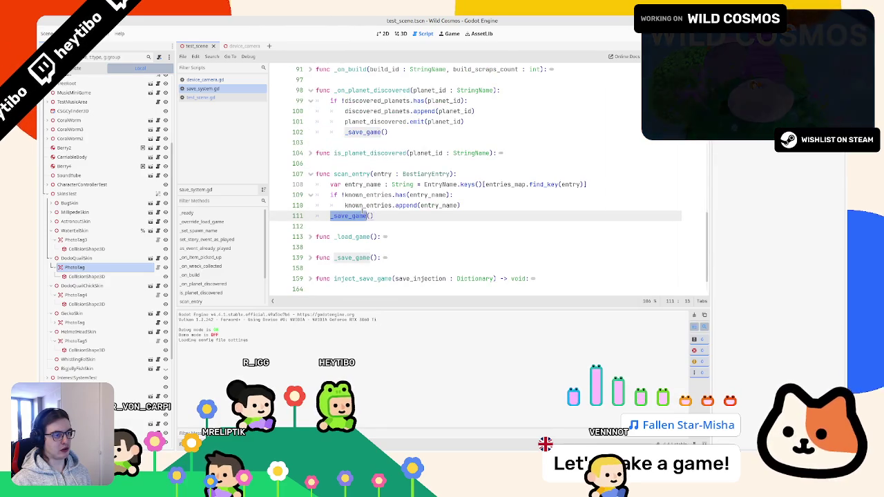
{"action": "scroll", "coordinate": [363, 207], "scroll_direction": "down", "scroll_amount": 2}
Duplicate the discovered_planets load line in _load_game to create line 138
{"action": "left_click", "coordinate": [311, 205]}
{"action": "scroll", "coordinate": [414, 206], "scroll_direction": "down", "scroll_amount": 5}
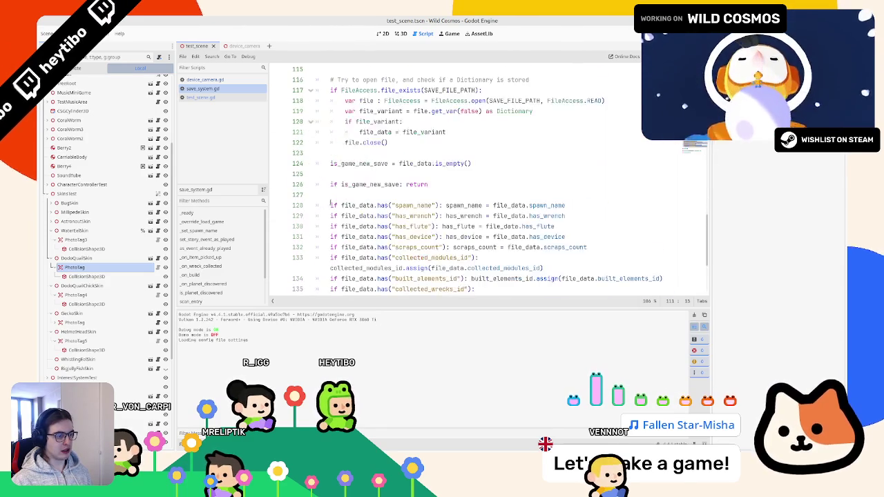
{"action": "left_click", "coordinate": [449, 257]}
{"action": "key", "text": "ctrl+shift+d"}
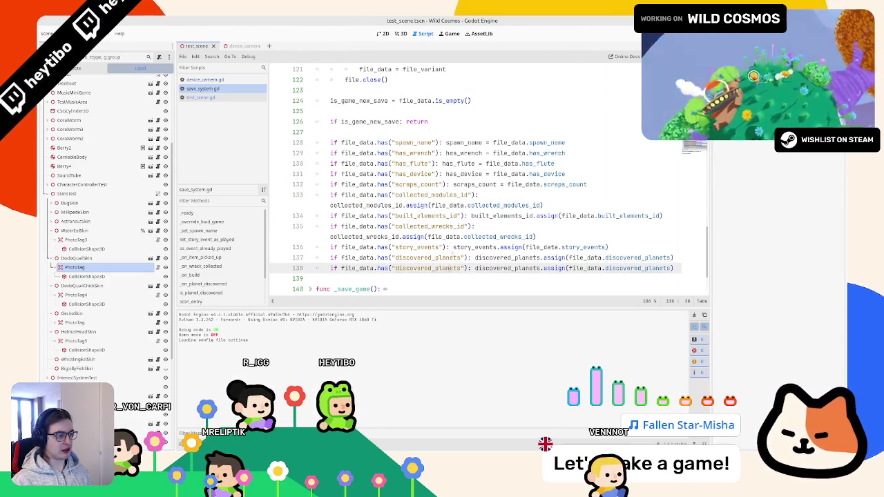
{"action": "left_click_drag", "start_coordinate": [711, 252], "coordinate": [774, 252]}
{"action": "double_click", "coordinate": [639, 247]}
{"action": "key", "text": "BackSpace"}
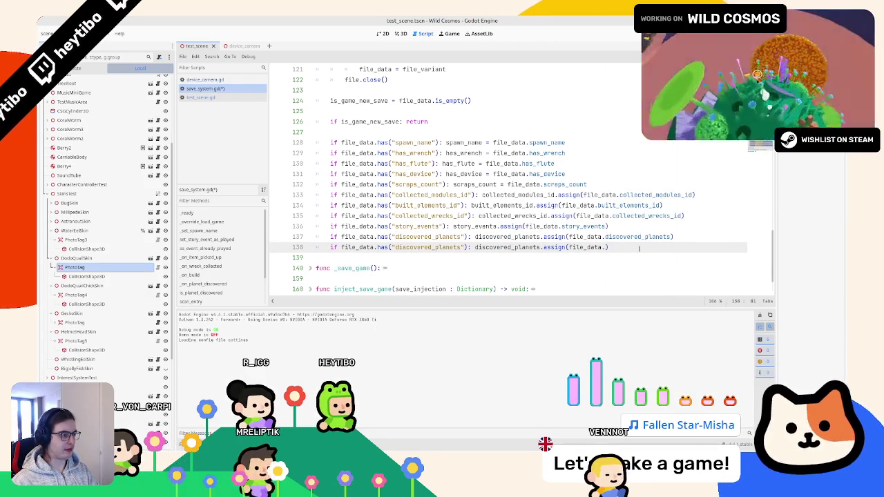
{"action": "type", "text": "kn"}
{"action": "key", "text": "BackSpace"}
{"action": "key", "text": "BackSpace"}
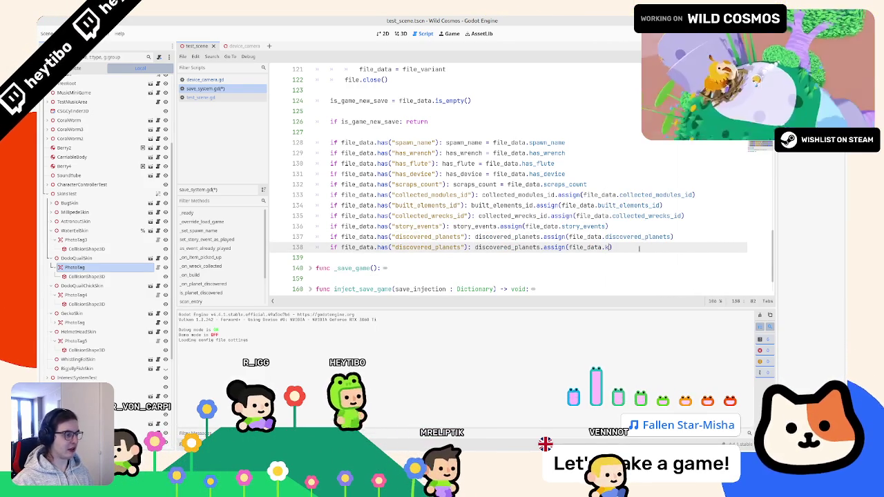
{"action": "type", "text": "know"}
{"action": "key", "text": "ctrl+z"}
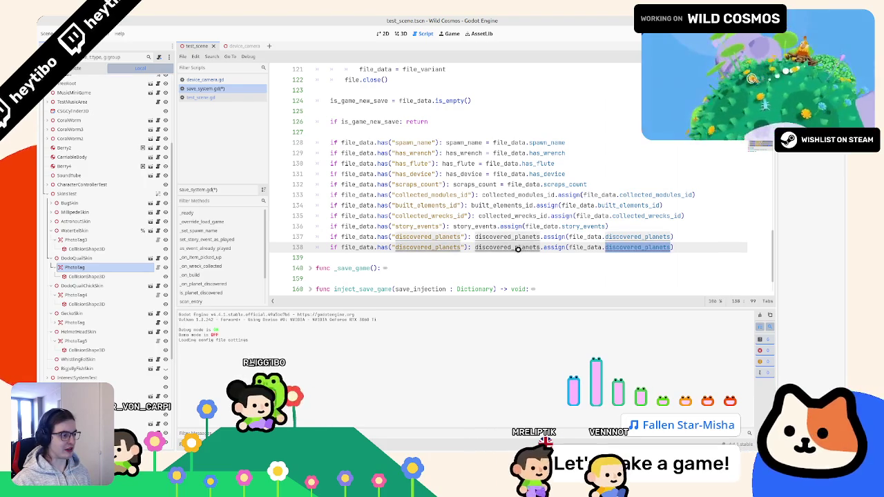
Replace both discovered_planets references on line 138 with known_entries and save the script
{"action": "left_click", "coordinate": [508, 247]}
{"action": "double_click", "coordinate": [509, 247]}
{"action": "key", "text": "BackSpace"}
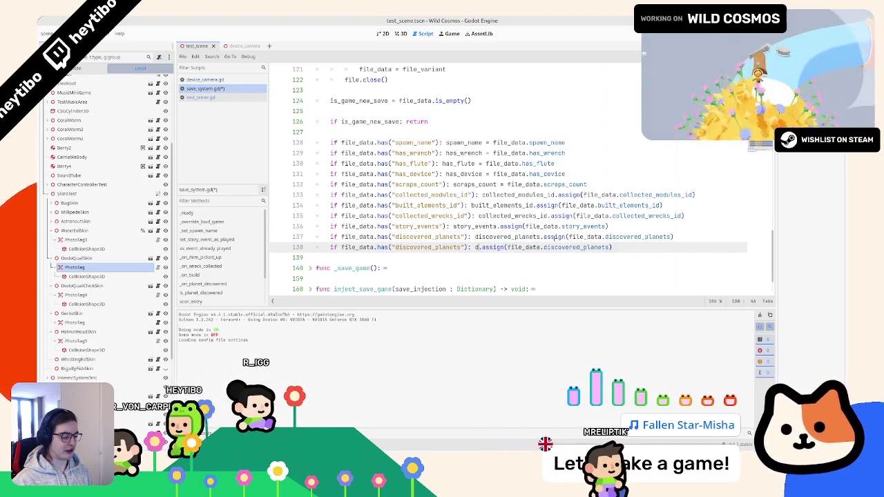
{"action": "type", "text": "known"}
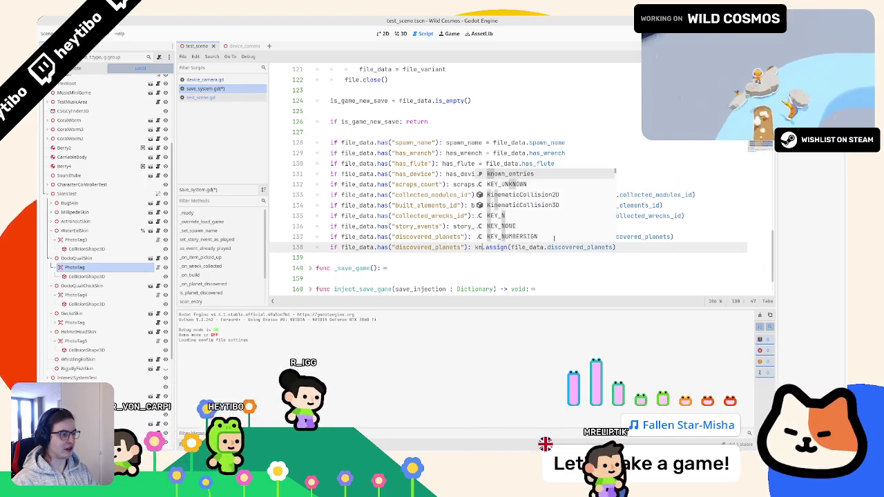
{"action": "key", "text": "Return"}
{"action": "key", "text": "ctrl+c"}
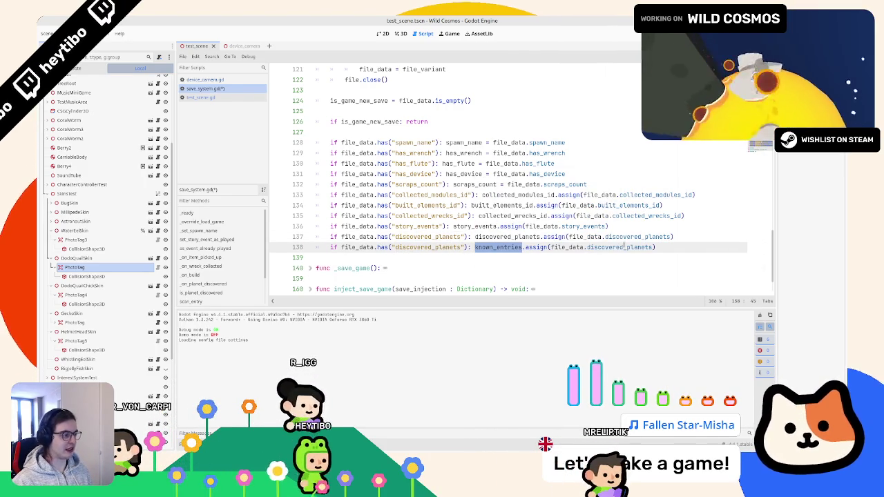
{"action": "double_click", "coordinate": [621, 247]}
{"action": "key", "text": "ctrl+v"}
{"action": "double_click", "coordinate": [407, 247]}
{"action": "key", "text": "ctrl+v"}
{"action": "key", "text": "ctrl+s"}
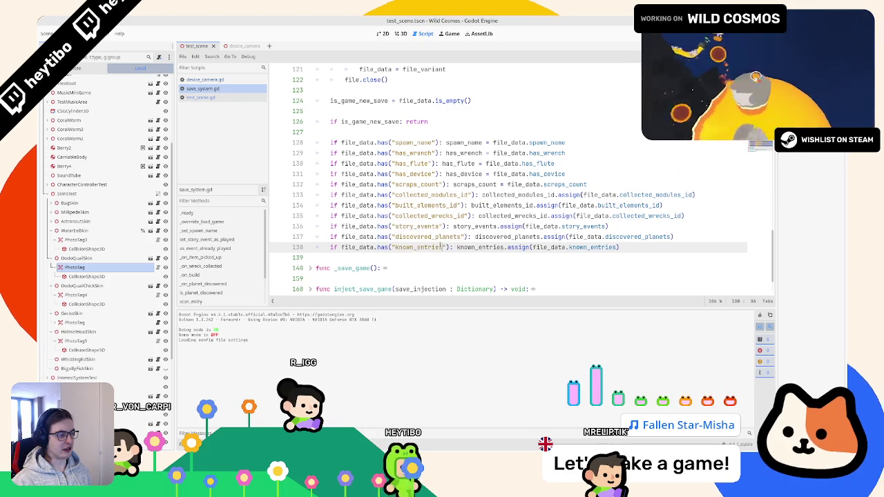
Scroll up save_system.gd to the variable declarations
{"action": "double_click", "coordinate": [418, 247]}
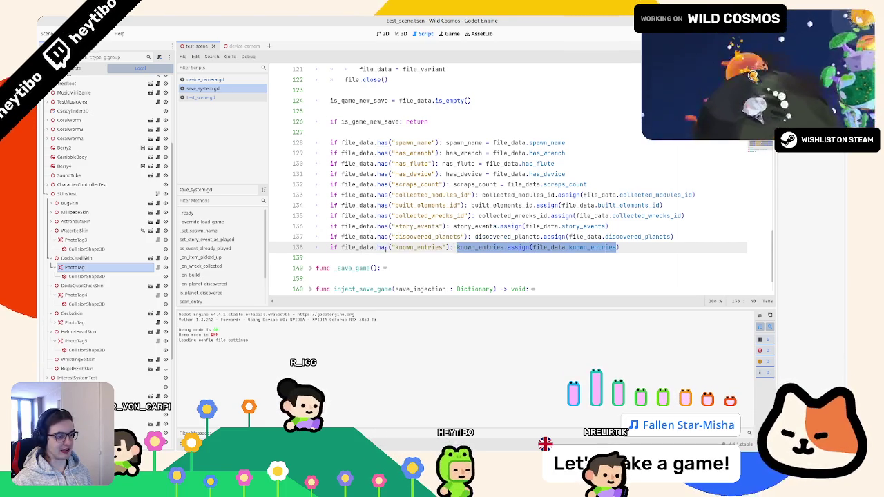
{"action": "scroll", "coordinate": [373, 215], "scroll_direction": "up", "scroll_amount": 1}
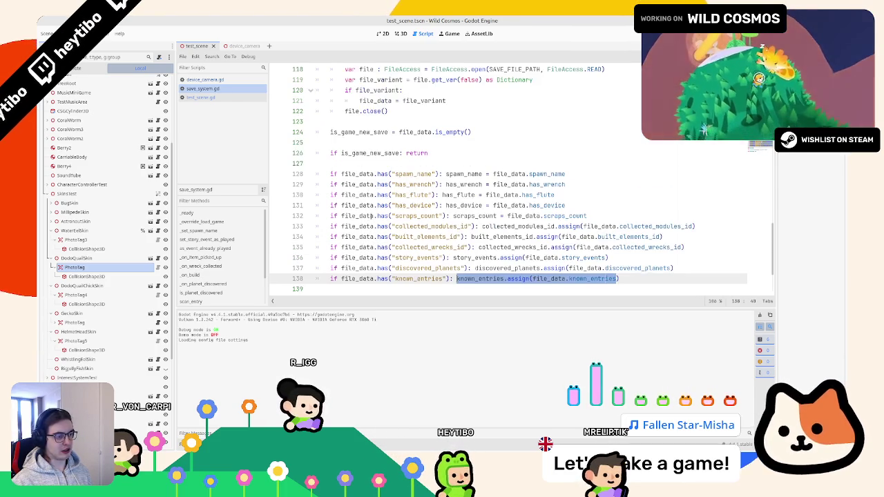
{"action": "scroll", "coordinate": [376, 216], "scroll_direction": "up", "scroll_amount": 20}
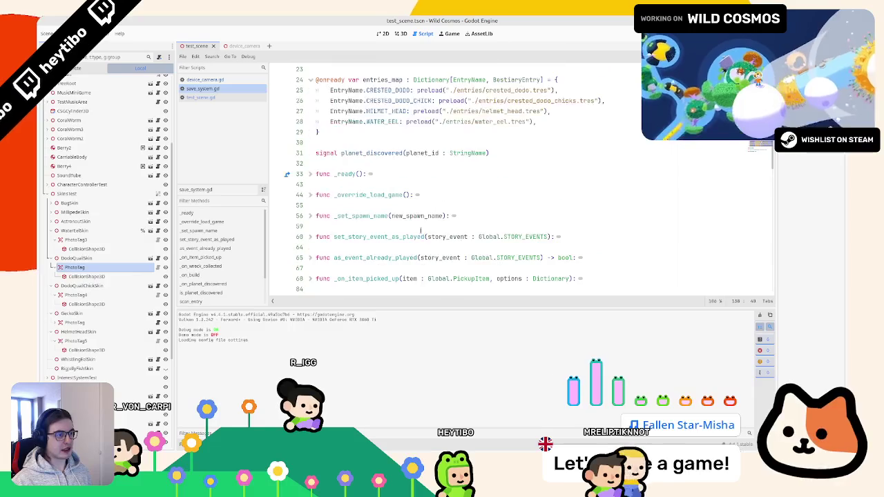
{"action": "scroll", "coordinate": [349, 164], "scroll_direction": "up", "scroll_amount": 2}
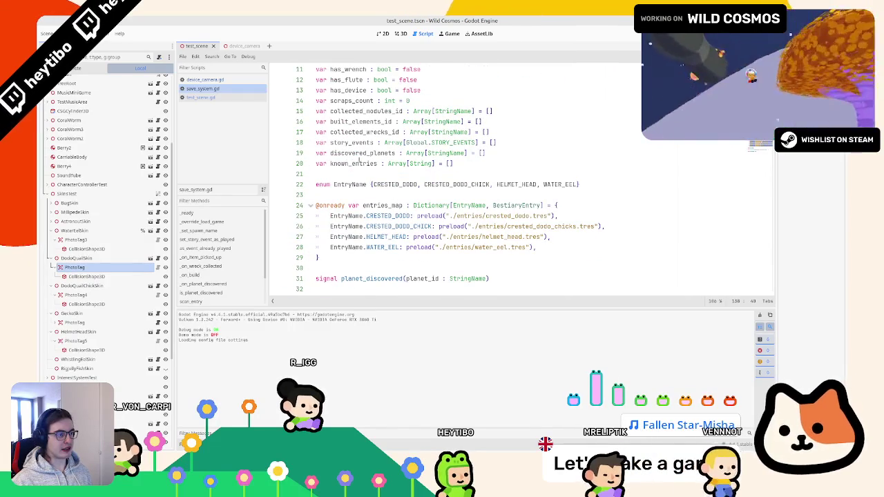
{"action": "double_click", "coordinate": [421, 163]}
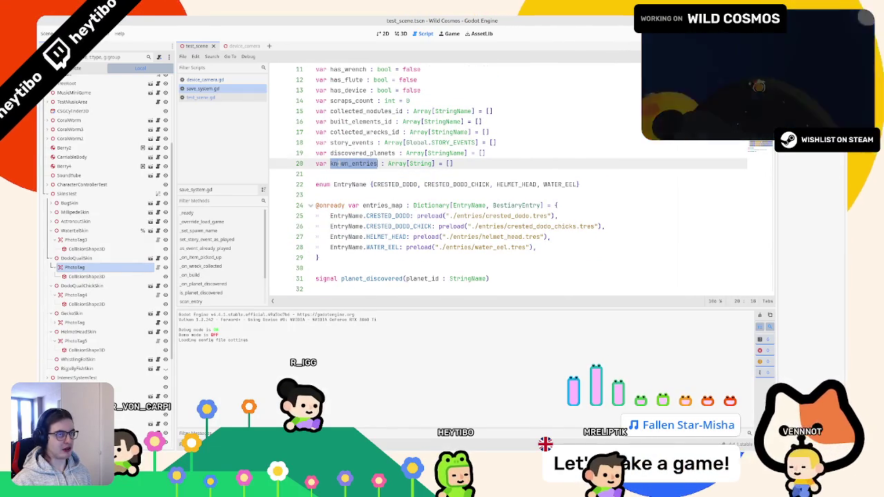
{"action": "left_click", "coordinate": [402, 163]}
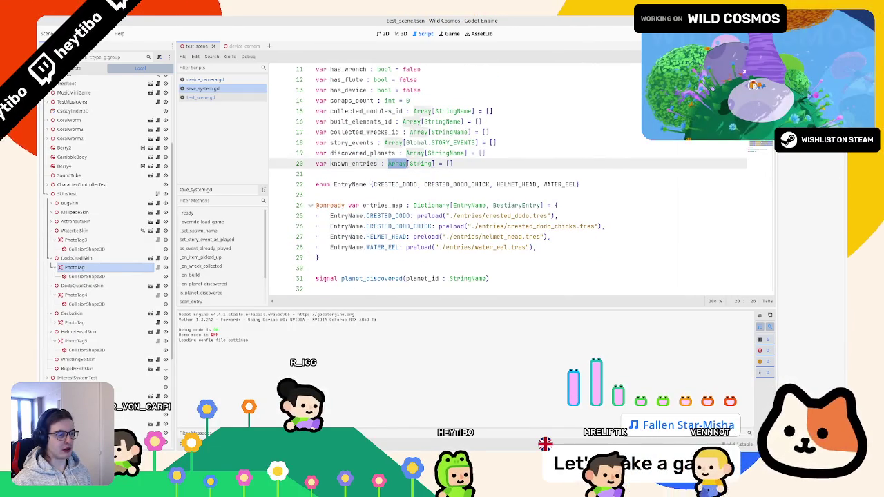
{"action": "type", "text": "Array"}
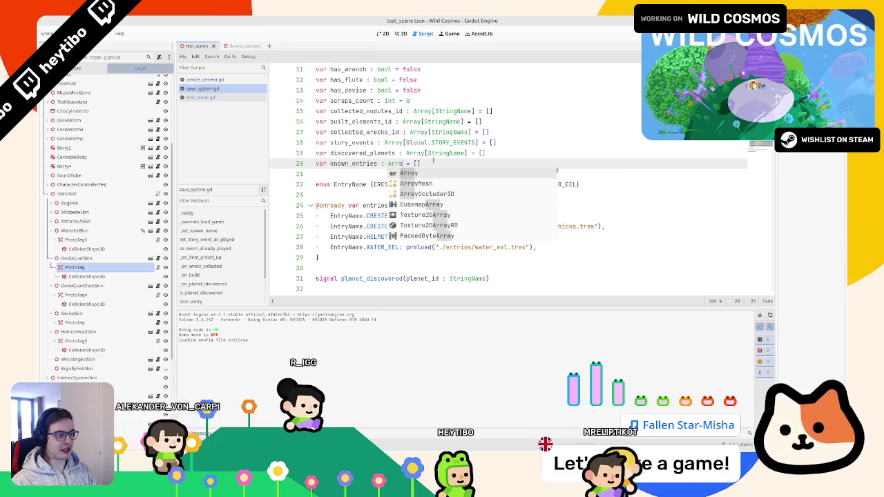
{"action": "key", "text": "BackSpace"}
{"action": "key", "text": "BackSpace"}
{"action": "key", "text": "BackSpace"}
{"action": "type", "text": "Stri"}
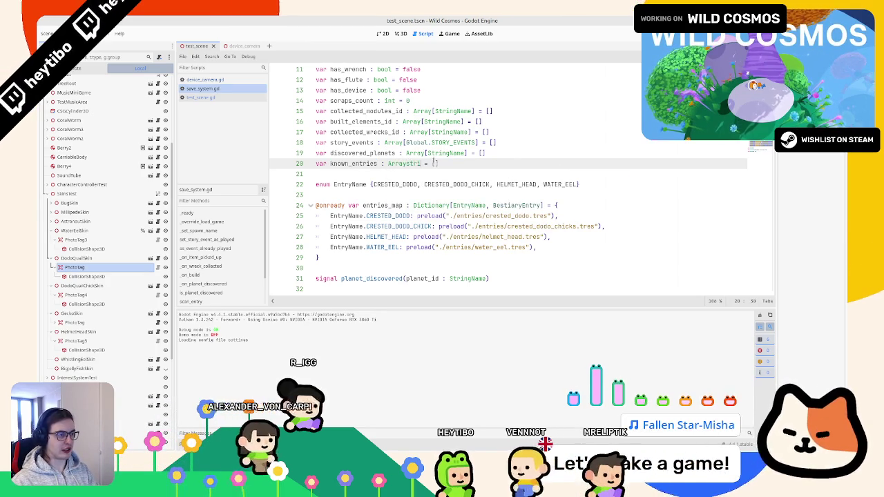
{"action": "type", "text": "ngna"}
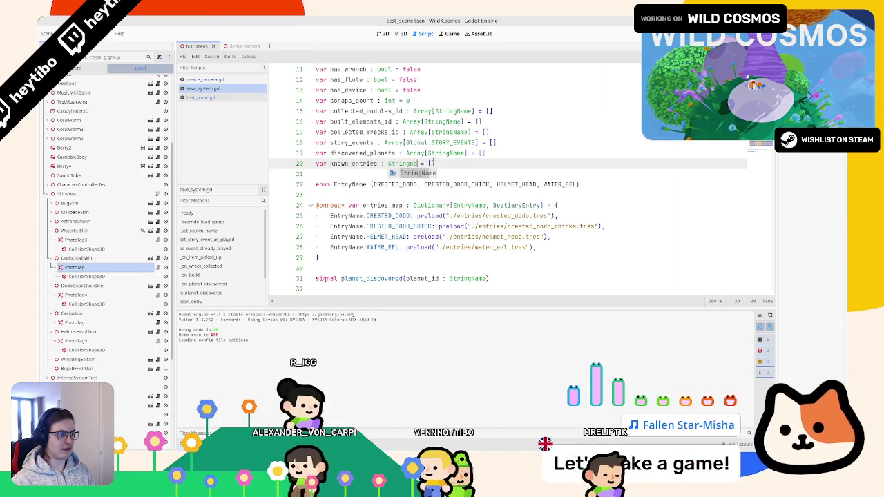
{"action": "key", "text": "BackSpace"}
{"action": "key", "text": "BackSpace"}
{"action": "key", "text": "BackSpace"}
{"action": "type", "text": "packestri"}
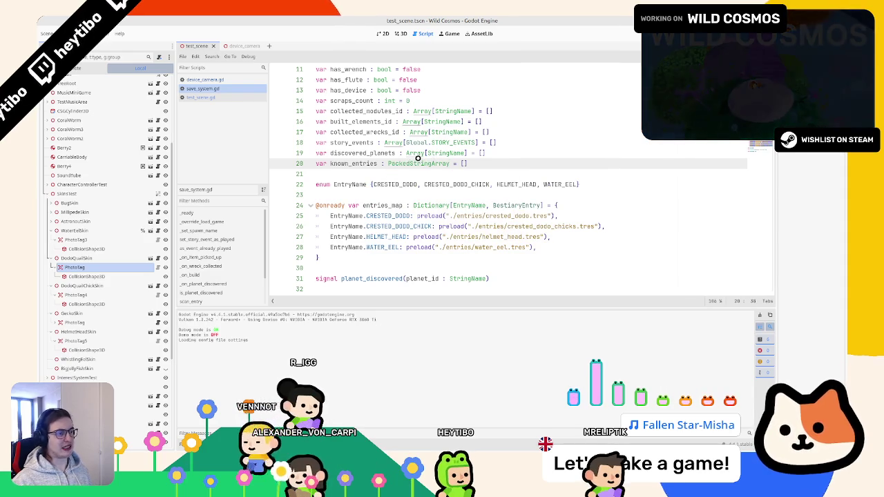
{"action": "left_click", "coordinate": [415, 161], "text": "ctrl"}
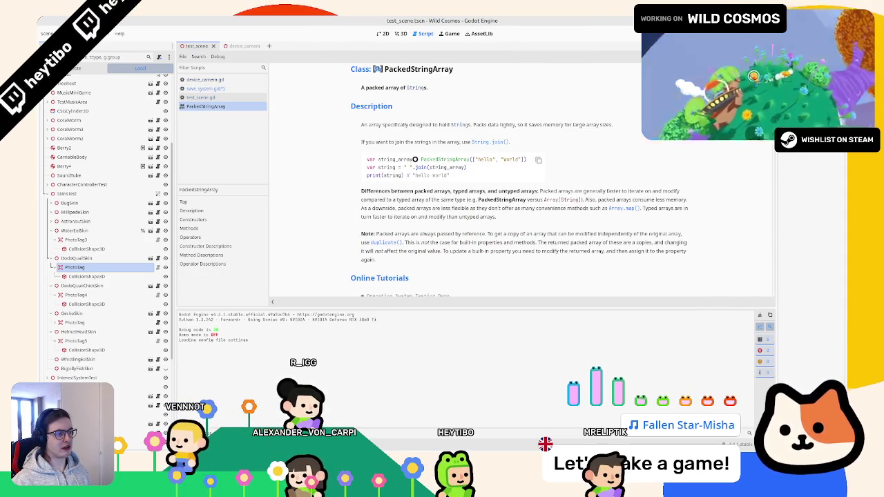
{"action": "middle_click", "coordinate": [252, 109]}
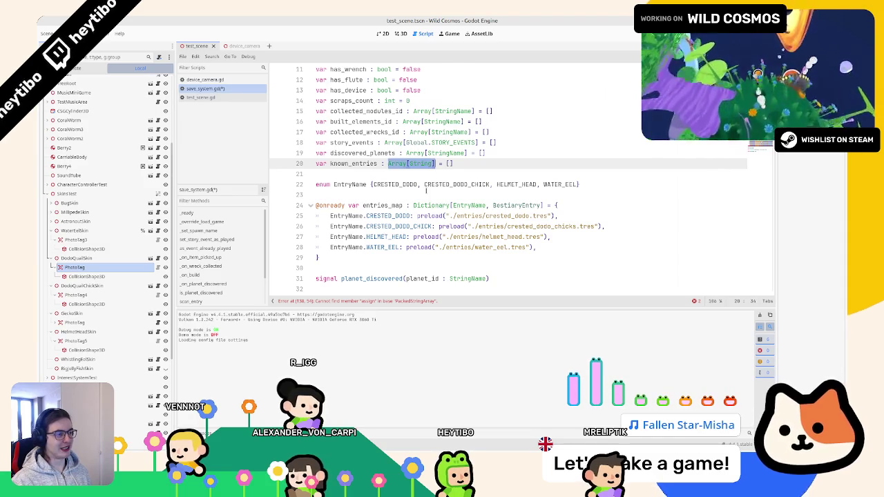
{"action": "key", "text": "ctrl+z"}
{"action": "key", "text": "ctrl+z"}
{"action": "key", "text": "ctrl+z"}
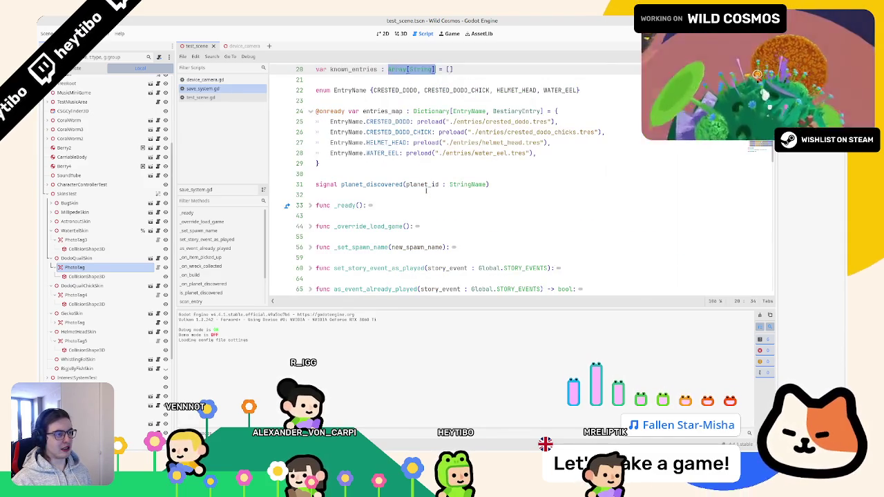
Undo the remaining recent edits, save, and scroll to the end of the load function
{"action": "key", "text": "ctrl+z"}
{"action": "key", "text": "ctrl+z"}
{"action": "key", "text": "ctrl+s"}
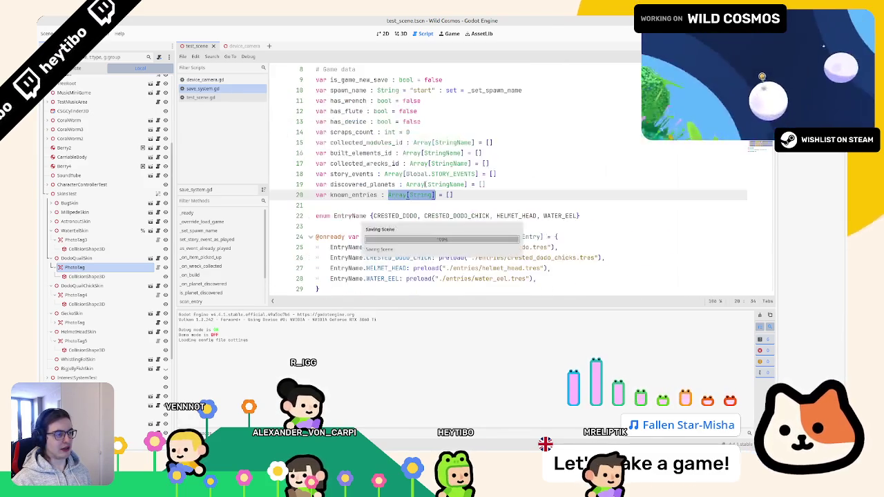
{"action": "scroll", "coordinate": [397, 186], "scroll_direction": "down", "scroll_amount": 4}
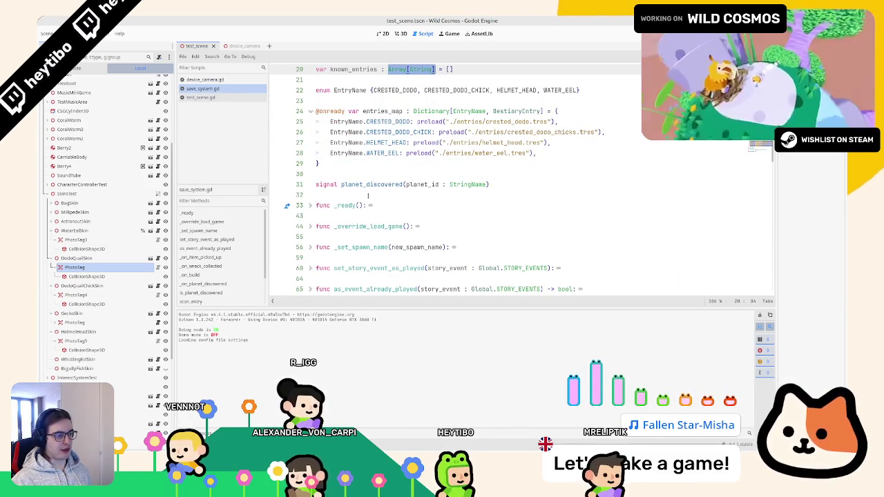
{"action": "scroll", "coordinate": [308, 210], "scroll_direction": "down", "scroll_amount": 20}
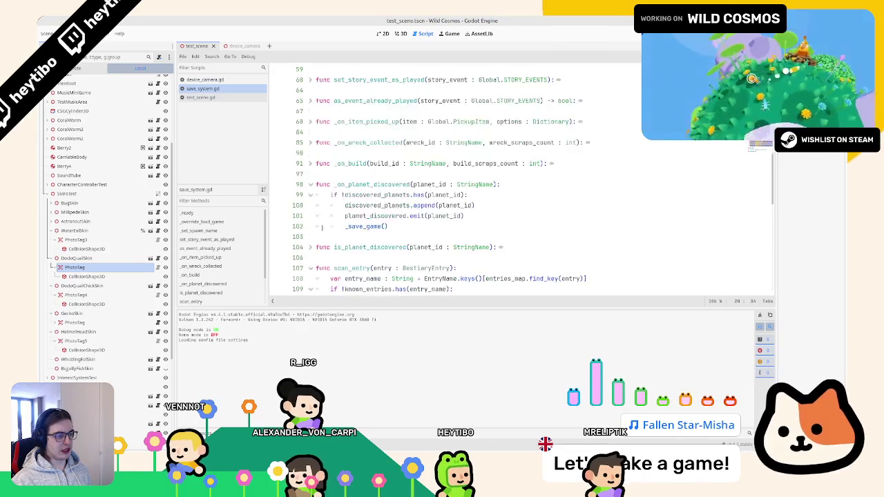
{"action": "scroll", "coordinate": [370, 231], "scroll_direction": "down", "scroll_amount": 3}
Add an indented line after line 138 for the print(file_data) debug output, then run the game
{"action": "left_click", "coordinate": [356, 206]}
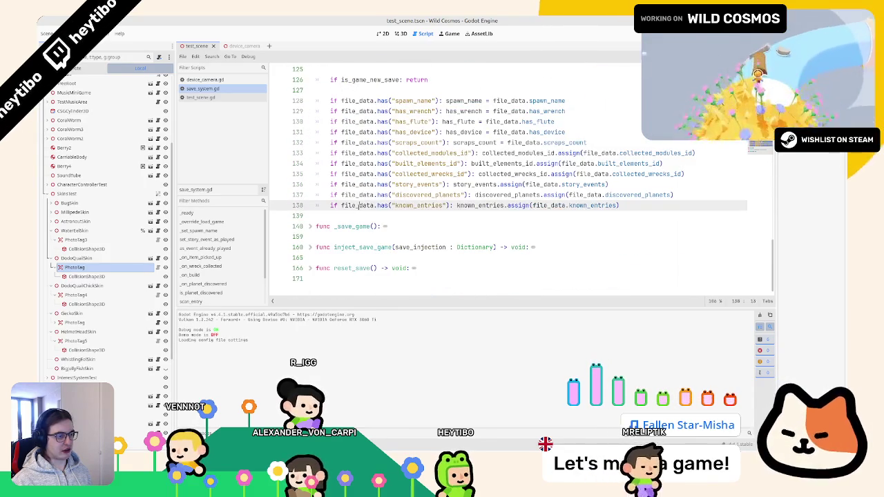
{"action": "left_click", "coordinate": [355, 224]}
{"action": "key", "text": "Home"}
{"action": "key", "text": "Return"}
{"action": "key", "text": "Return"}
{"action": "key", "text": "Up"}
{"action": "key", "text": "Up"}
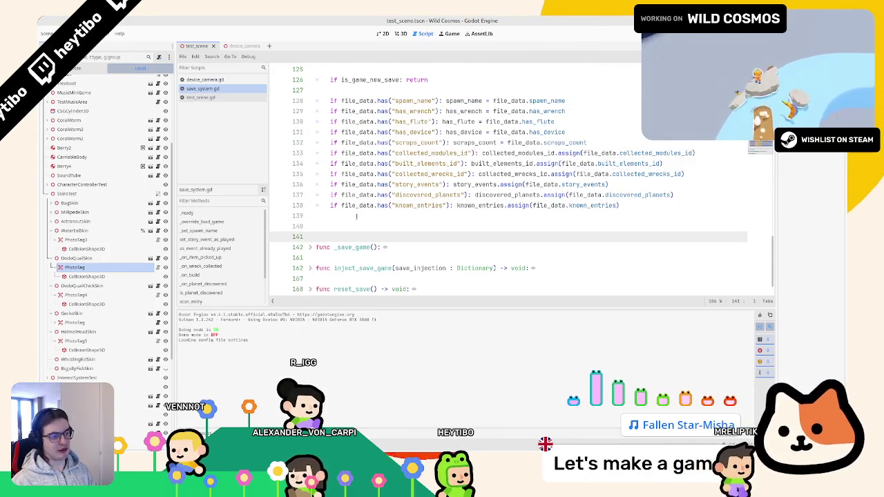
{"action": "key", "text": "Tab"}
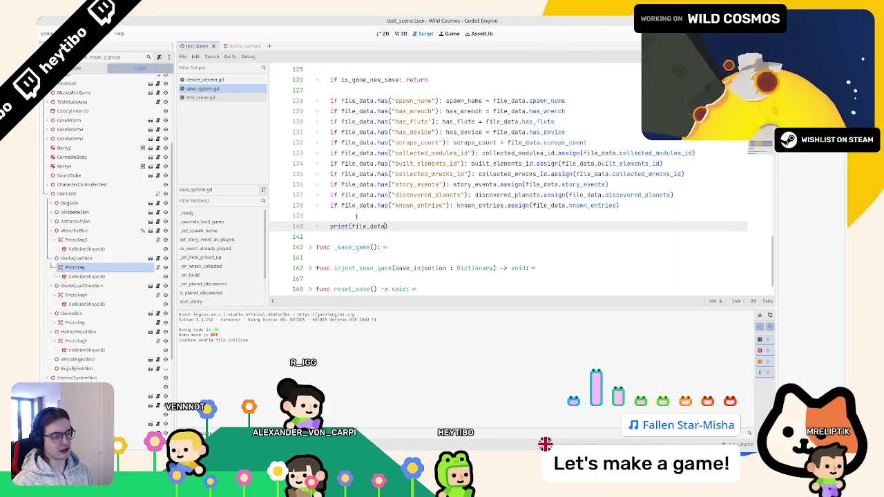
{"action": "key", "text": "F5"}
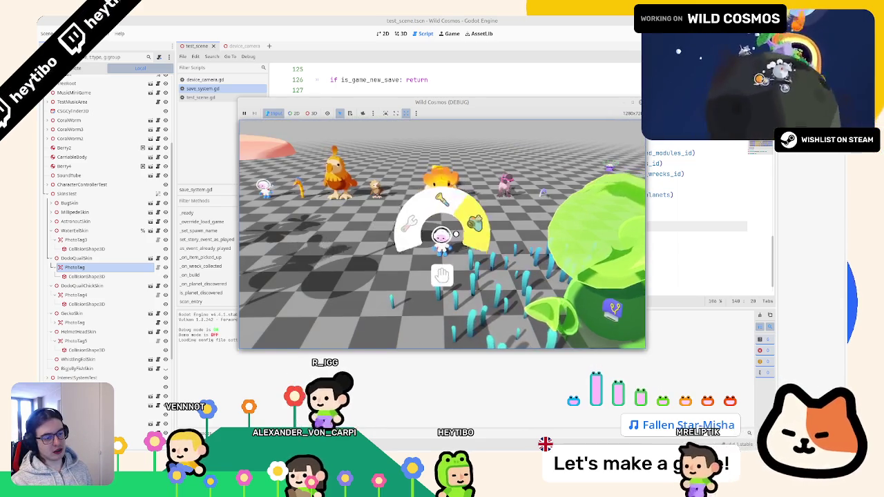
Stop the game and inspect the debug_launch_options resource in the project root
{"action": "key", "text": "F8"}
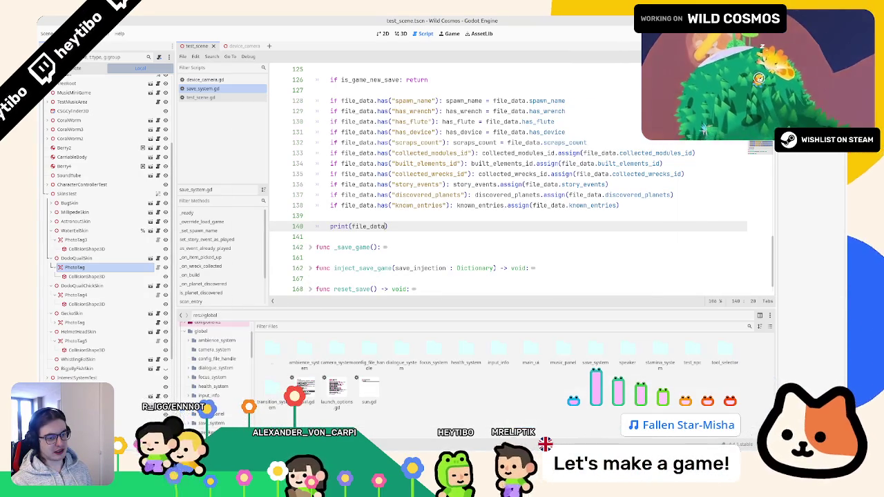
{"action": "scroll", "coordinate": [229, 337], "scroll_direction": "up", "scroll_amount": 3}
{"action": "left_click", "coordinate": [197, 336]}
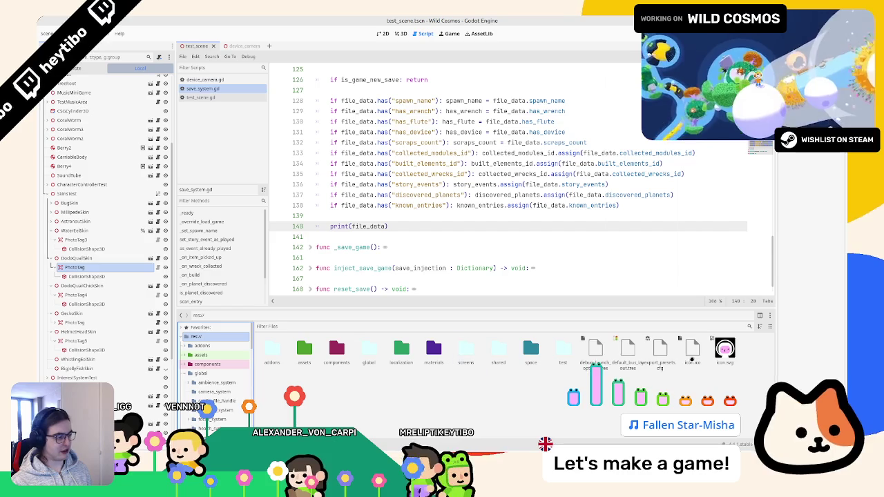
{"action": "left_click", "coordinate": [590, 348]}
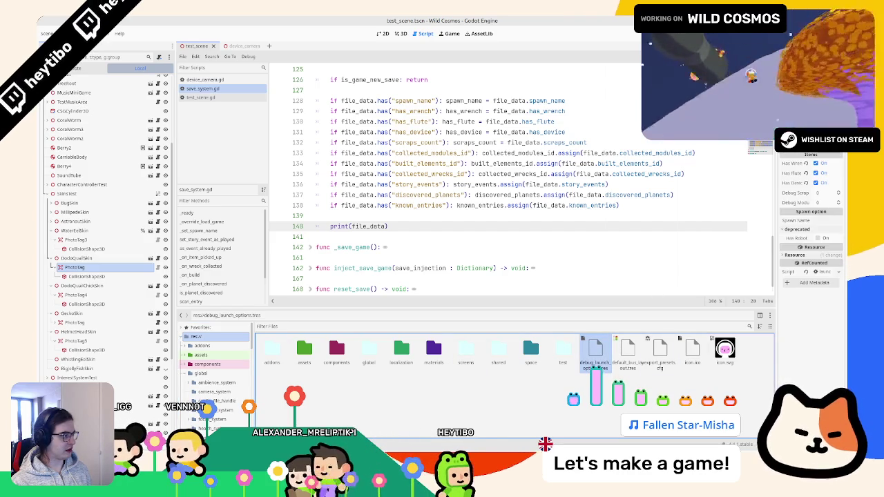
Run and stop the game again, then select the printed save data line in Output
{"action": "key", "text": "F5"}
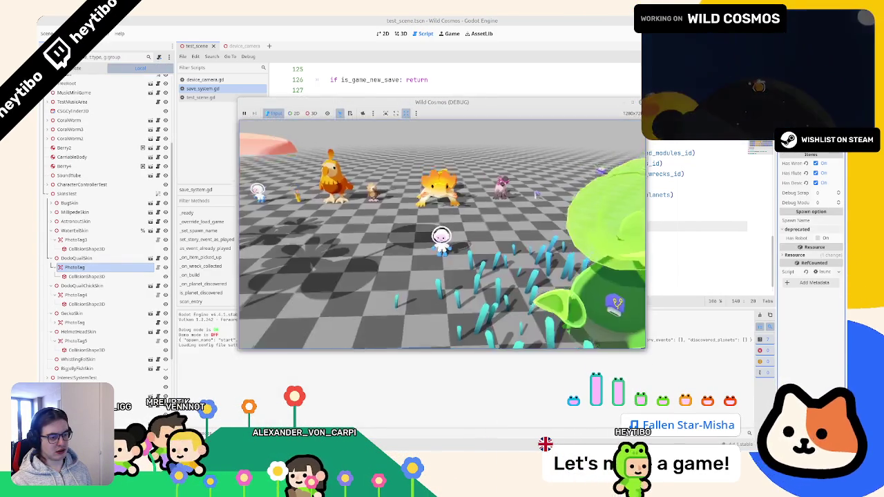
{"action": "key", "text": "F8"}
{"action": "left_click_drag", "start_coordinate": [179, 339], "coordinate": [596, 339]}
{"action": "left_click", "coordinate": [253, 336]}
{"action": "triple_click", "coordinate": [253, 337]}
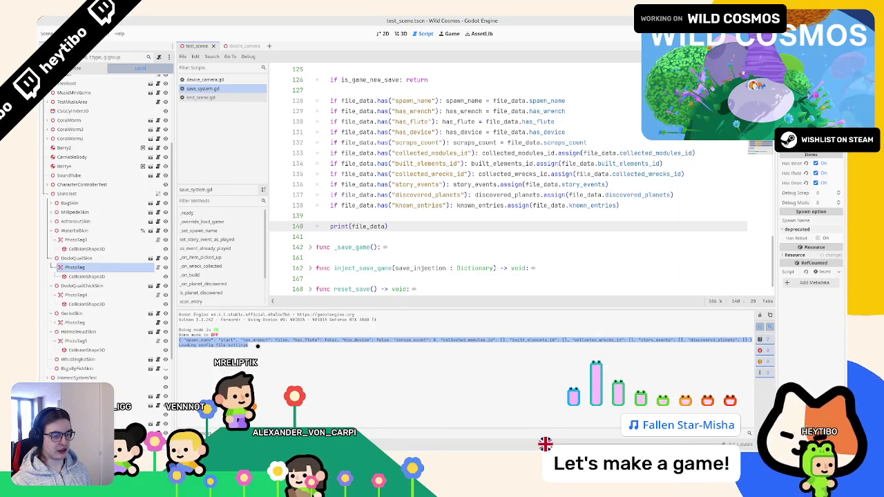
{"action": "left_click", "coordinate": [701, 346]}
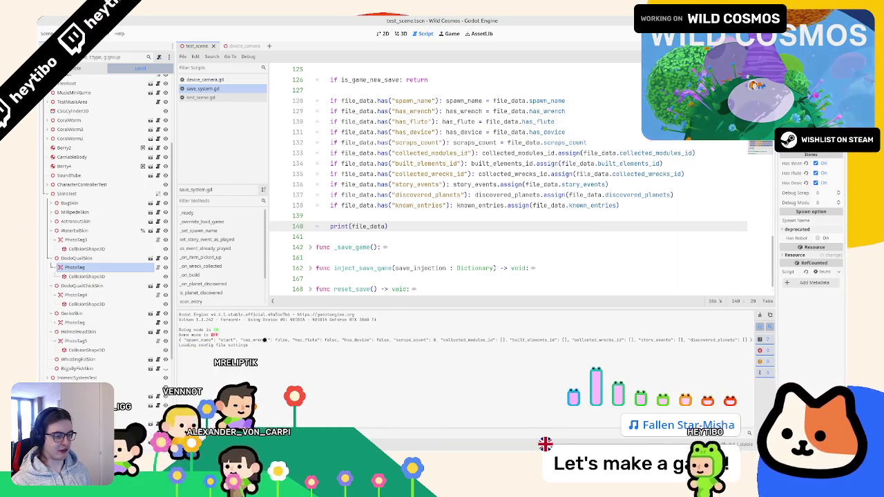
Repeat several test runs, checking the printed file_data showing an empty known_entries list
{"action": "key", "text": "F5"}
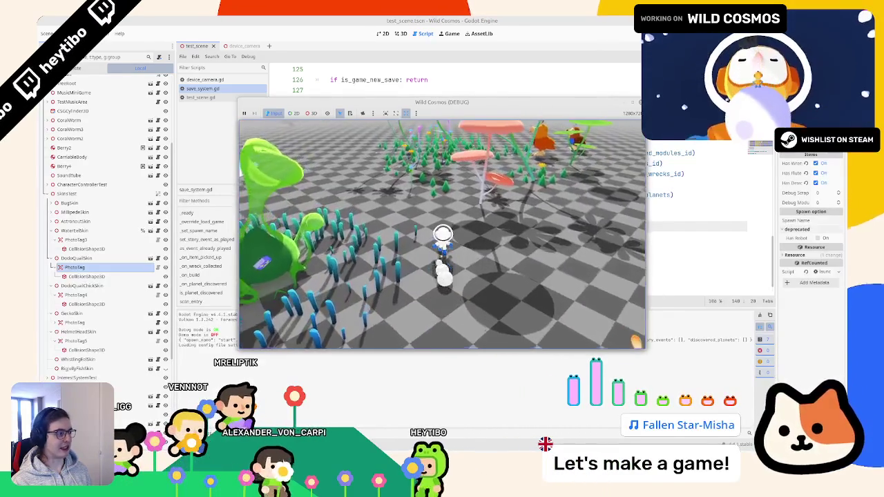
{"action": "key", "text": "F8"}
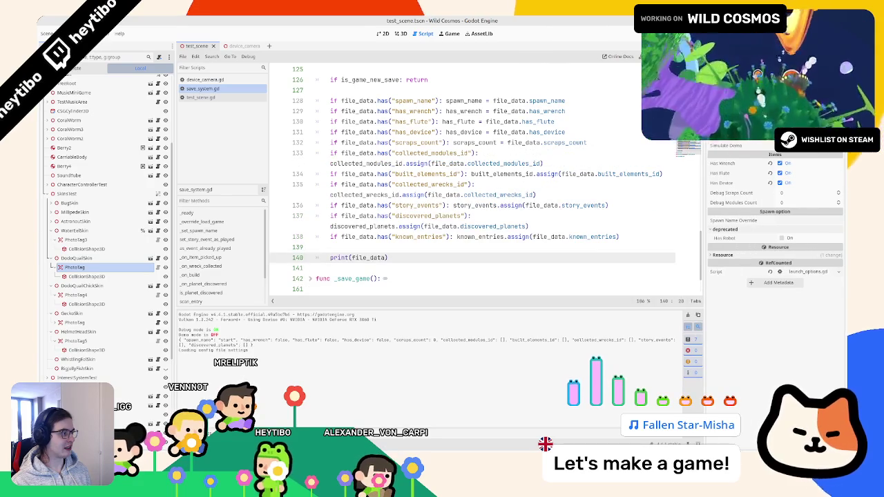
{"action": "key", "text": "F5"}
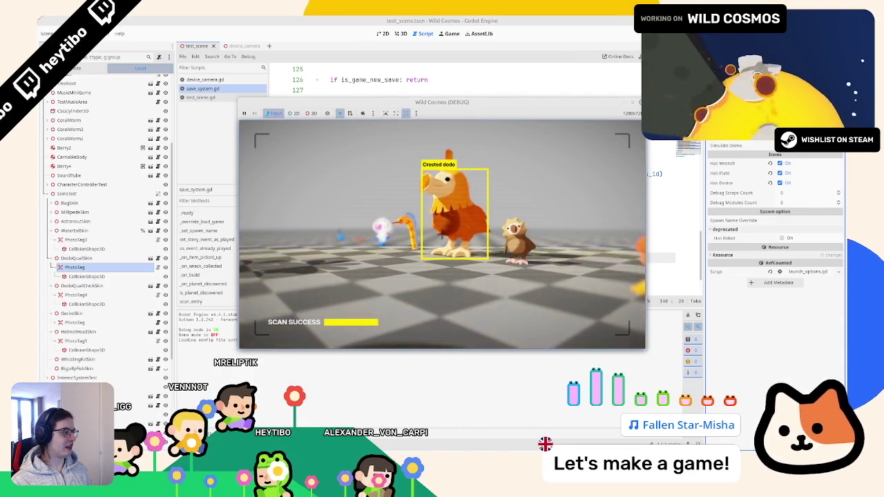
{"action": "key", "text": "F8"}
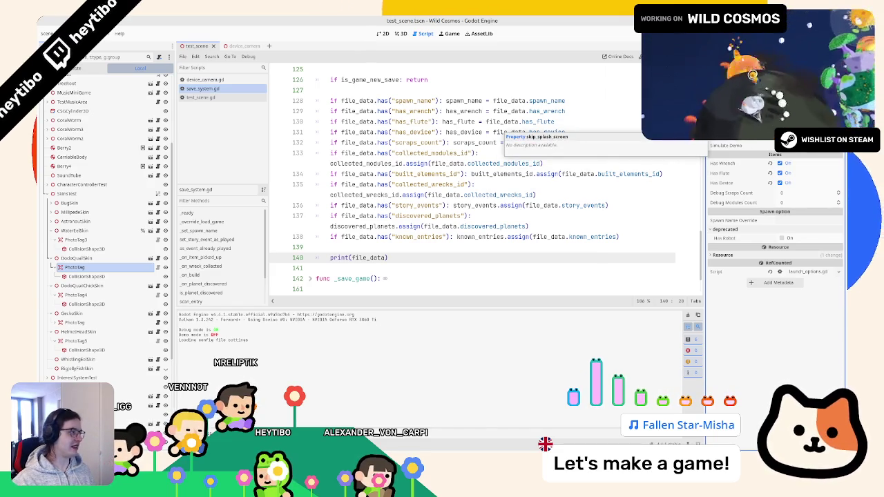
{"action": "key", "text": "F5"}
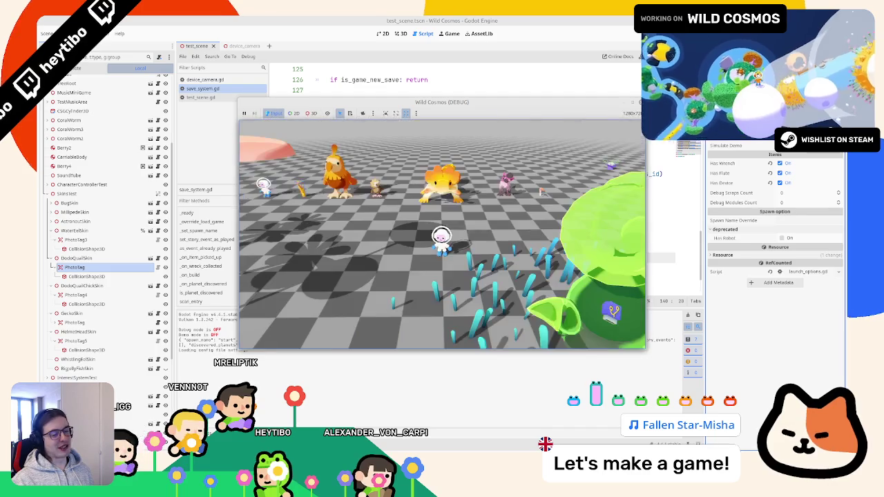
{"action": "key", "text": "F8"}
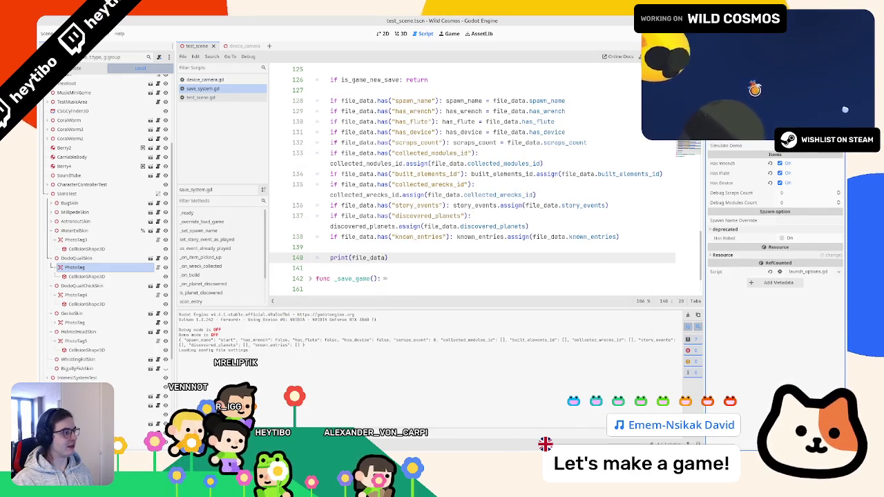
{"action": "key", "text": "F5"}
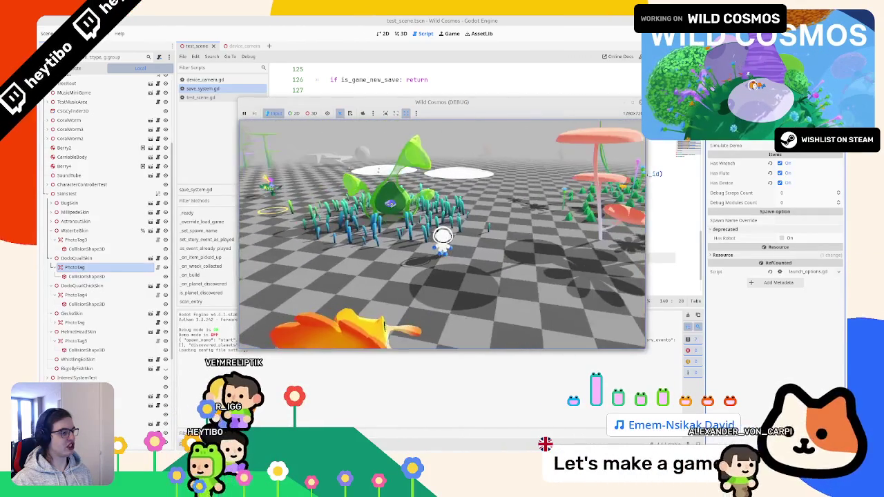
{"action": "key", "text": "F8"}
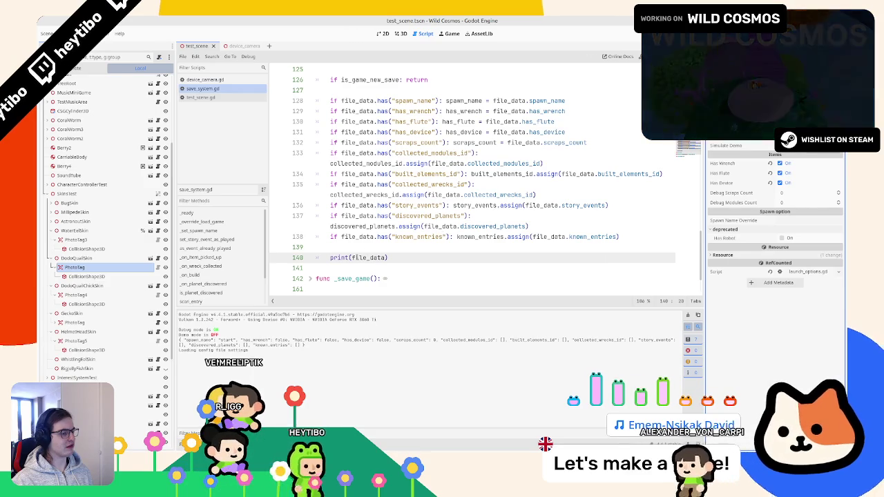
{"action": "scroll", "coordinate": [358, 256], "scroll_direction": "up", "scroll_amount": 5}
Unfold _override_load_game and search for its call in _ready on line 40, then relaunch the game
{"action": "scroll", "coordinate": [358, 257], "scroll_direction": "up", "scroll_amount": 9}
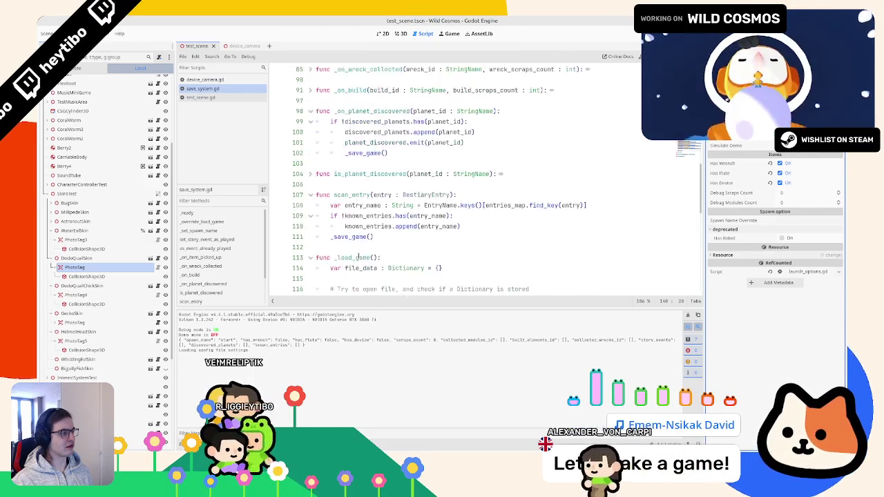
{"action": "scroll", "coordinate": [358, 257], "scroll_direction": "up", "scroll_amount": 5}
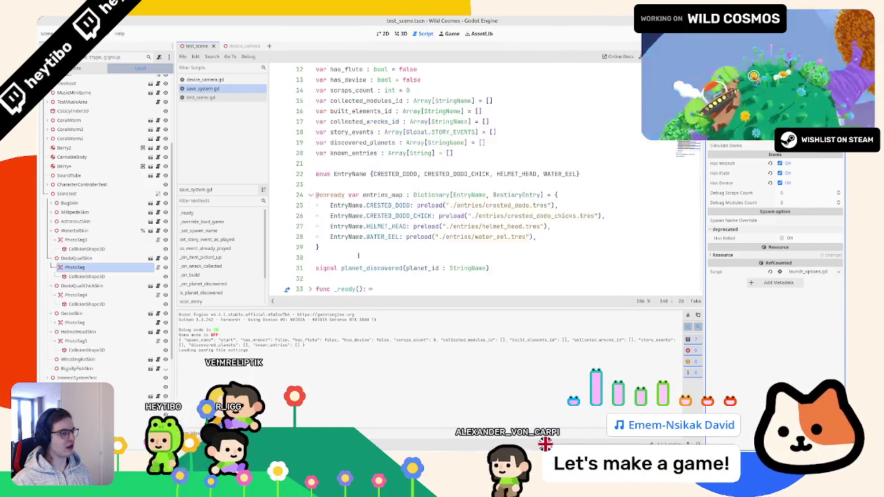
{"action": "left_click", "coordinate": [310, 247]}
{"action": "scroll", "coordinate": [348, 163], "scroll_direction": "down", "scroll_amount": 3}
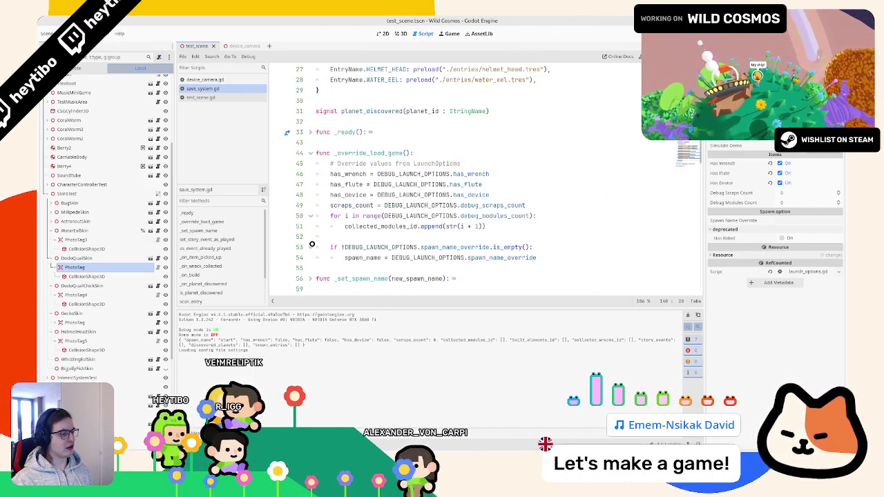
{"action": "double_click", "coordinate": [366, 153]}
{"action": "scroll", "coordinate": [366, 153], "scroll_direction": "up", "scroll_amount": 5}
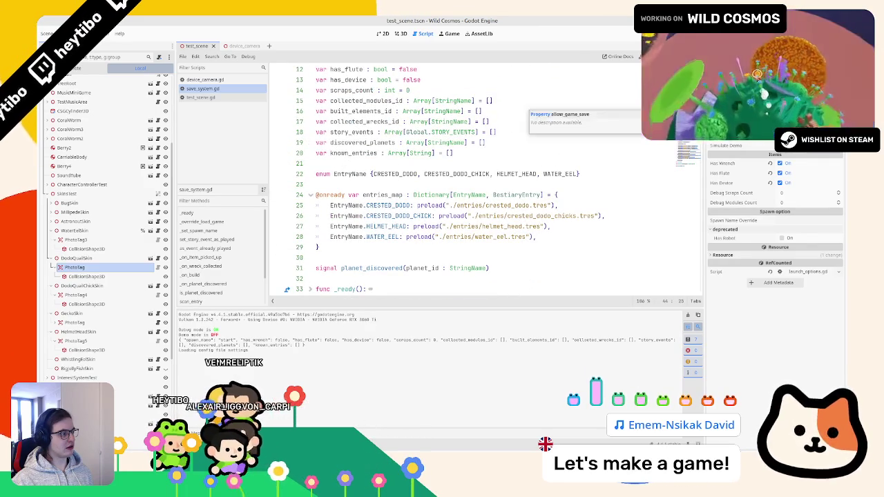
{"action": "scroll", "coordinate": [352, 223], "scroll_direction": "down", "scroll_amount": 3}
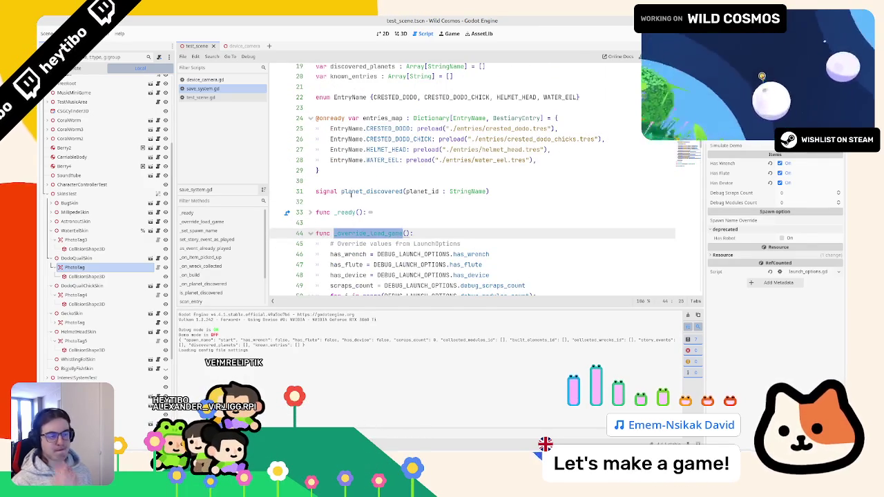
{"action": "key", "text": "ctrl+f"}
{"action": "key", "text": "Return"}
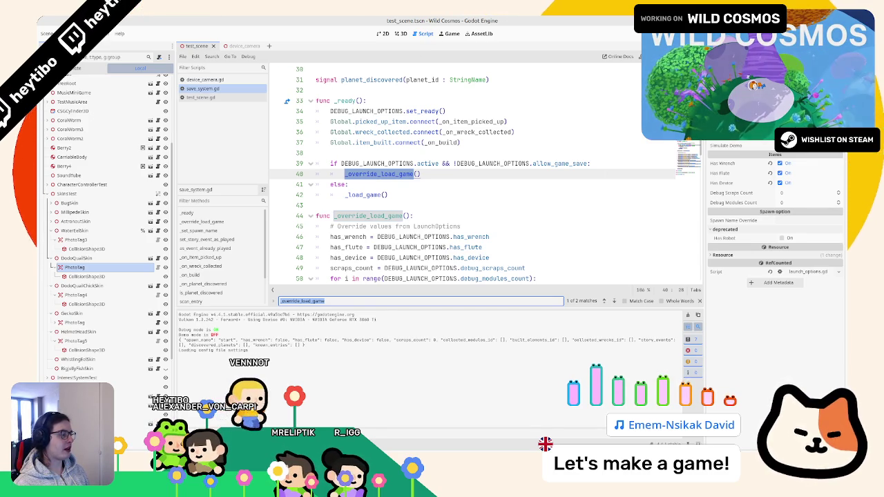
{"action": "key", "text": "F5"}
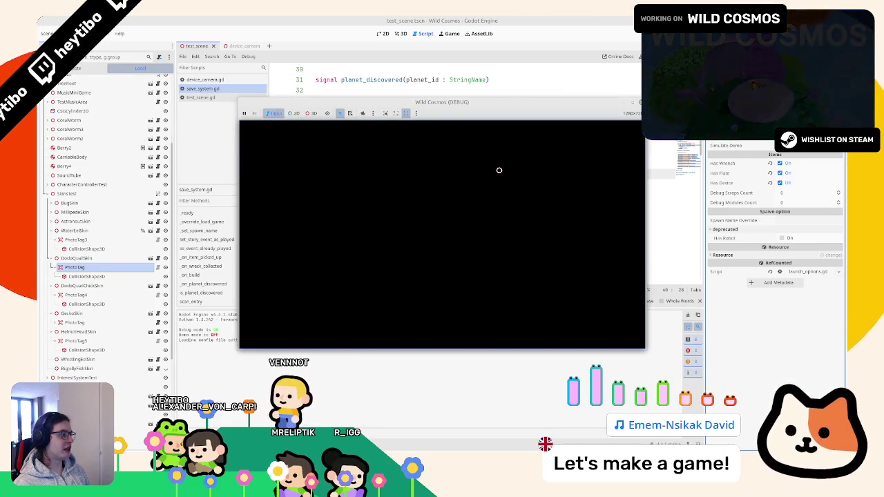
Scan the Crested dodo and its chicks in the running game, then leave the game window
{"action": "key", "text": "Tab"}
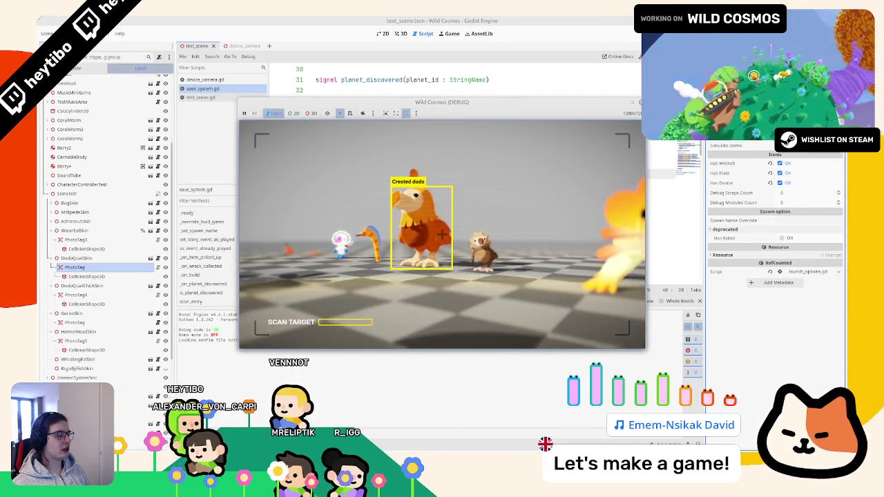
{"action": "key", "text": "Tab"}
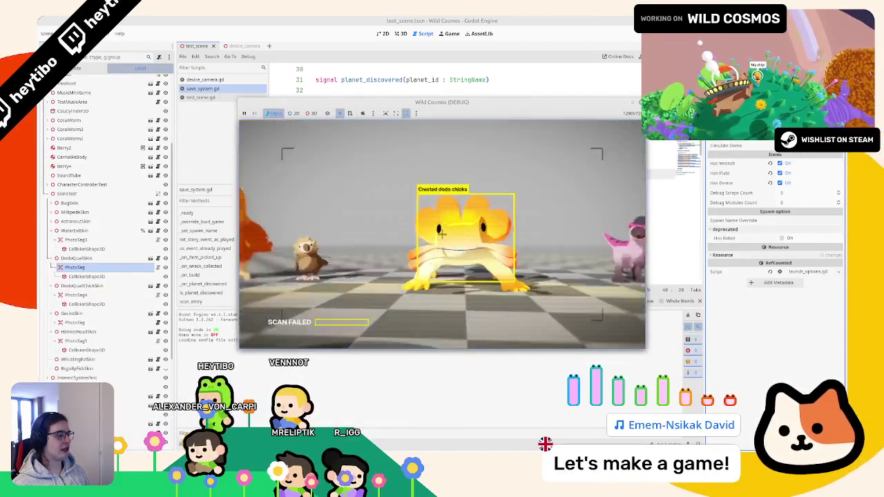
{"action": "key", "text": "Tab"}
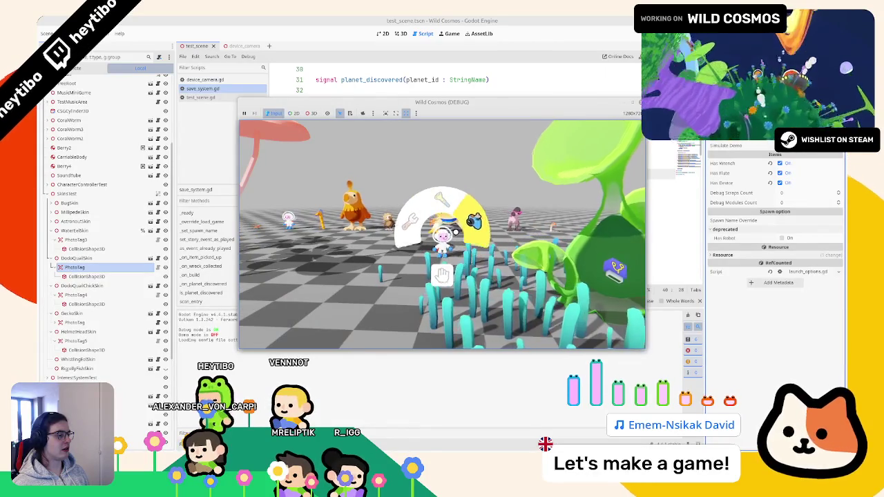
{"action": "key", "text": "Tab"}
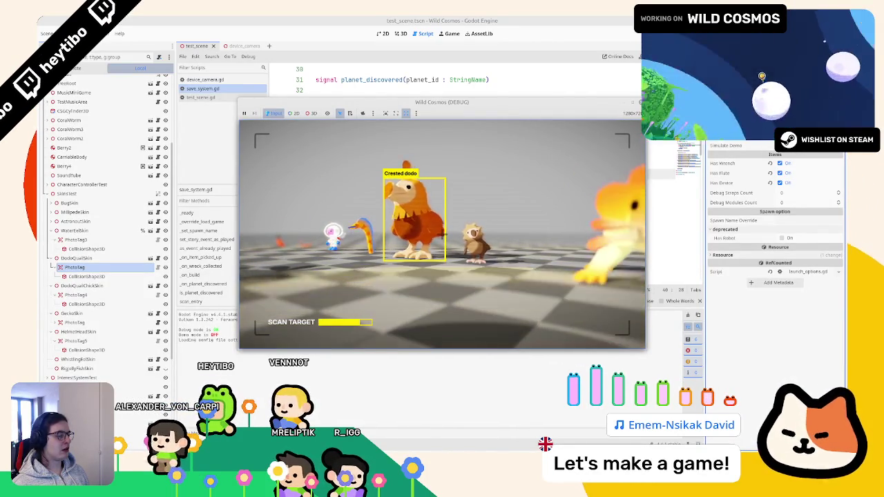
{"action": "key", "text": "Tab"}
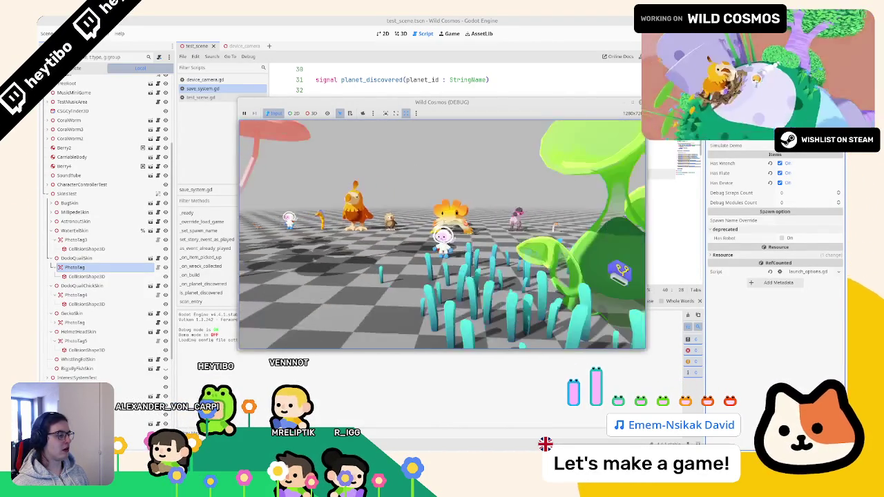
{"action": "key", "text": "alt+Tab"}
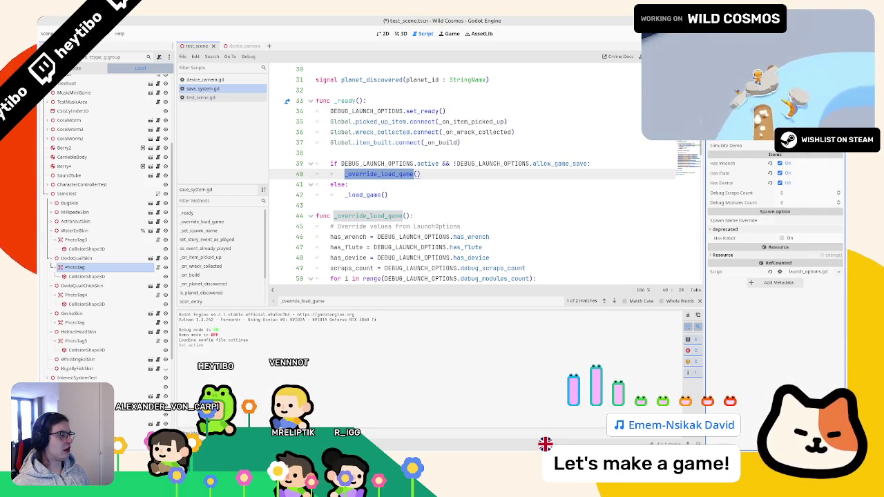
Run and stop the game again, then go to the _override_load_game definition on line 44
{"action": "key", "text": "F5"}
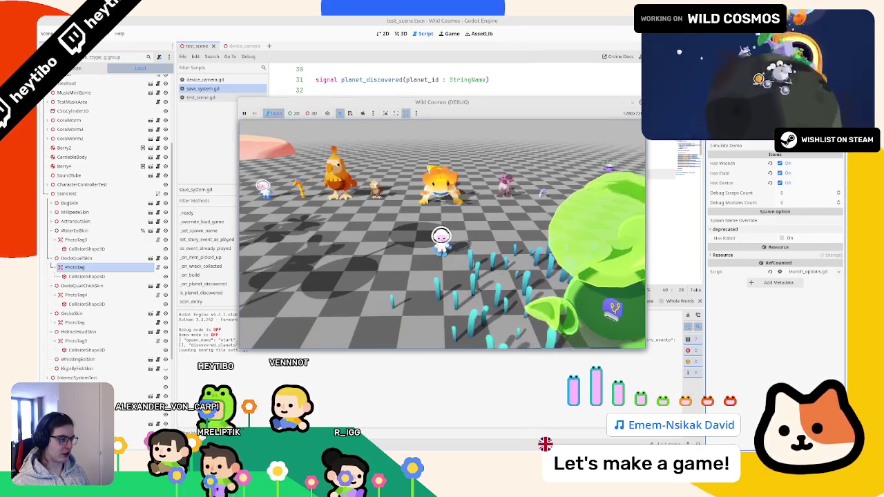
{"action": "key", "text": "F8"}
{"action": "left_click", "coordinate": [447, 214]}
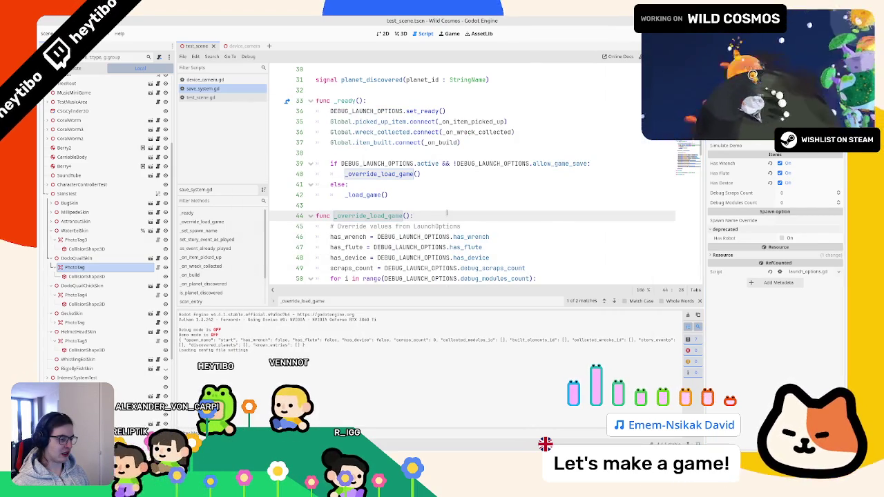
{"action": "scroll", "coordinate": [458, 213], "scroll_direction": "down", "scroll_amount": 2}
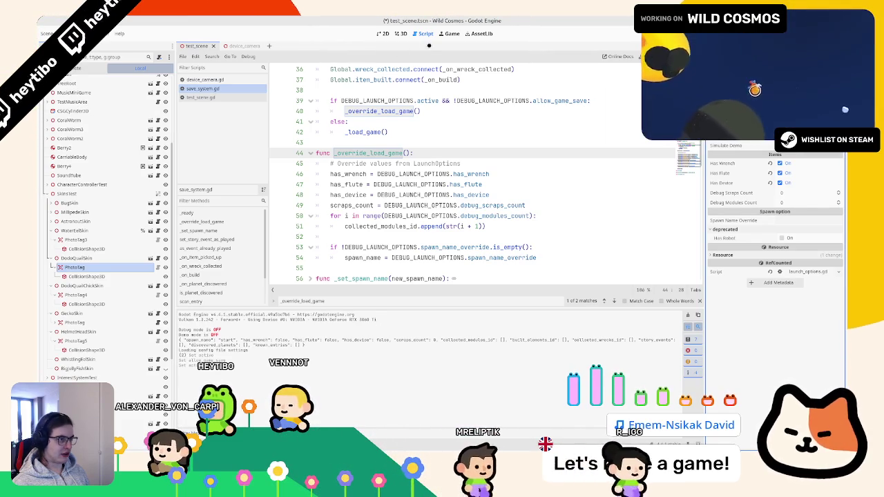
Save, then instance device_pickup.tscn under test_scene's root in the 3D view and run the scene
{"action": "key", "text": "ctrl+s"}
{"action": "key", "text": "ctrl+F2"}
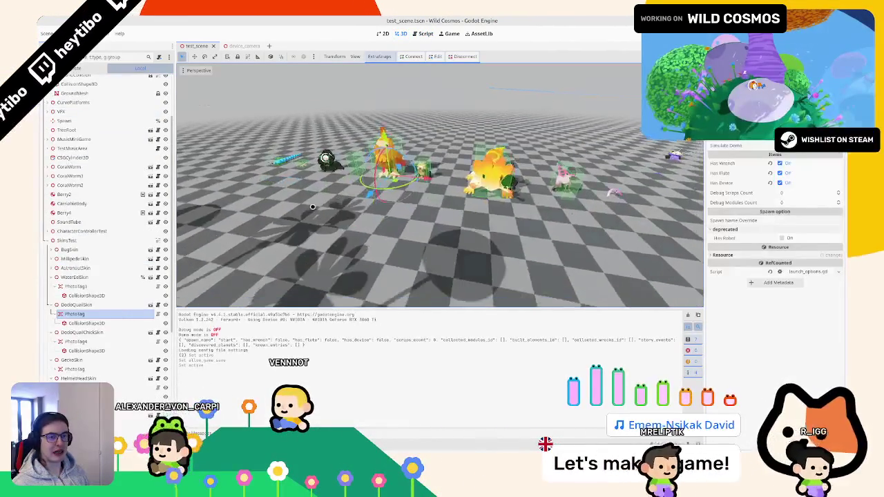
{"action": "scroll", "coordinate": [106, 177], "scroll_direction": "up", "scroll_amount": 5}
{"action": "left_click", "coordinate": [65, 81]}
{"action": "key", "text": "ctrl+shift+o"}
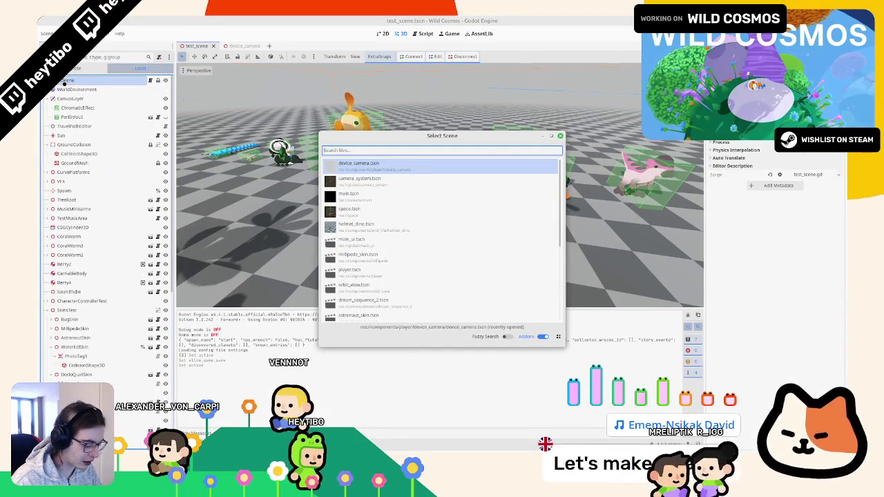
{"action": "type", "text": "device"}
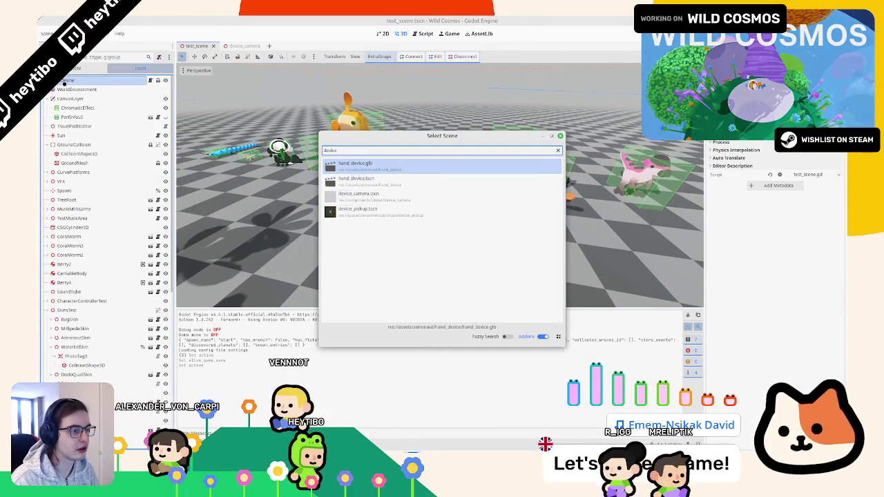
{"action": "key", "text": "Down"}
{"action": "key", "text": "Down"}
{"action": "key", "text": "Down"}
{"action": "key", "text": "Return"}
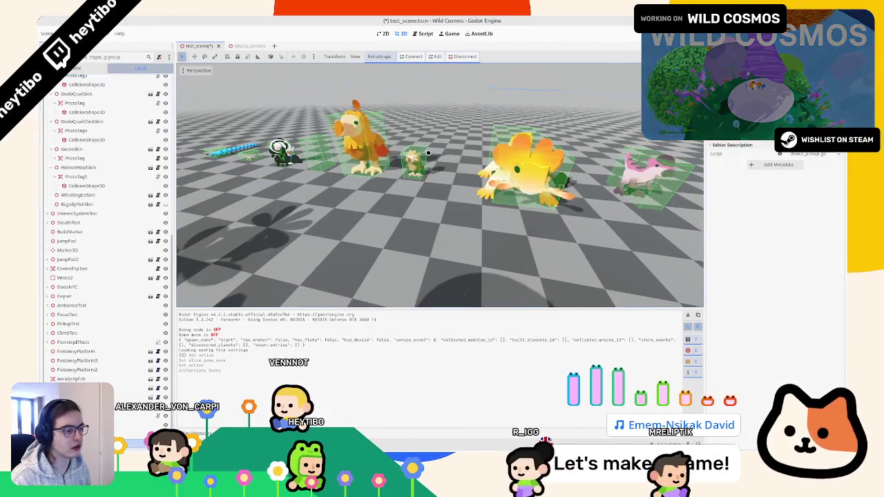
{"action": "scroll", "coordinate": [428, 153], "scroll_direction": "down", "scroll_amount": 3}
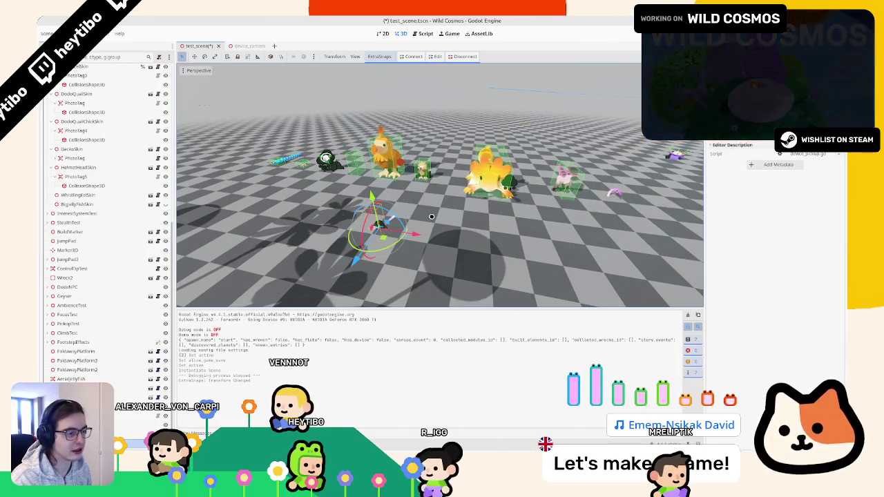
{"action": "key", "text": "F6"}
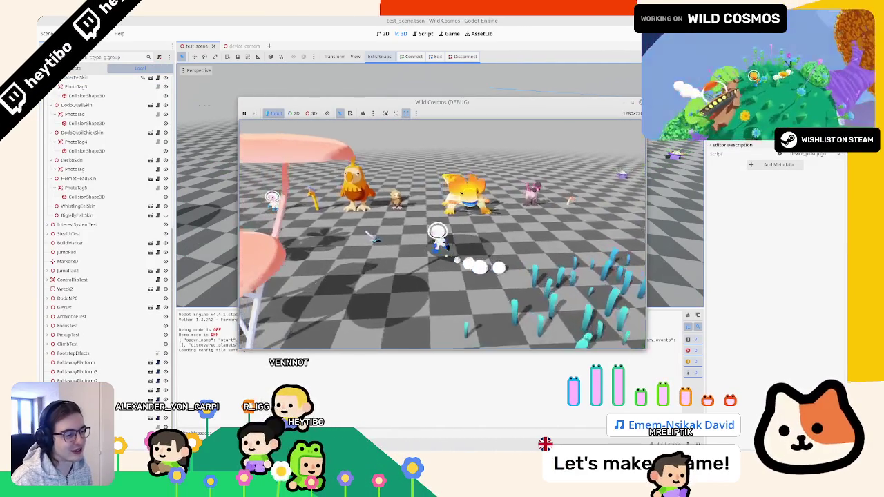
Walk toward the creatures, relaunch the scene, and scan the dodo chicks
{"action": "key", "text": "w"}
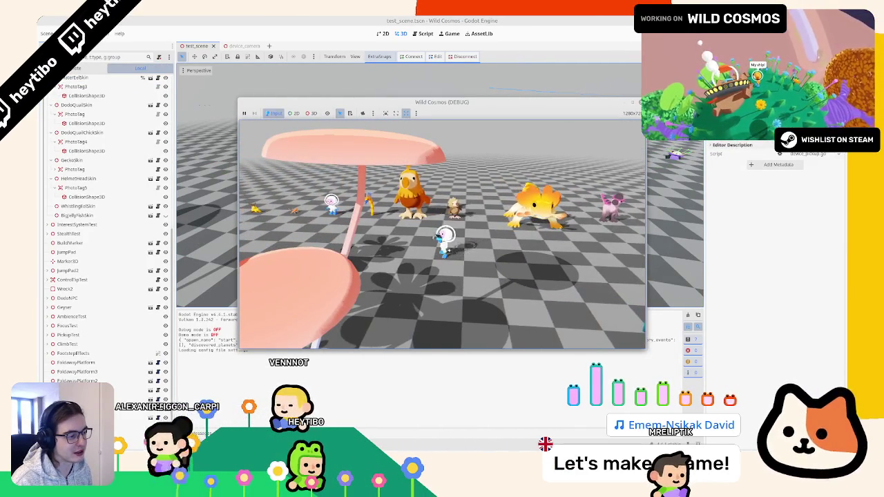
{"action": "key", "text": "w"}
{"action": "key", "text": "F8"}
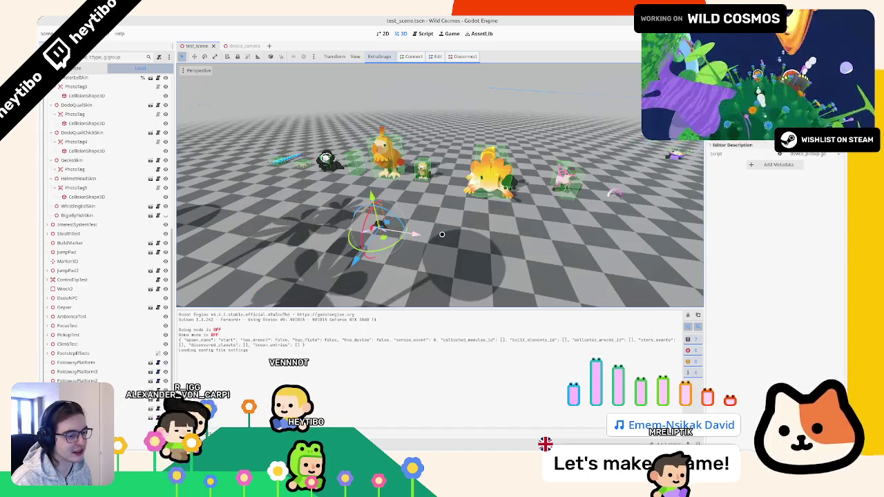
{"action": "key", "text": "alt+Tab"}
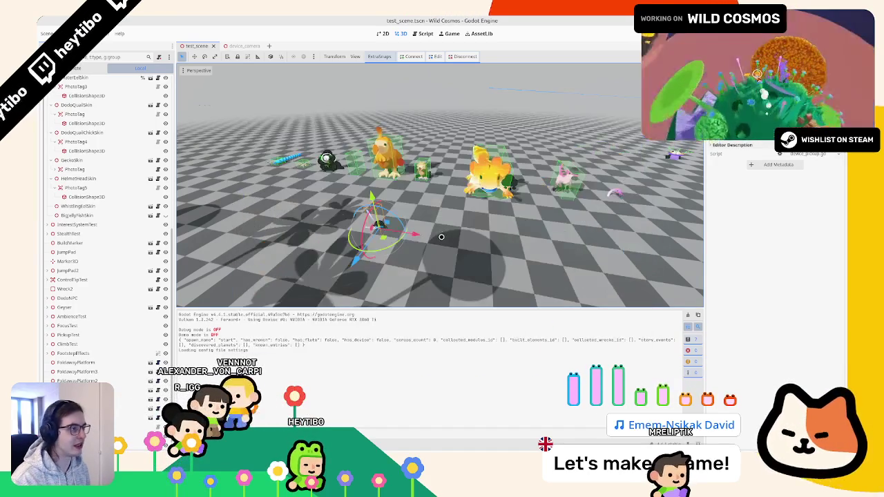
{"action": "key", "text": "F6"}
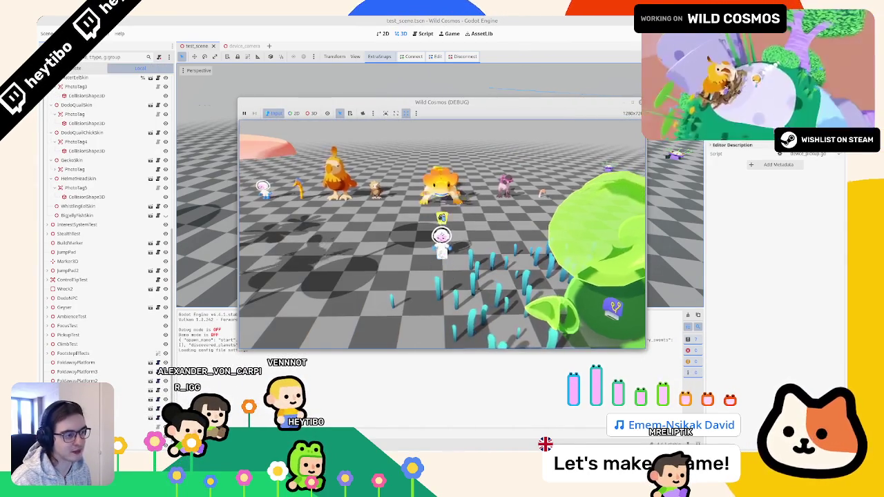
{"action": "right_click", "coordinate": [442, 235]}
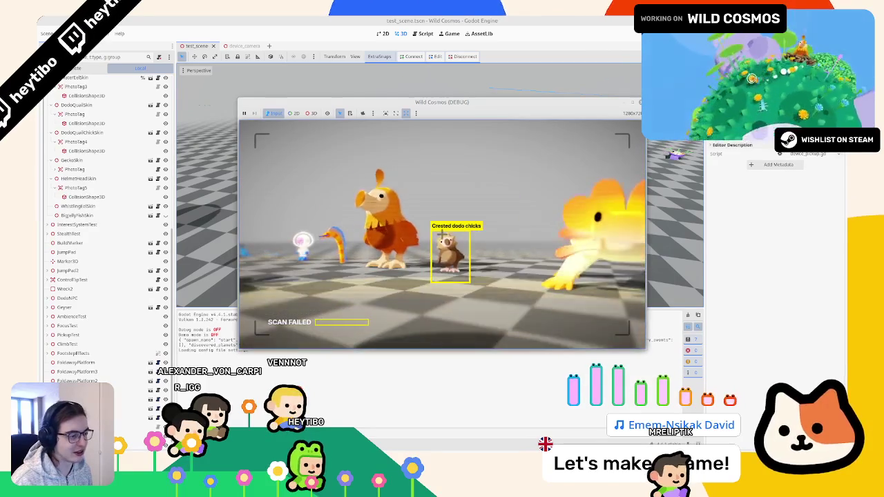
{"action": "key", "text": "alt+Tab"}
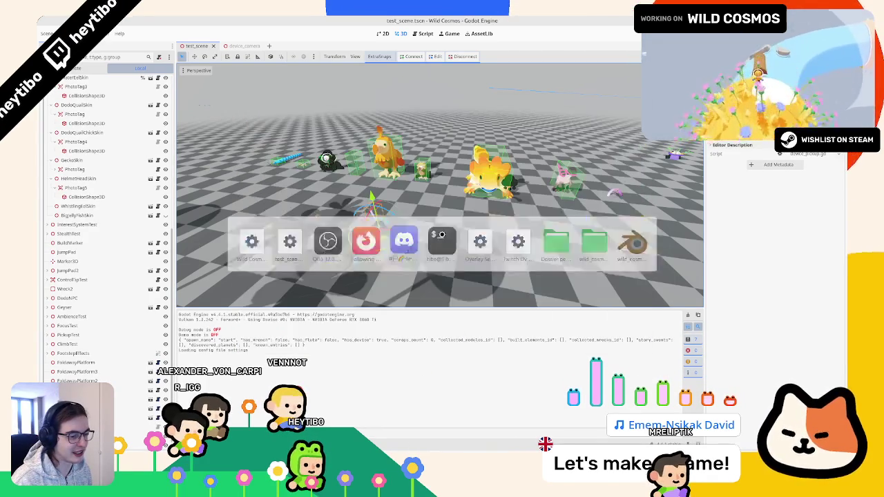
{"action": "key", "text": "alt+Tab"}
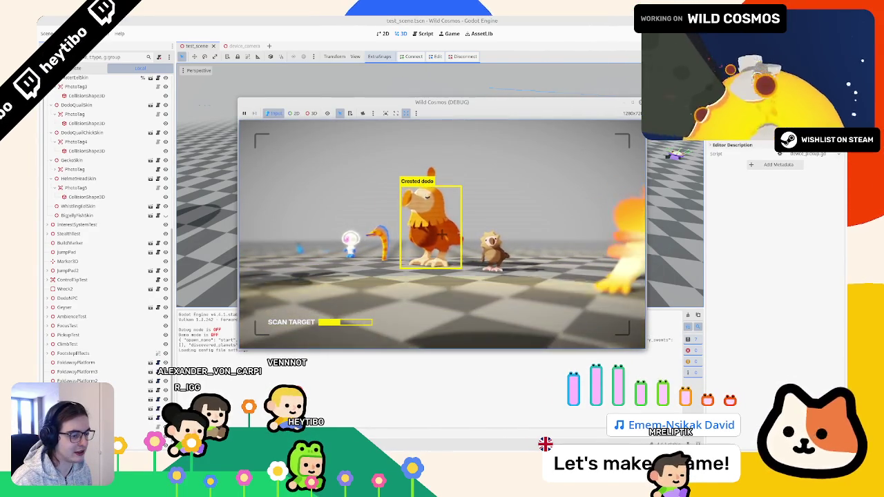
Restart the game, walk to the Crested dodo and scan it, then stop the game
{"action": "key", "text": "F5"}
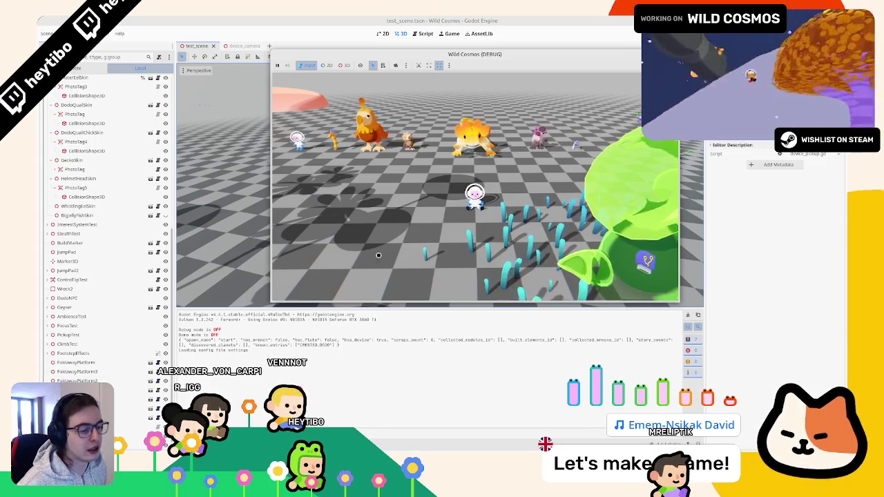
{"action": "key", "text": "w"}
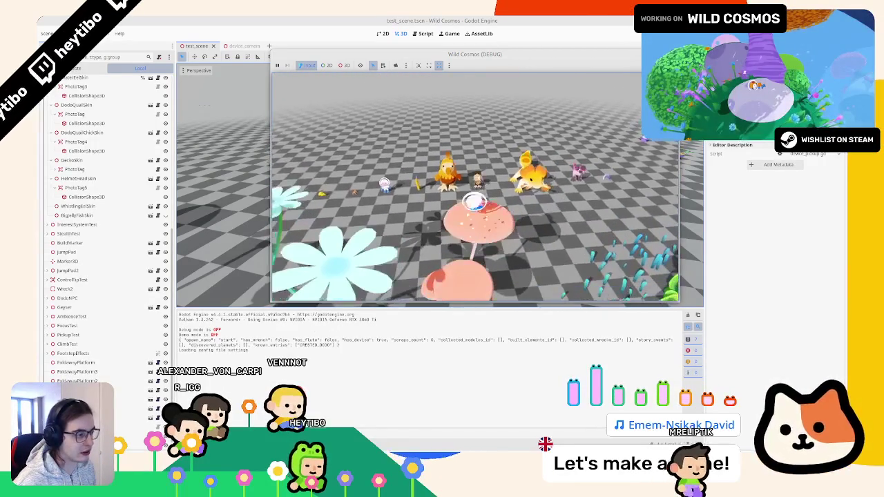
{"action": "key", "text": "Escape"}
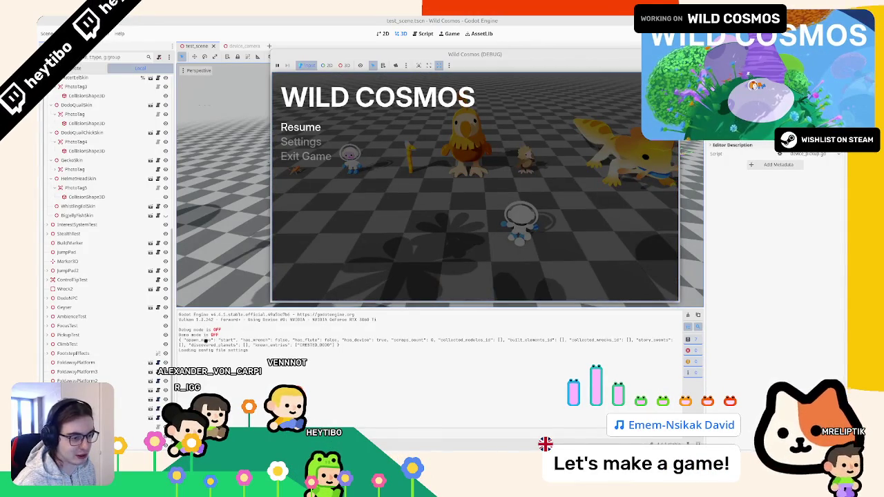
{"action": "key", "text": "Escape"}
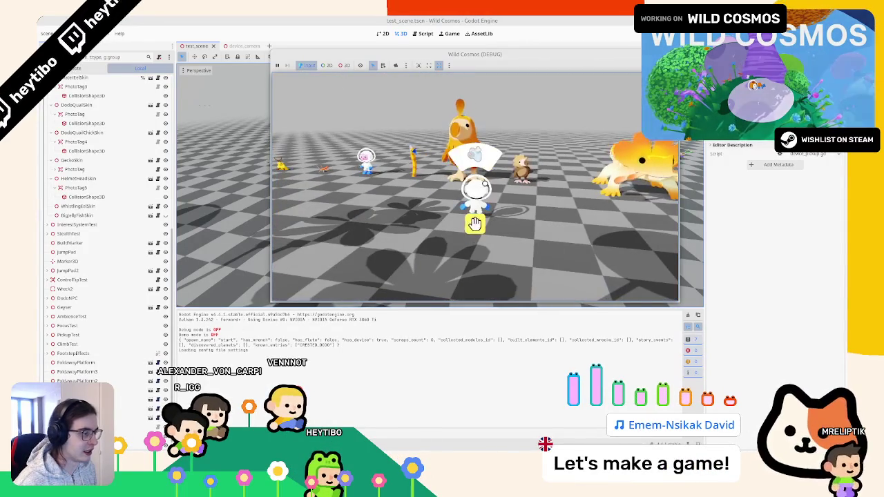
{"action": "right_click", "coordinate": [475, 185]}
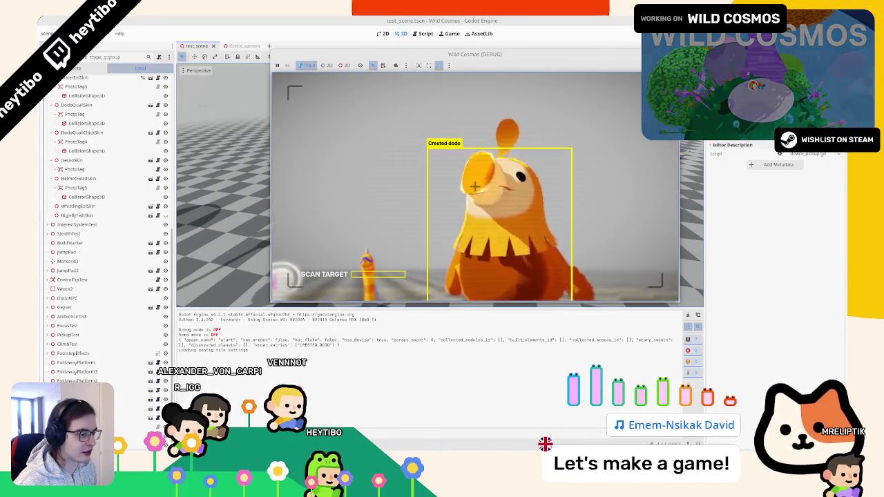
{"action": "right_click", "coordinate": [474, 185]}
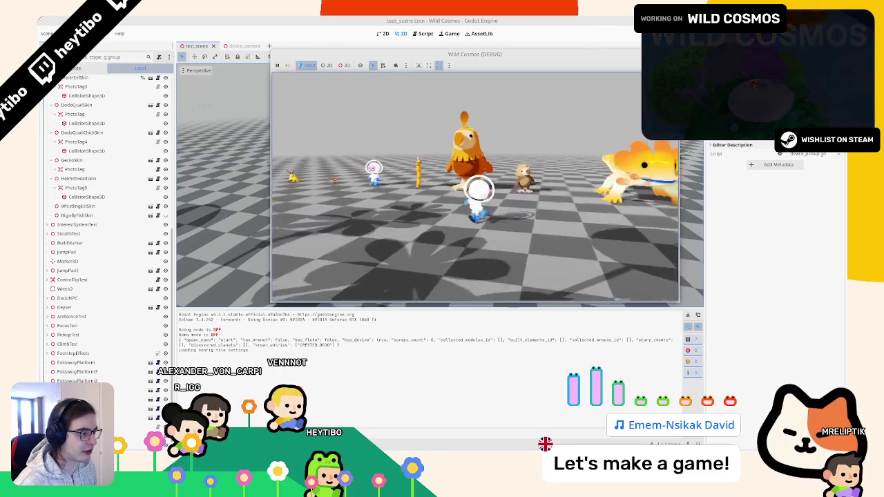
{"action": "key", "text": "F8"}
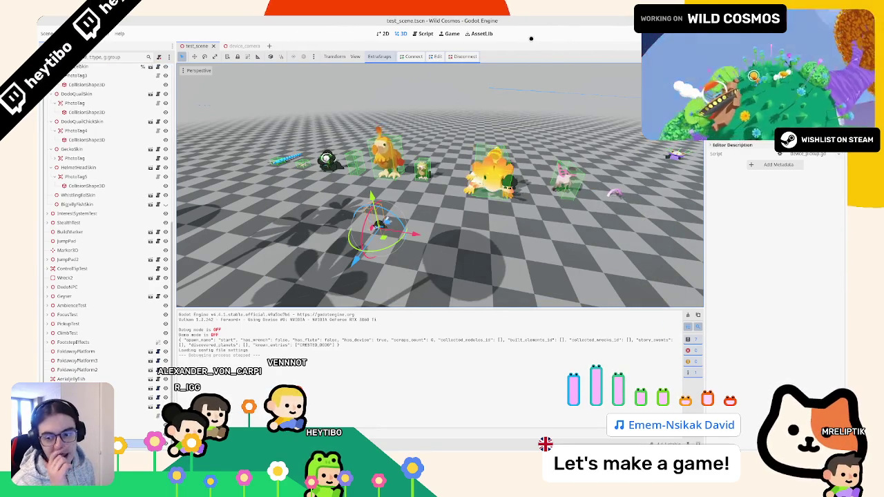
{"action": "left_click", "coordinate": [423, 34]}
{"action": "left_click", "coordinate": [399, 33]}
{"action": "key", "text": "F6"}
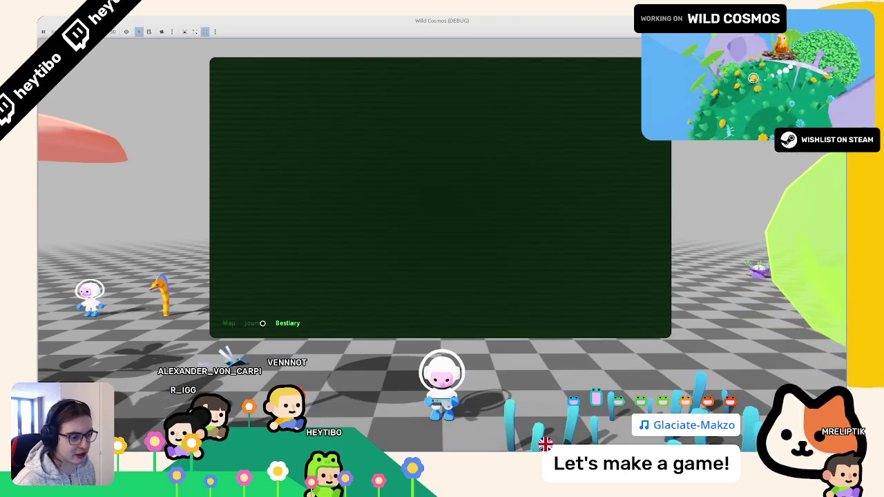
{"action": "left_click", "coordinate": [255, 322]}
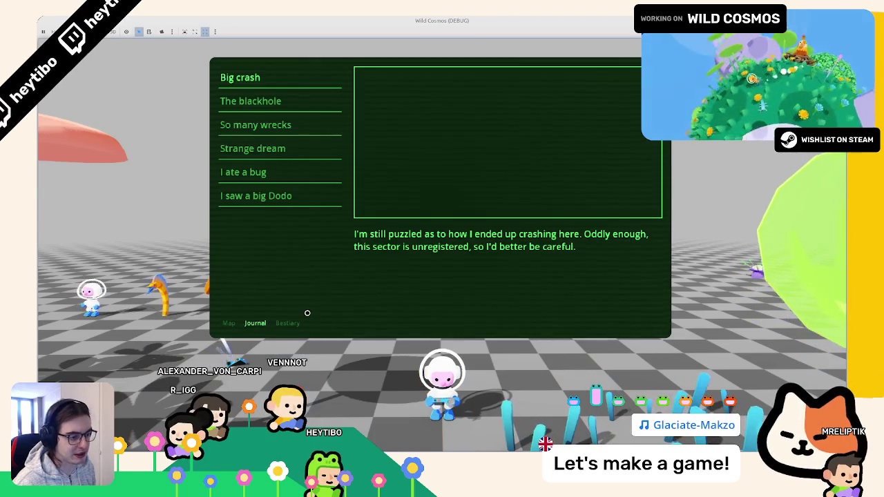
{"action": "key", "text": "Left"}
{"action": "key", "text": "Right"}
{"action": "key", "text": "Right"}
{"action": "key", "text": "Left"}
{"action": "key", "text": "Down"}
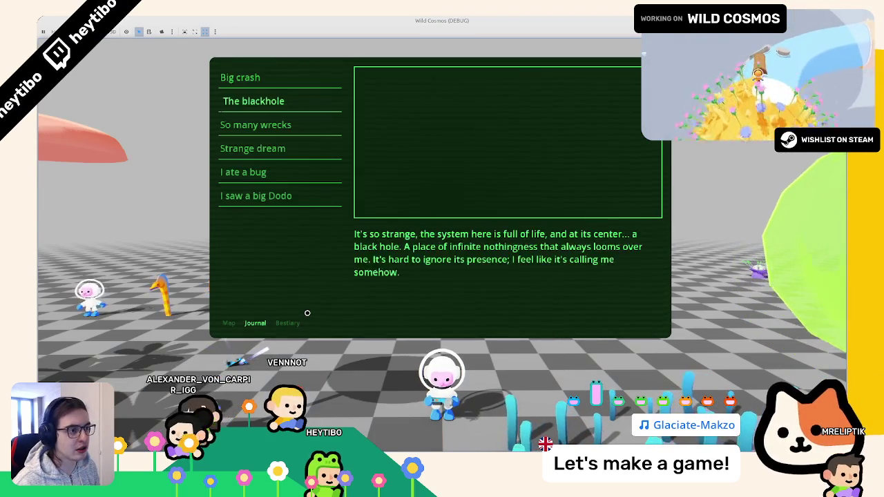
{"action": "key", "text": "Down"}
{"action": "key", "text": "Down"}
{"action": "key", "text": "Down"}
{"action": "key", "text": "Up"}
{"action": "key", "text": "Up"}
{"action": "key", "text": "Up"}
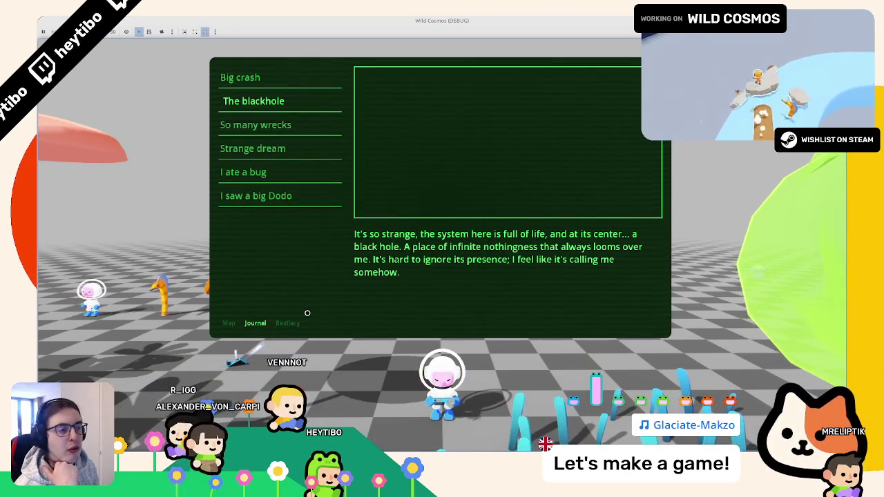
{"action": "key", "text": "Up"}
{"action": "key", "text": "Down"}
{"action": "key", "text": "Down"}
{"action": "key", "text": "Down"}
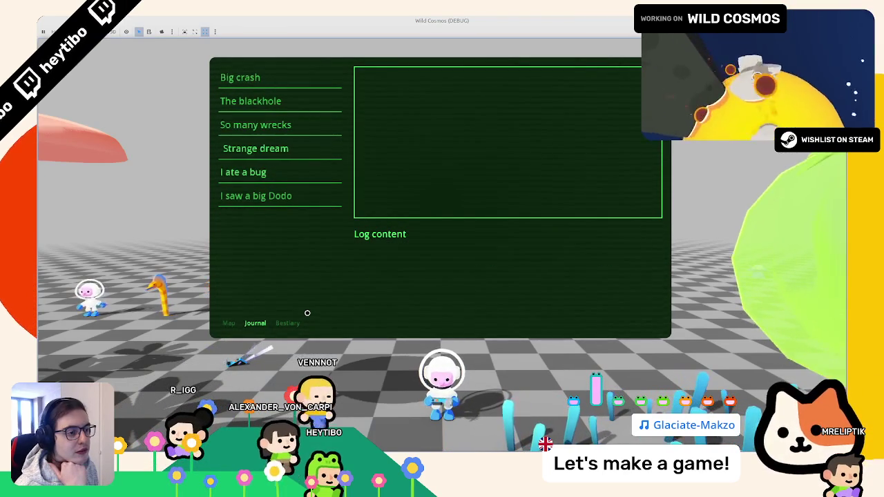
{"action": "key", "text": "Down"}
{"action": "key", "text": "Down"}
{"action": "key", "text": "Up"}
{"action": "key", "text": "Up"}
{"action": "key", "text": "Up"}
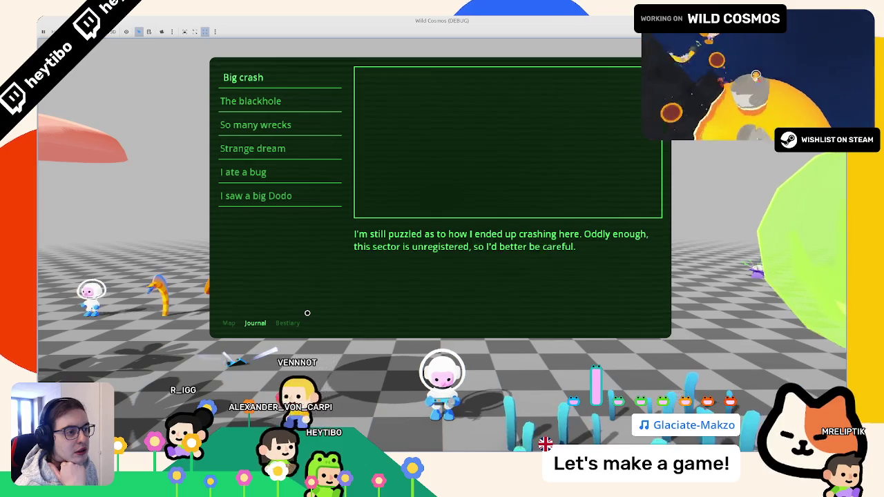
{"action": "key", "text": "q"}
{"action": "key", "text": "q"}
{"action": "key", "text": "q"}
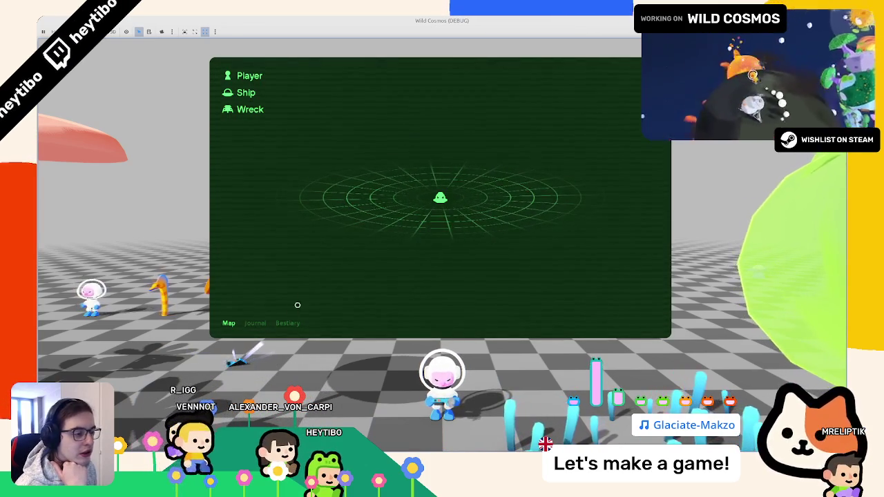
{"action": "key", "text": "q"}
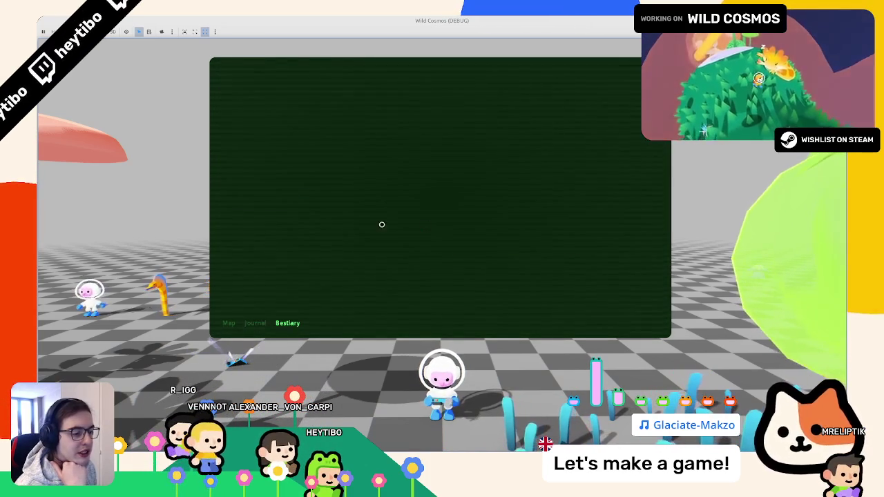
{"action": "key", "text": "F8"}
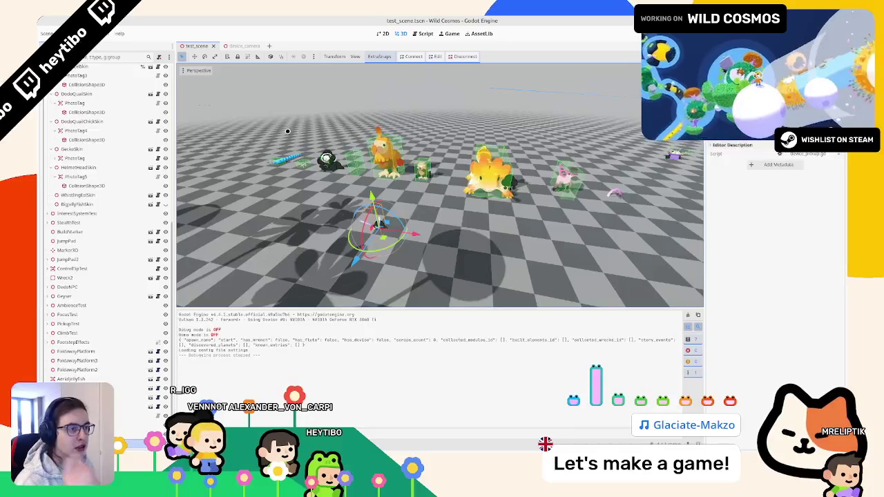
Open bestiary.tscn through quick scene search, then cancel the script attachment dialog
{"action": "key", "text": "ctrl+shift+o"}
{"action": "type", "text": "bestia"}
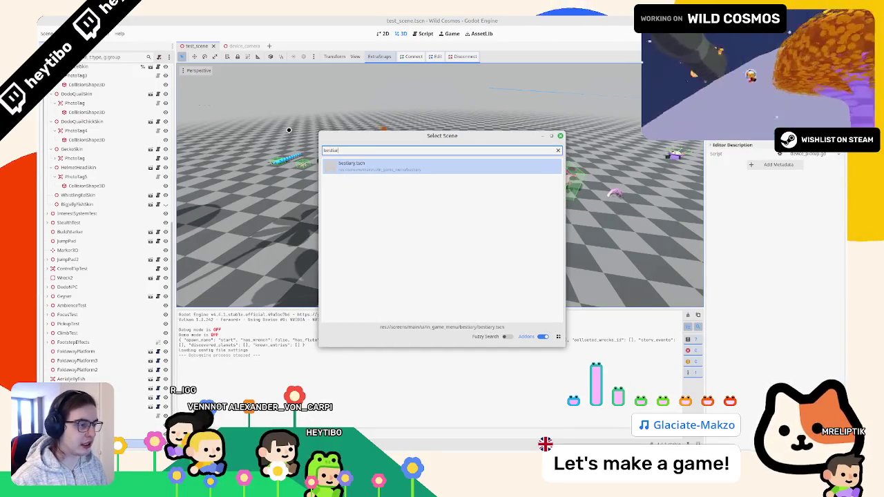
{"action": "key", "text": "Return"}
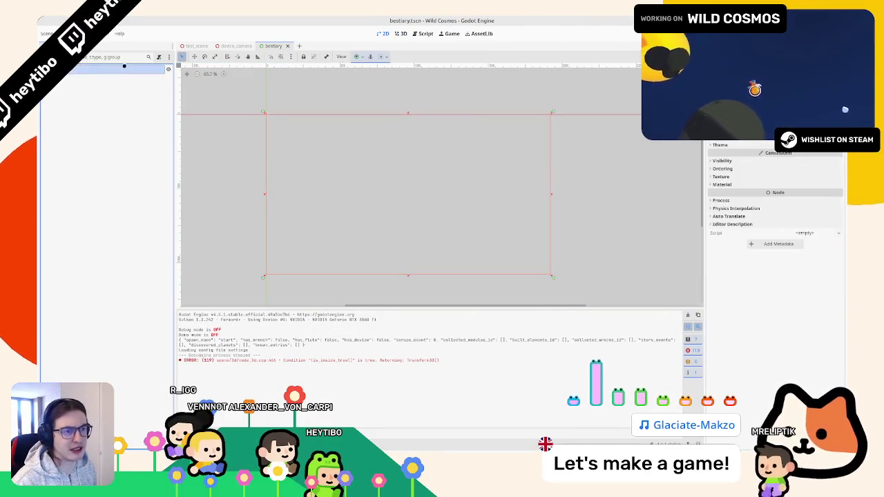
{"action": "left_click", "coordinate": [157, 57]}
{"action": "key", "text": "Escape"}
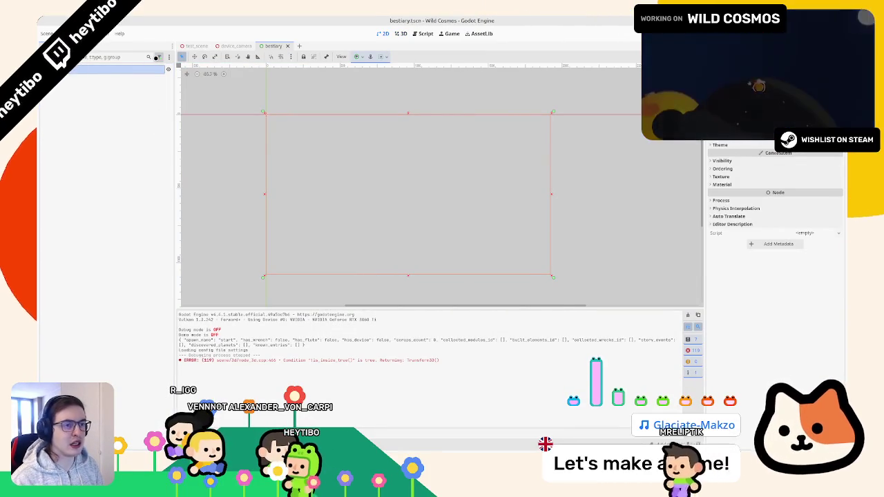
Open journal.tscn and view its journal.gd script with the journal_entries array
{"action": "key", "text": "ctrl+shift+o"}
{"action": "type", "text": "journal"}
{"action": "key", "text": "Return"}
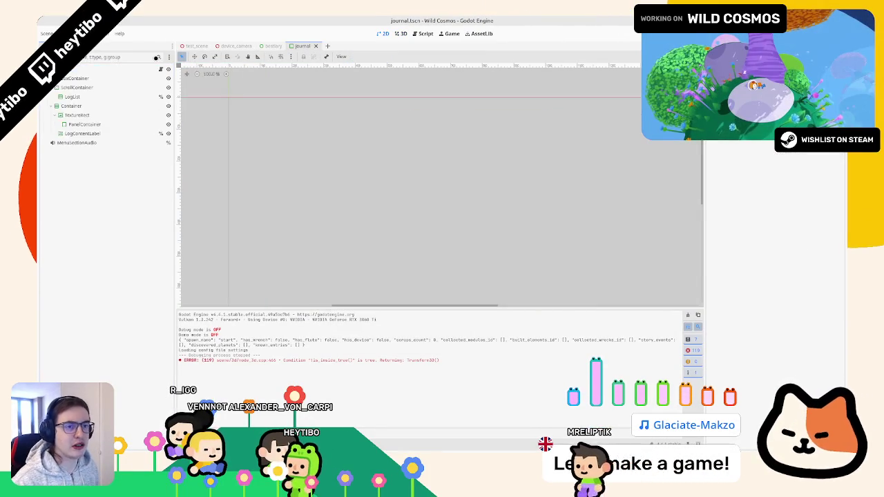
{"action": "left_click", "coordinate": [76, 78]}
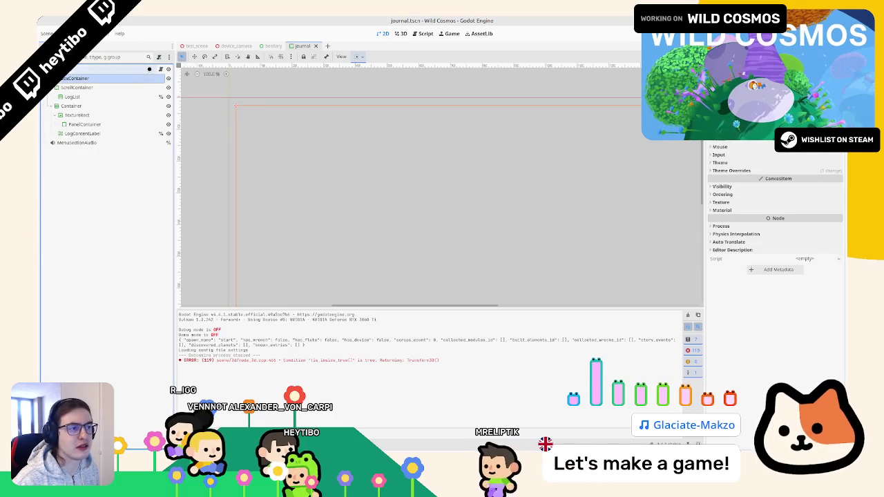
{"action": "left_click", "coordinate": [71, 106]}
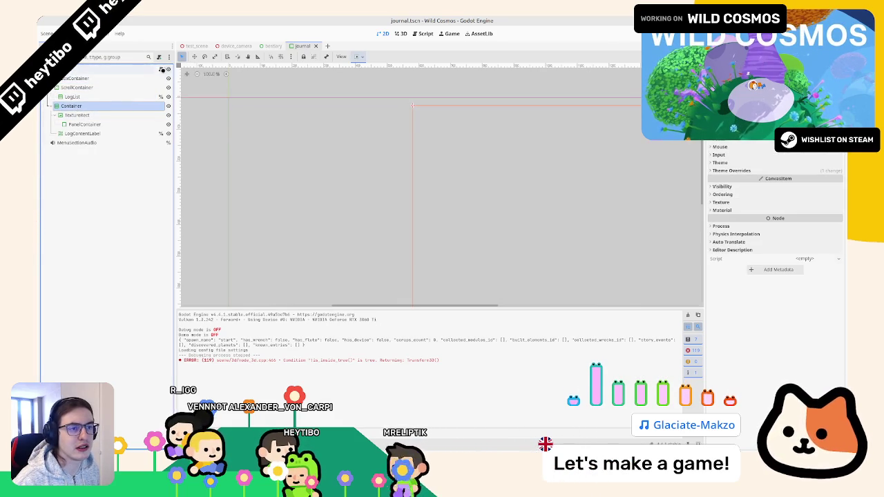
{"action": "key", "text": "ctrl+F3"}
{"action": "mouse_move", "coordinate": [312, 90]}
{"action": "left_mouse_down"}
{"action": "mouse_move", "coordinate": [387, 91]}
{"action": "mouse_move", "coordinate": [453, 214]}
{"action": "mouse_move", "coordinate": [314, 90]}
{"action": "mouse_move", "coordinate": [314, 79]}
{"action": "left_mouse_up"}
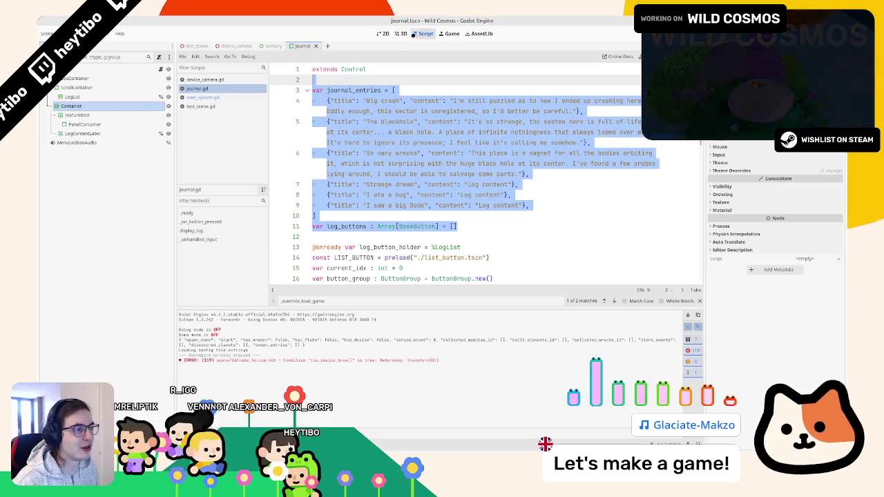
Look up the BaseButton class documentation, then return and reopen the bestiary scene
{"action": "double_click", "coordinate": [416, 226]}
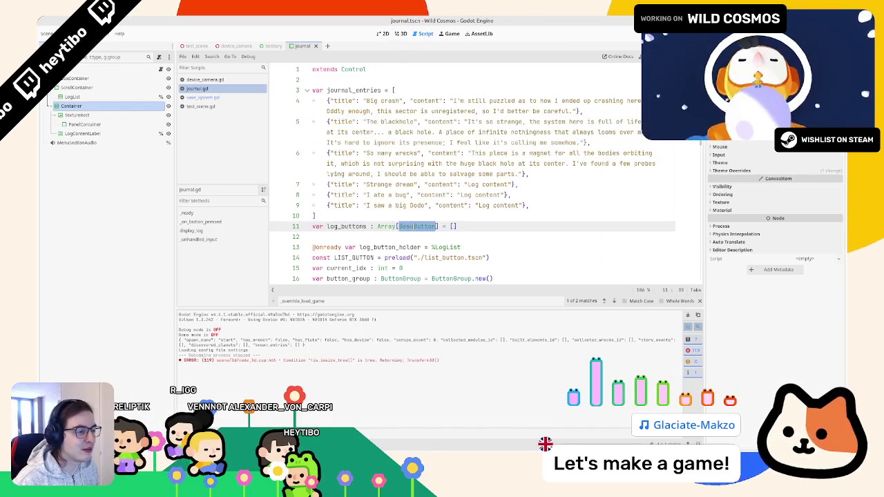
{"action": "left_click", "coordinate": [411, 227], "text": "ctrl"}
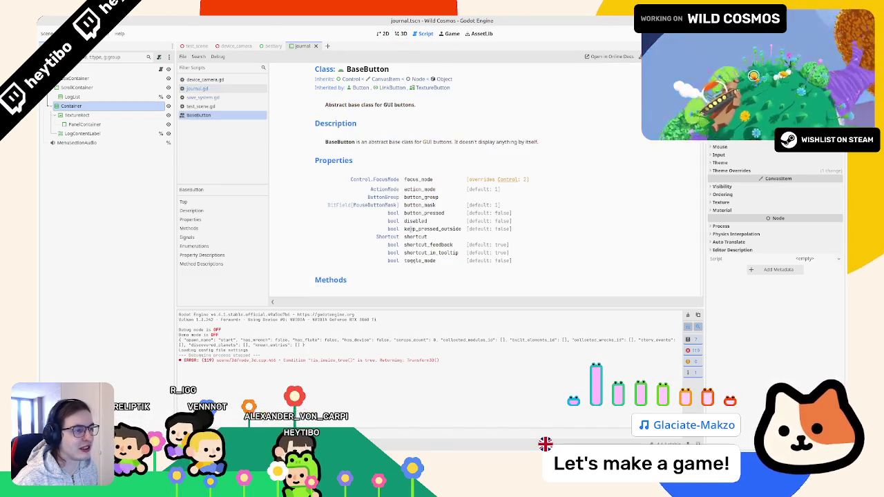
{"action": "left_click", "coordinate": [197, 88]}
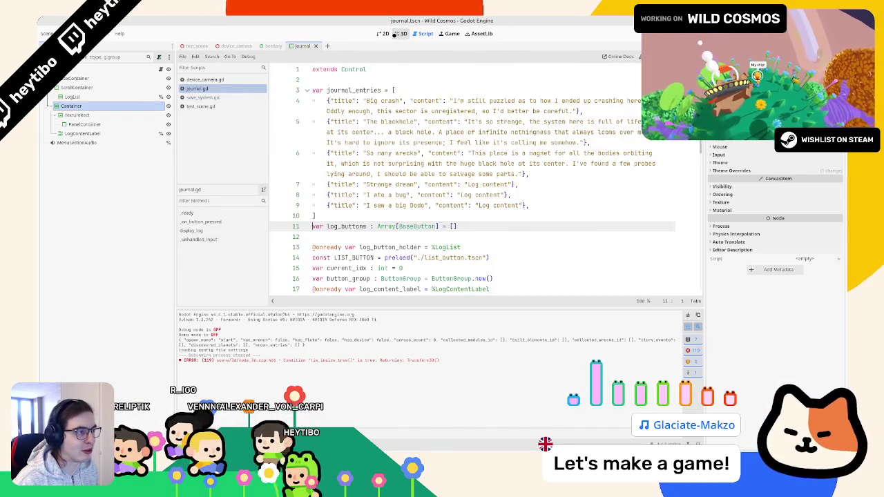
{"action": "left_click", "coordinate": [400, 33]}
{"action": "left_click", "coordinate": [272, 46]}
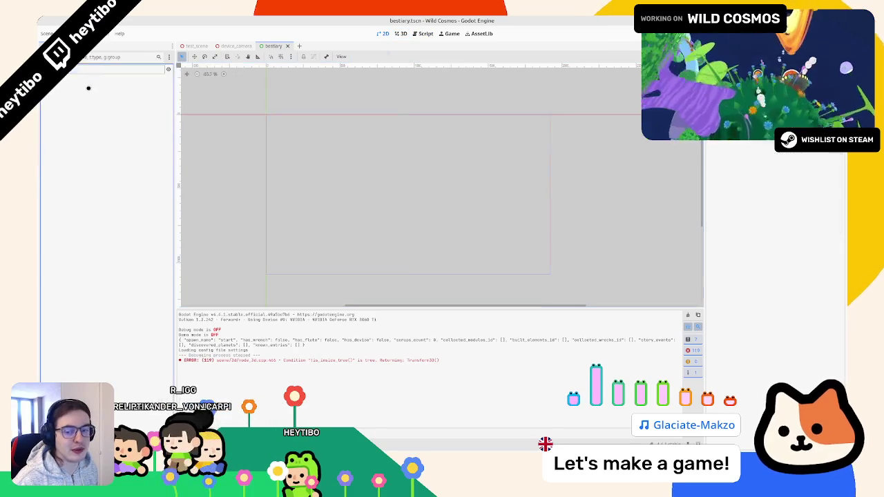
Attach a new bestiary.gd script to the bestiary root and strip the template comments and _process
{"action": "left_click", "coordinate": [159, 56]}
{"action": "key", "text": "Return"}
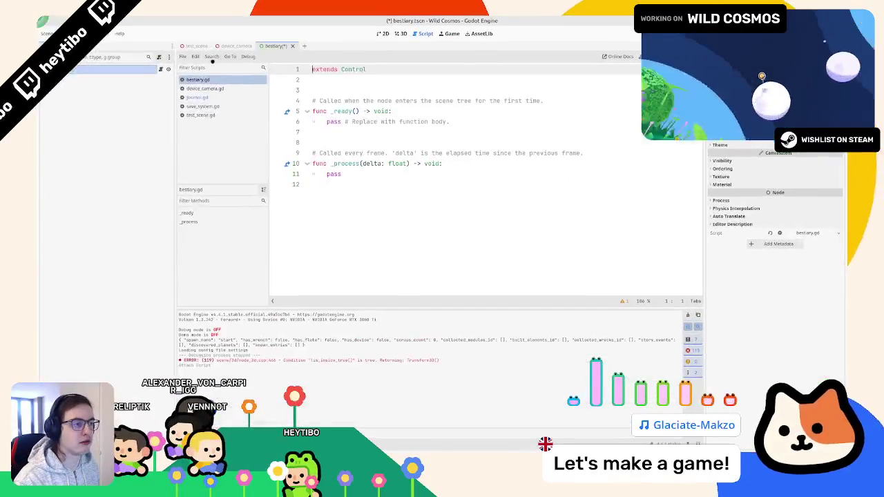
{"action": "triple_click", "coordinate": [343, 100]}
{"action": "key", "text": "BackSpace"}
{"action": "left_click_drag", "start_coordinate": [312, 142], "coordinate": [345, 180]}
{"action": "key", "text": "BackSpace"}
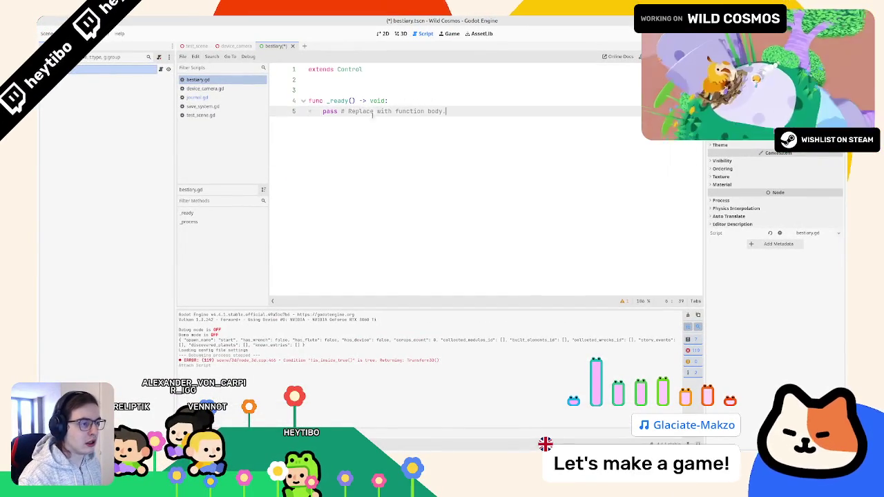
{"action": "key", "text": "Return"}
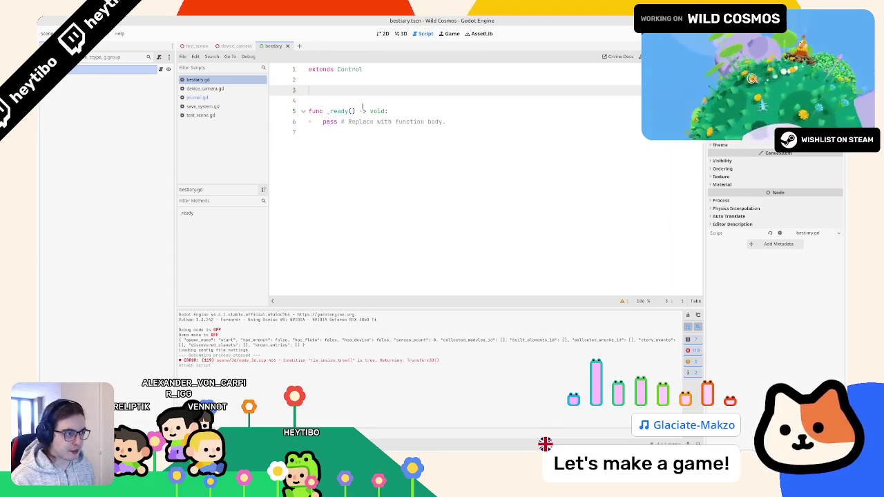
{"action": "key", "text": "Delete"}
{"action": "key", "text": "Delete"}
{"action": "key", "text": "Down"}
{"action": "key", "text": "shift+End"}
{"action": "key", "text": "BackSpace"}
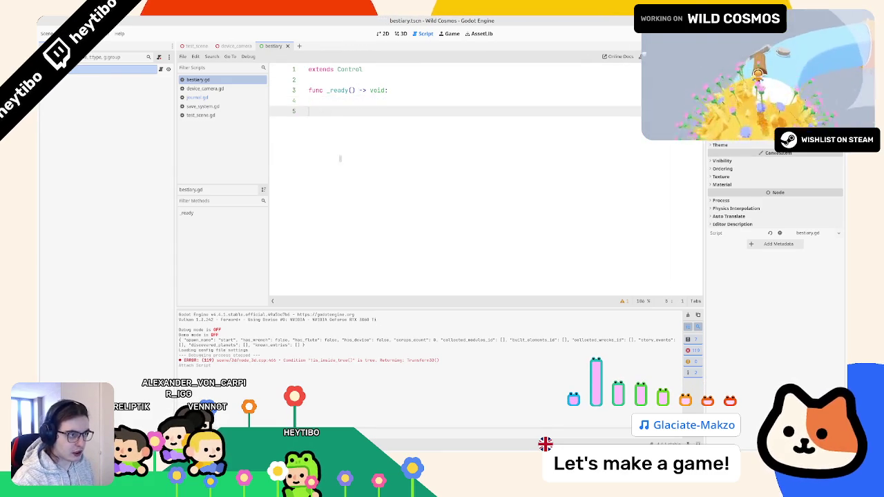
{"action": "key", "text": "Tab"}
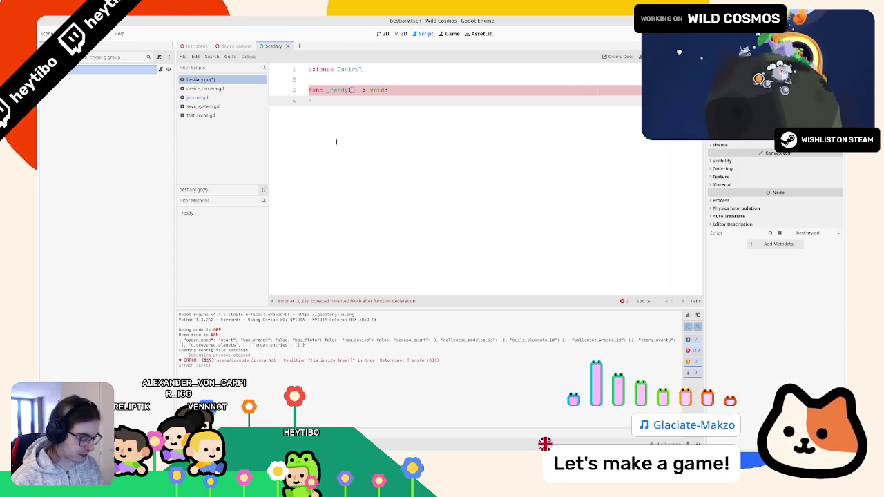
Fill _ready with a placeholder line, save bestiary.gd, and switch to save_system.gd
{"action": "type", "text": "ave"}
{"action": "key", "text": "Return"}
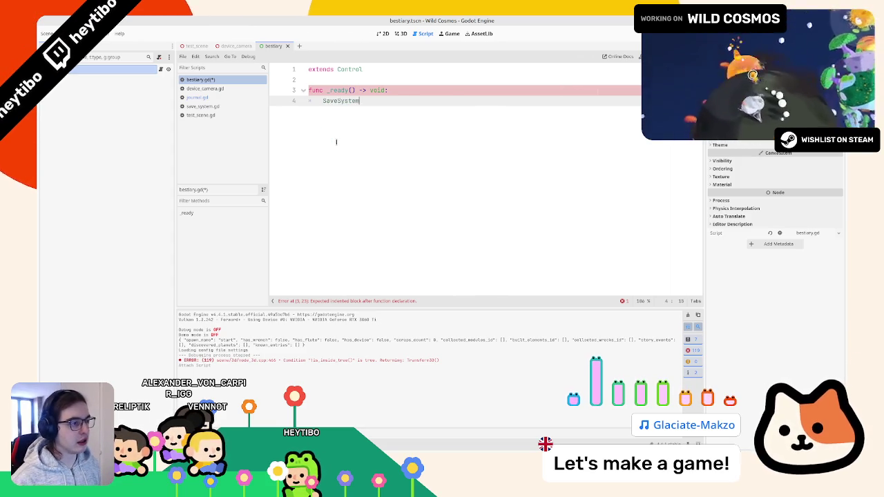
{"action": "type", "text": "."}
{"action": "type", "text": "pass"}
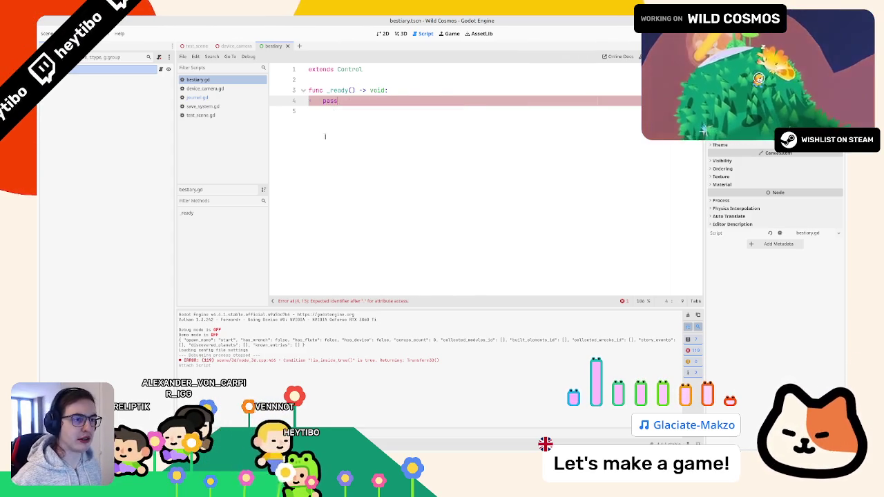
{"action": "key", "text": "ctrl+s"}
{"action": "left_click", "coordinate": [203, 105]}
Find scan_entry with Ctrl+F and add a get_scanned_entries function below it
{"action": "scroll", "coordinate": [368, 185], "scroll_direction": "up", "scroll_amount": 8}
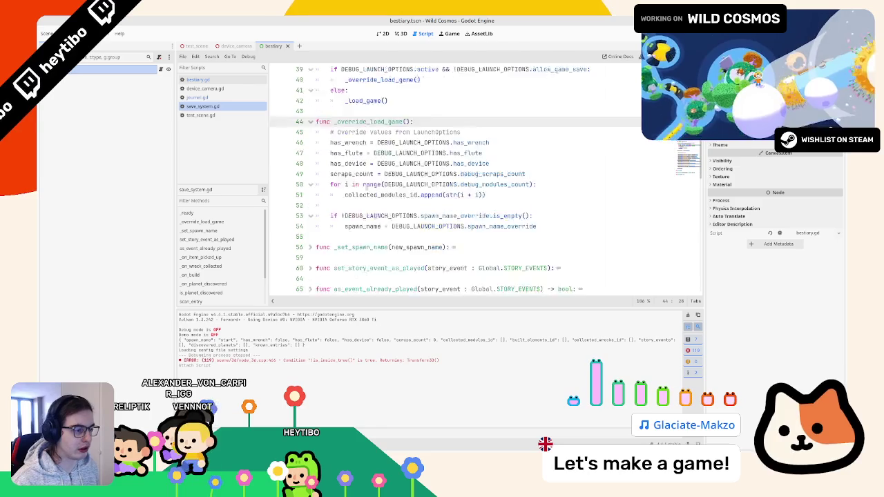
{"action": "key", "text": "ctrl+f"}
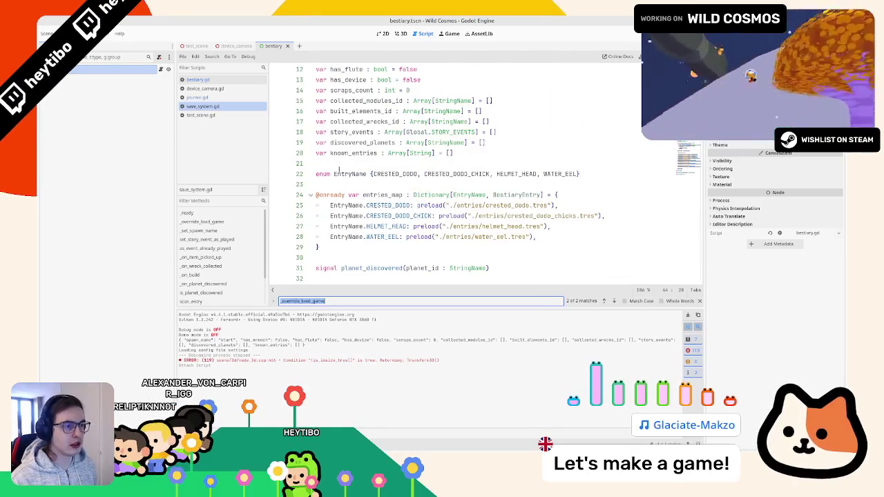
{"action": "type", "text": "scan_entry"}
{"action": "key", "text": "Escape"}
{"action": "left_click", "coordinate": [335, 216]}
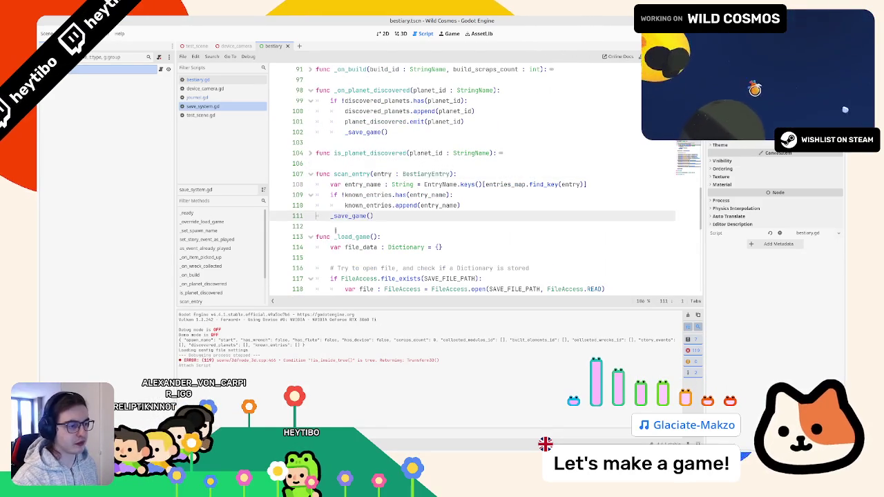
{"action": "left_click", "coordinate": [334, 225]}
{"action": "key", "text": "Return"}
{"action": "key", "text": "Return"}
{"action": "type", "text": "func"}
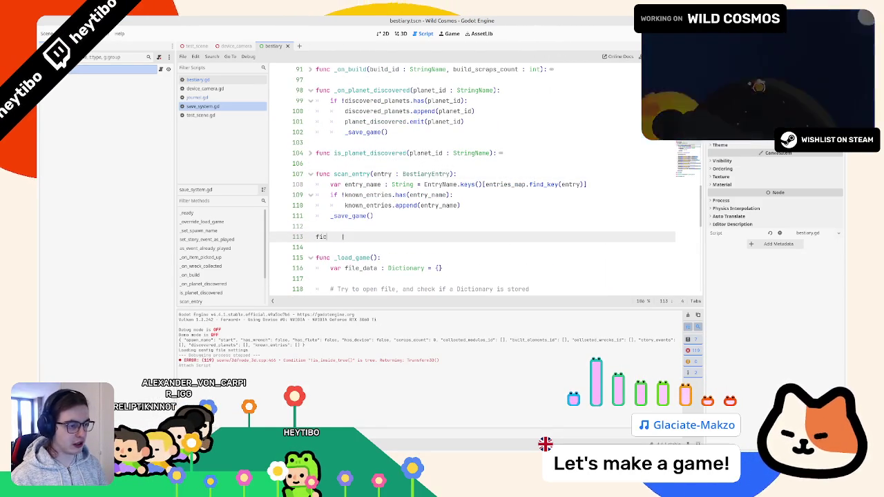
{"action": "key", "text": "BackSpace"}
{"action": "key", "text": "BackSpace"}
{"action": "type", "text": "scanned_entries():"}
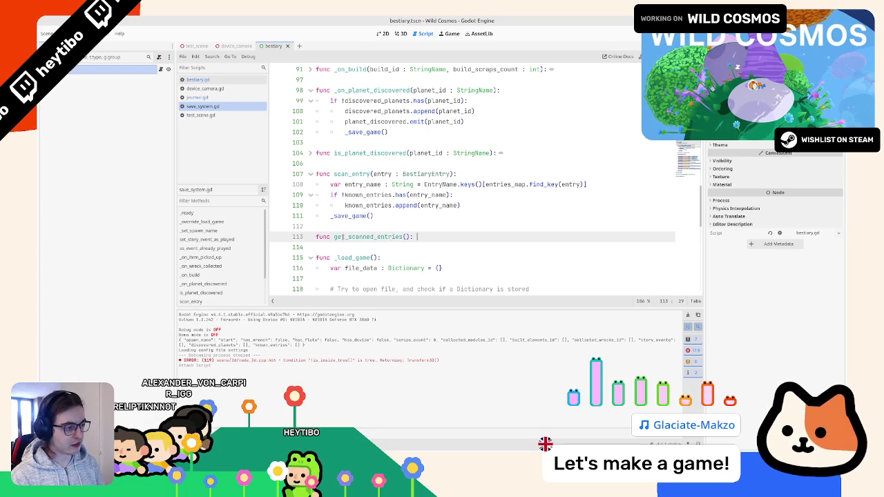
{"action": "key", "text": "Return"}
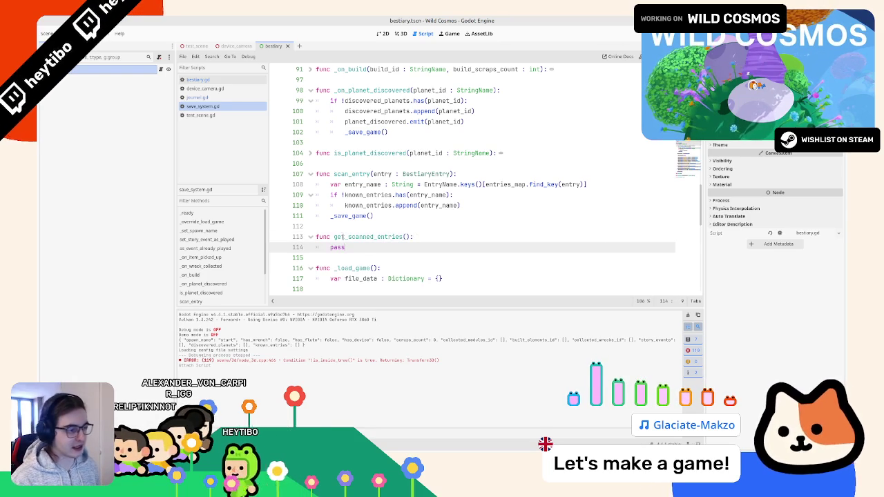
Begin an Array return type on get_scanned_entries and mark scan_entry as -> void
{"action": "left_click", "coordinate": [411, 236]}
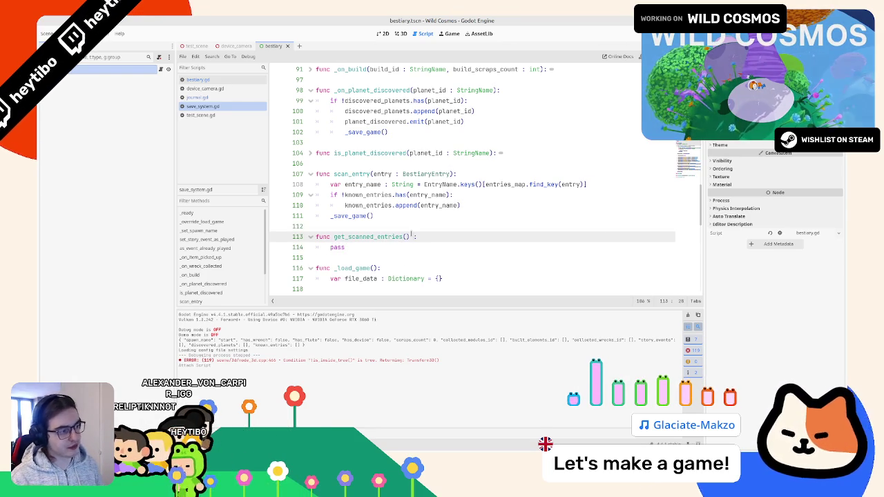
{"action": "type", "text": "->"}
{"action": "left_click", "coordinate": [494, 153]}
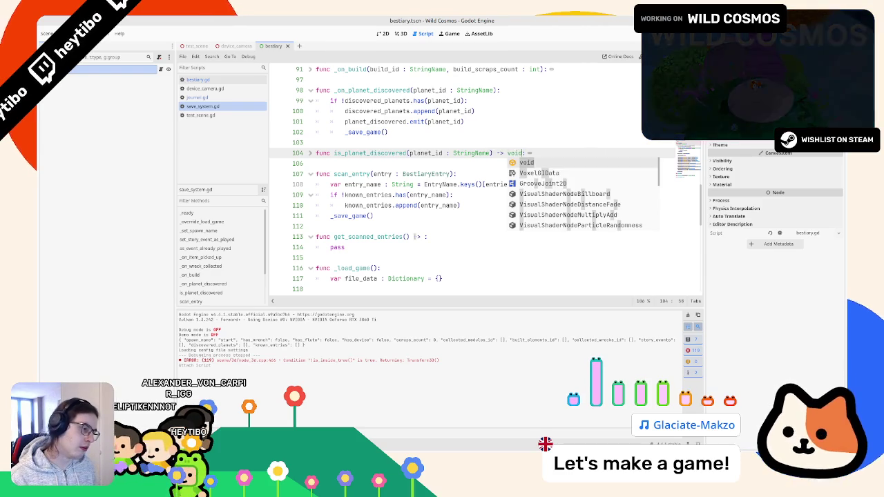
{"action": "left_click", "coordinate": [425, 236]}
{"action": "type", "text": "Array["}
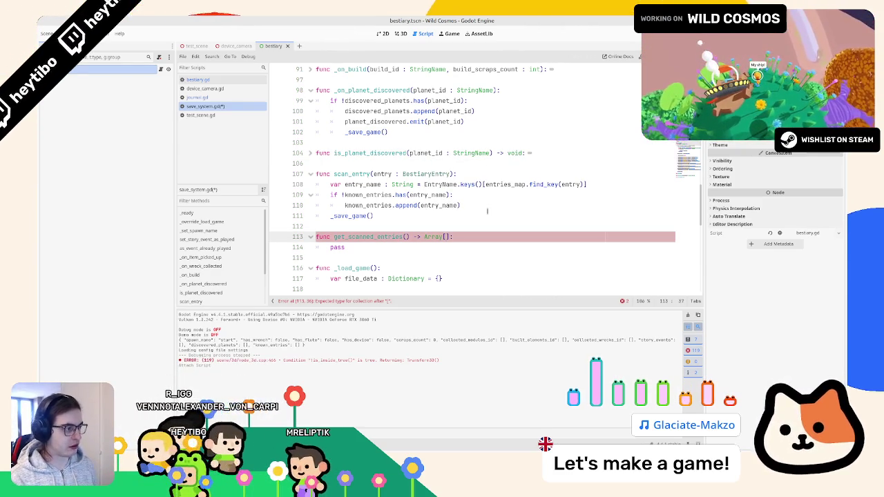
{"action": "key", "text": "BackSpace"}
{"action": "key", "text": "BackSpace"}
{"action": "key", "text": "BackSpace"}
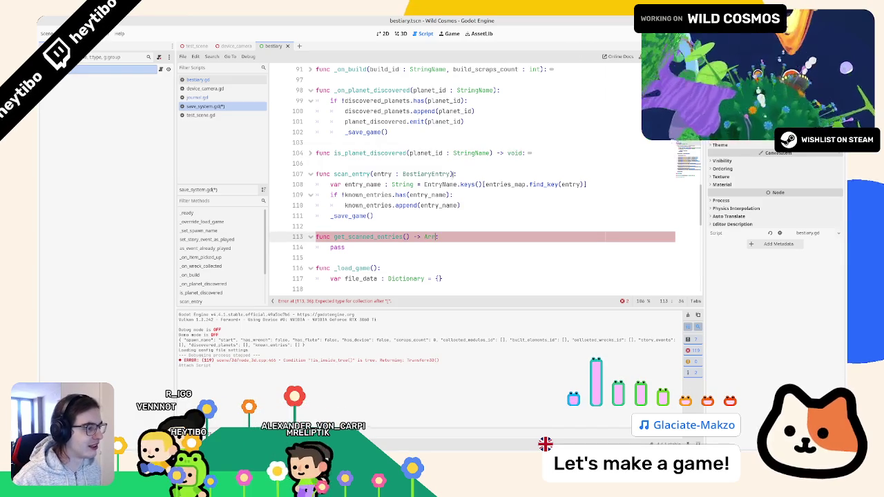
{"action": "type", "text": "ay:"}
{"action": "left_click", "coordinate": [453, 173]}
{"action": "type", "text": "-> void"}
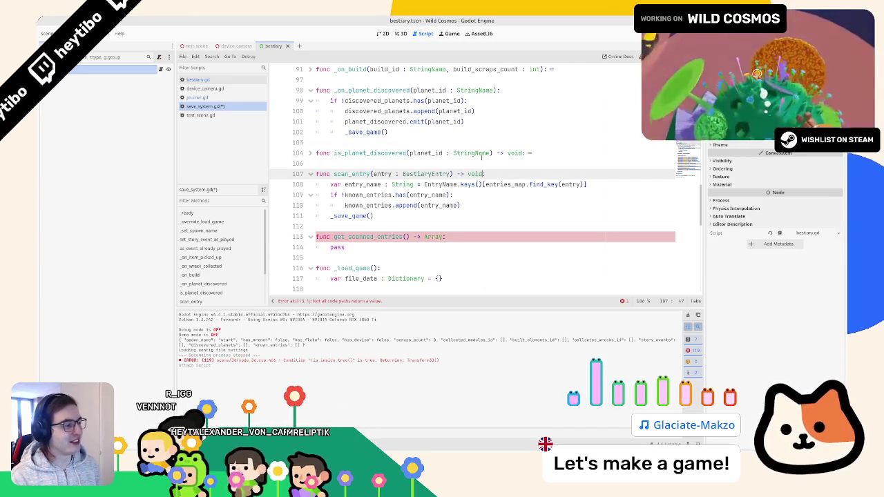
Set the return type to Array[BestiaryEntry] and insert an empty line above return []
{"action": "key", "text": "Down"}
{"action": "key", "text": "Down"}
{"action": "key", "text": "Down"}
{"action": "key", "text": "Left"}
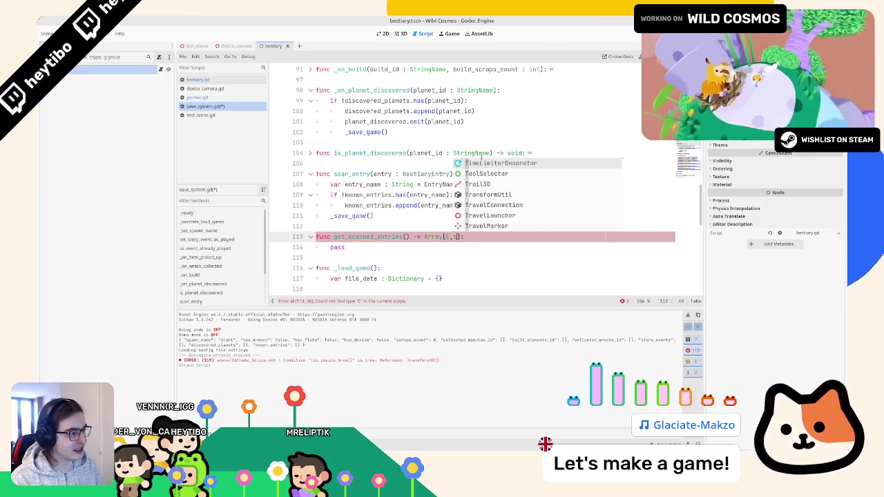
{"action": "key", "text": "BackSpace"}
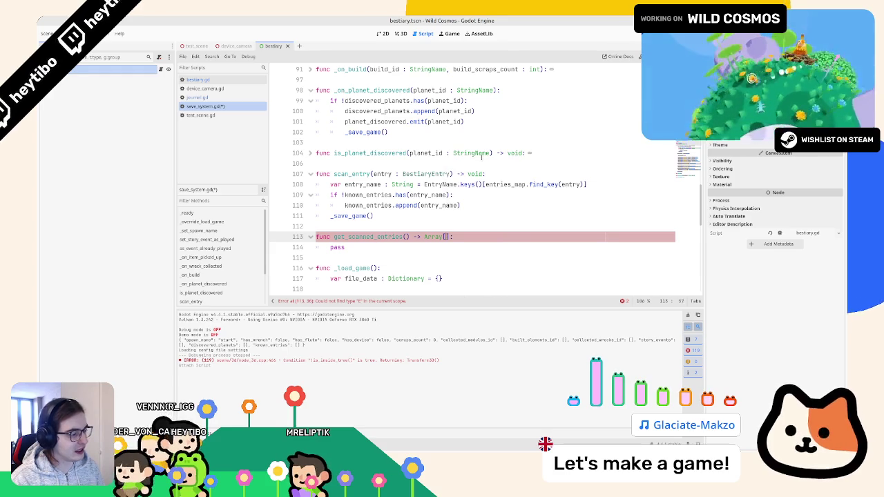
{"action": "type", "text": "Best"}
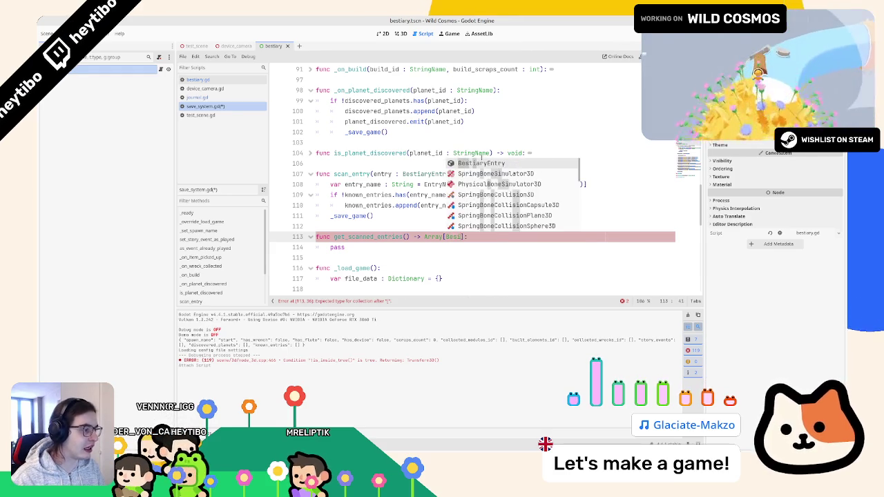
{"action": "key", "text": "Return"}
{"action": "key", "text": "Down"}
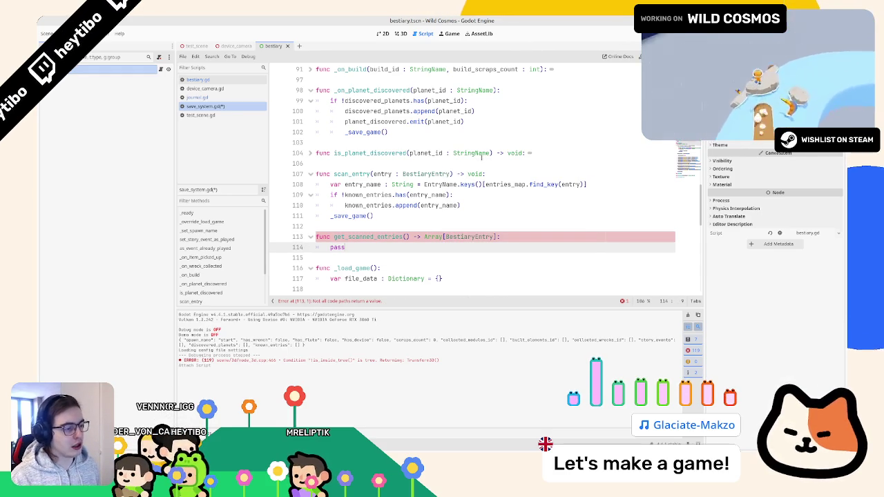
{"action": "scroll", "coordinate": [387, 215], "scroll_direction": "down", "scroll_amount": 2}
{"action": "type", "text": "return []"}
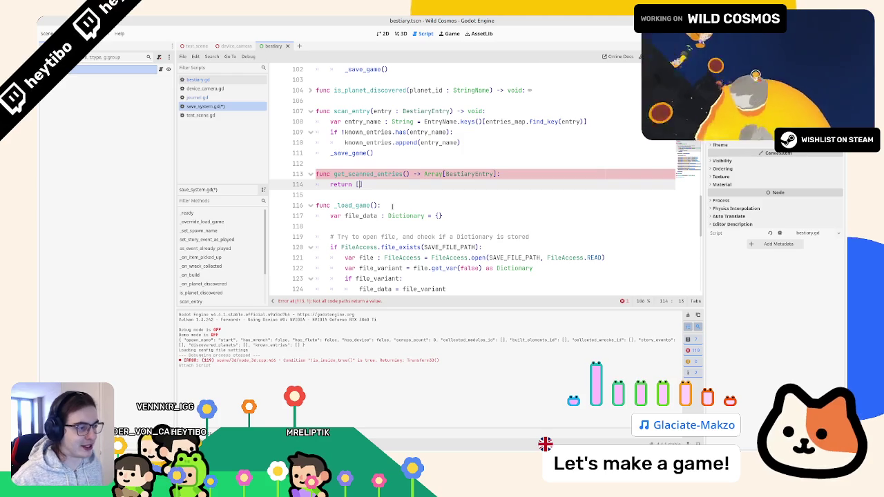
{"action": "left_click", "coordinate": [502, 174]}
{"action": "key", "text": "Return"}
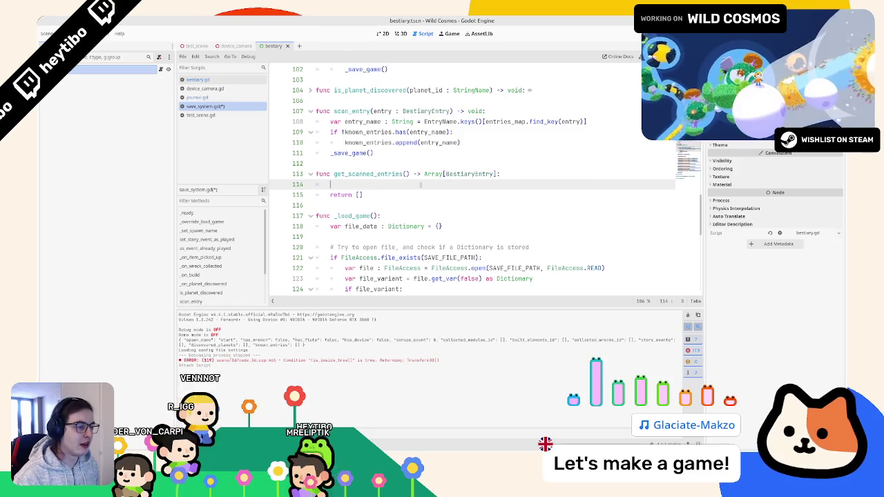
{"action": "double_click", "coordinate": [370, 174]}
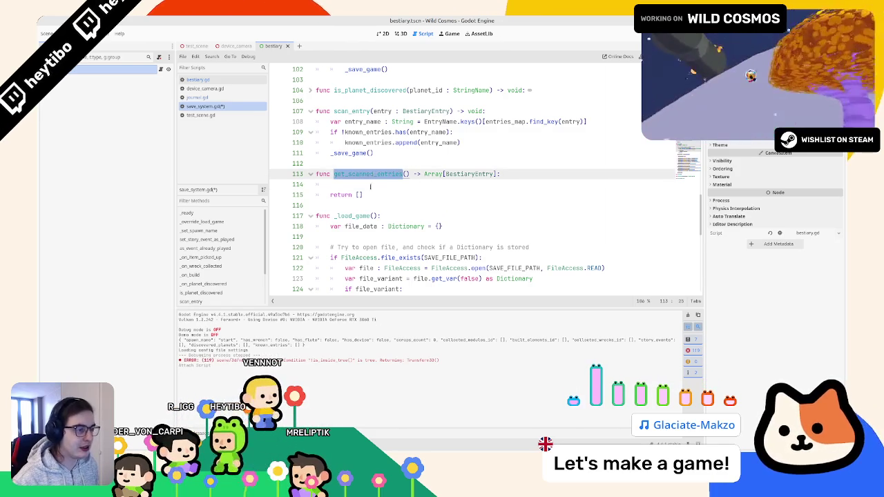
{"action": "left_click", "coordinate": [370, 185]}
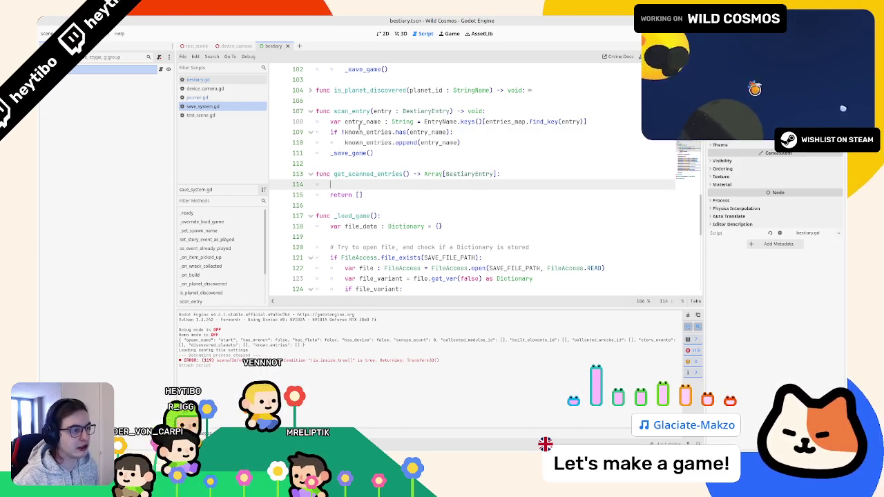
{"action": "double_click", "coordinate": [360, 131]}
{"action": "left_click", "coordinate": [366, 182]}
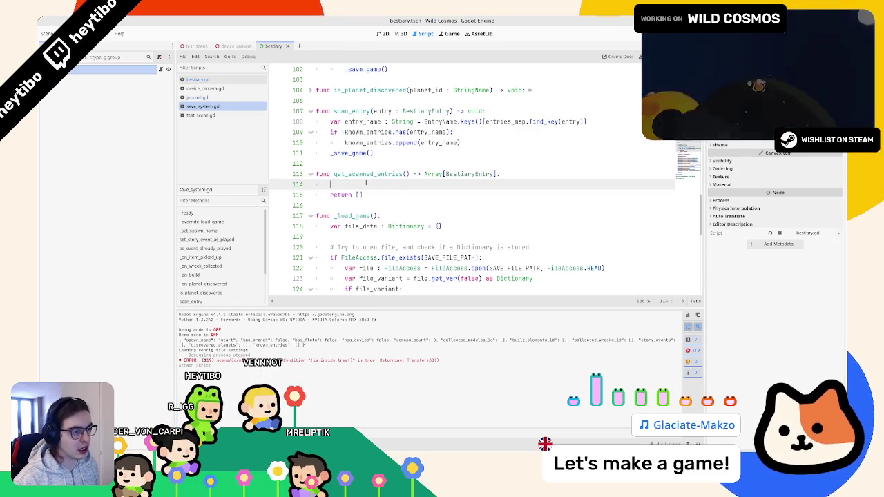
{"action": "scroll", "coordinate": [373, 207], "scroll_direction": "up", "scroll_amount": 15}
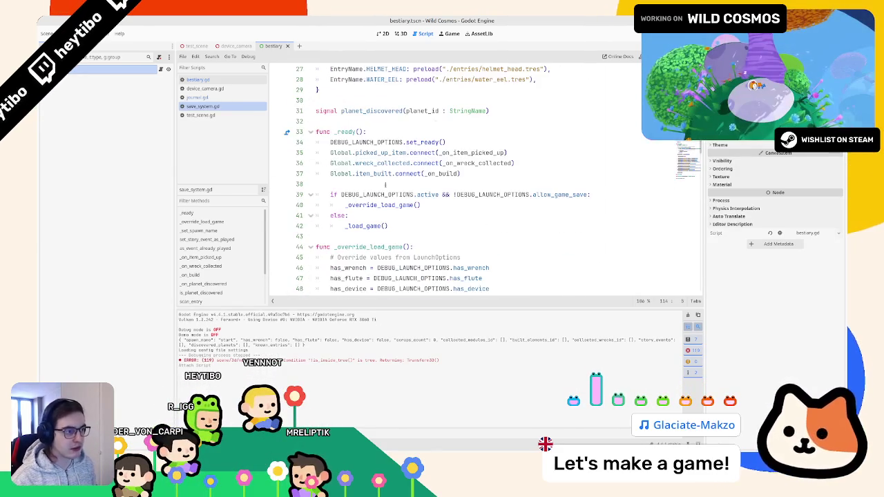
{"action": "scroll", "coordinate": [393, 182], "scroll_direction": "up", "scroll_amount": 3}
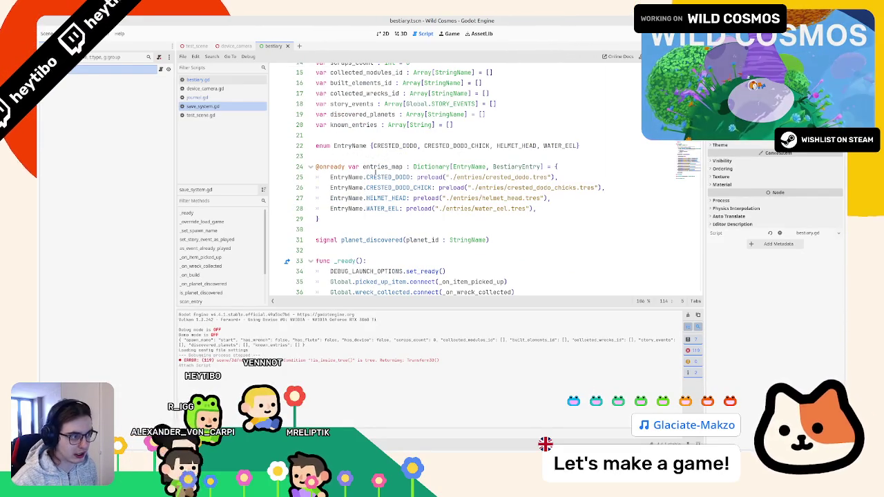
{"action": "scroll", "coordinate": [383, 179], "scroll_direction": "down", "scroll_amount": 20}
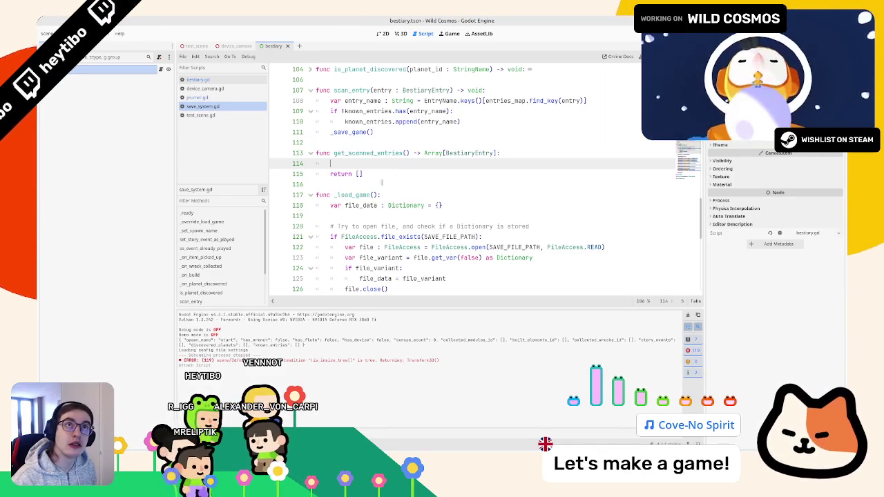
Write known_entries.map(func(entry_name : String) -> void:) and start a return line in its body
{"action": "type", "text": "known_entries.map"}
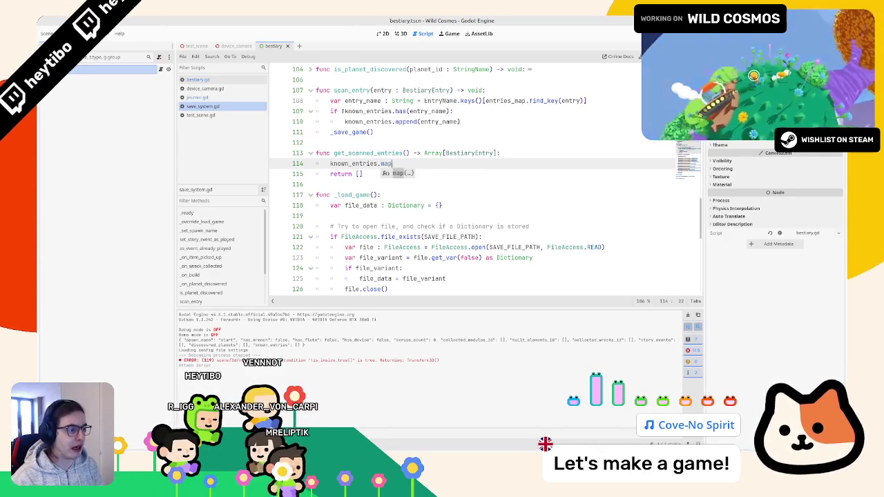
{"action": "type", "text": "(entry_name : String"}
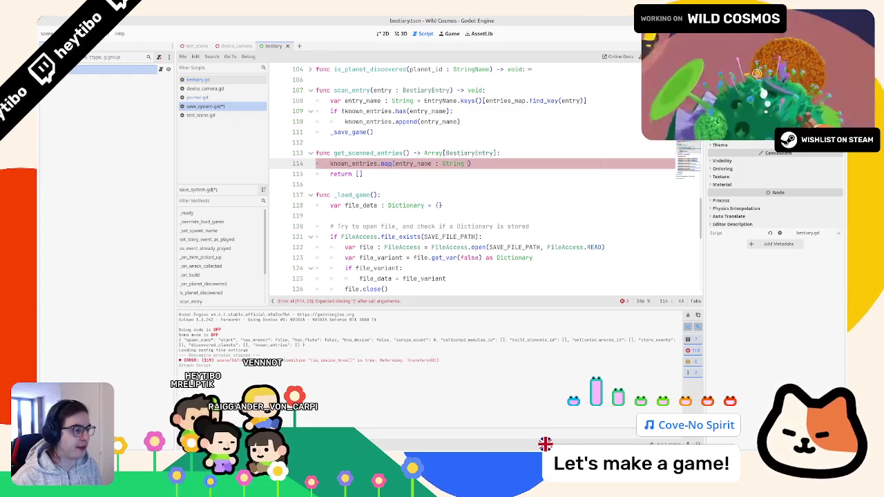
{"action": "key", "text": "ctrl+shift+Left"}
{"action": "key", "text": "ctrl+shift+Left"}
{"action": "key", "text": "ctrl+shift+Left"}
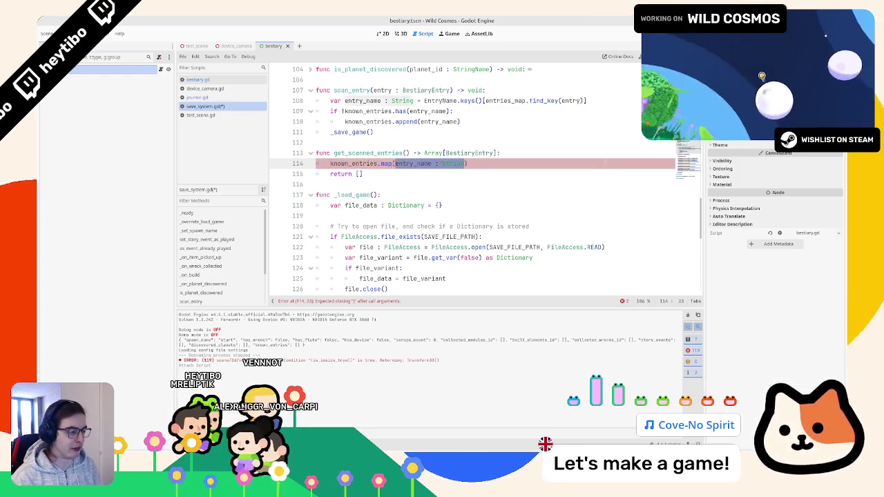
{"action": "type", "text": "func(entry_name : String) -> void"}
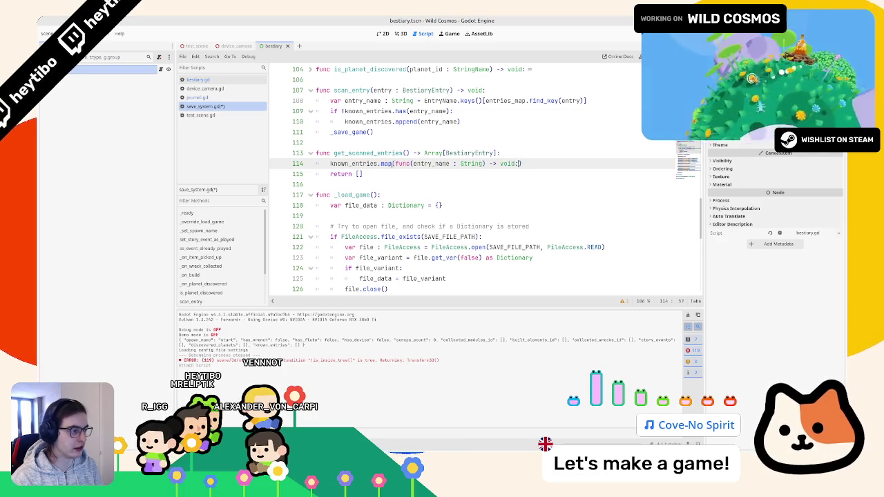
{"action": "type", "text": ":"}
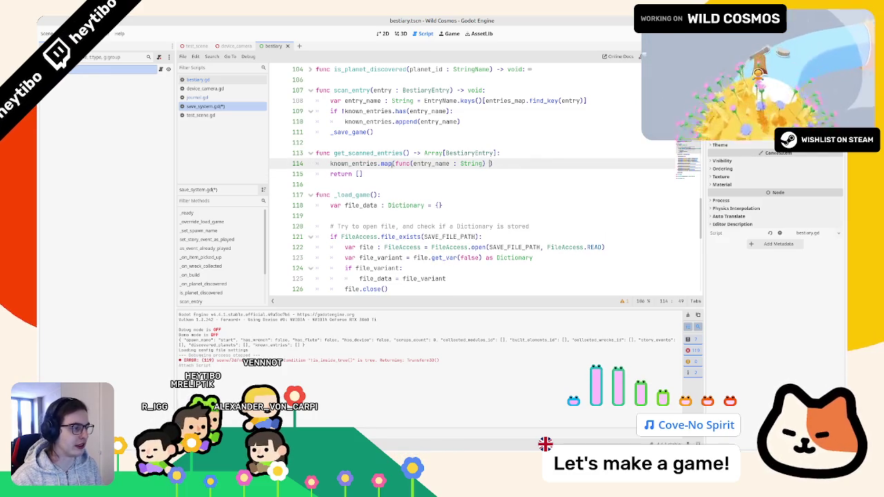
{"action": "key", "text": "Return"}
{"action": "key", "text": "Return"}
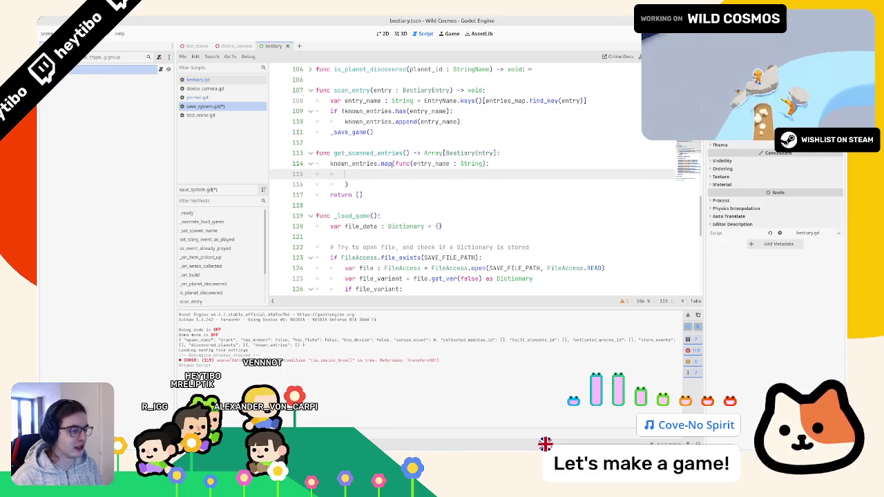
{"action": "type", "text": "return"}
{"action": "key", "text": "Escape"}
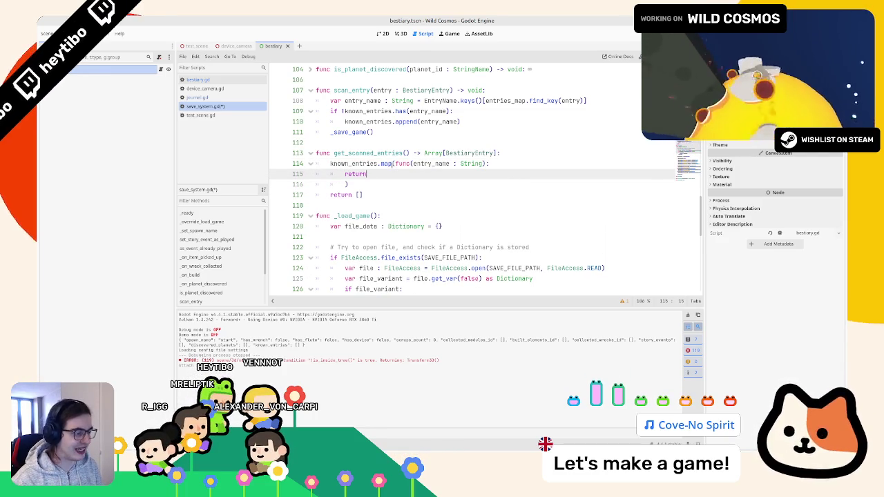
Make the lambda return entries_map[entry_name], completing the index with autocomplete
{"action": "double_click", "coordinate": [431, 164]}
{"action": "left_click", "coordinate": [401, 173]}
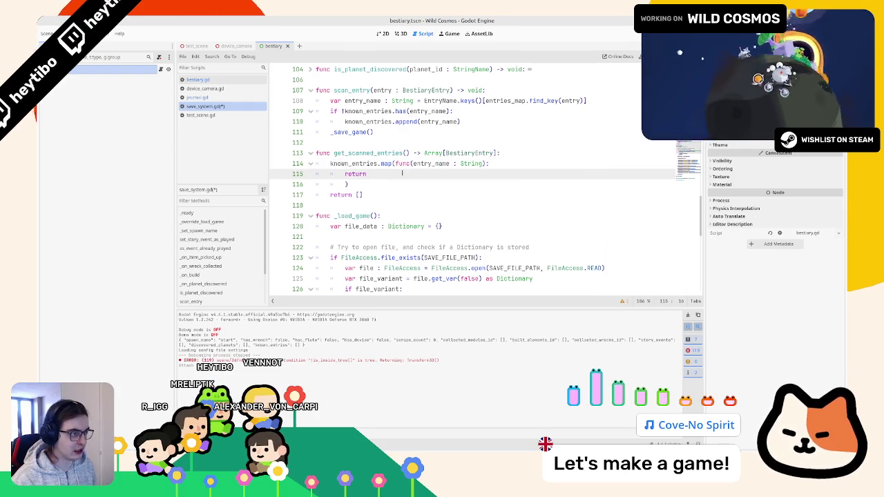
{"action": "type", "text": "entry"}
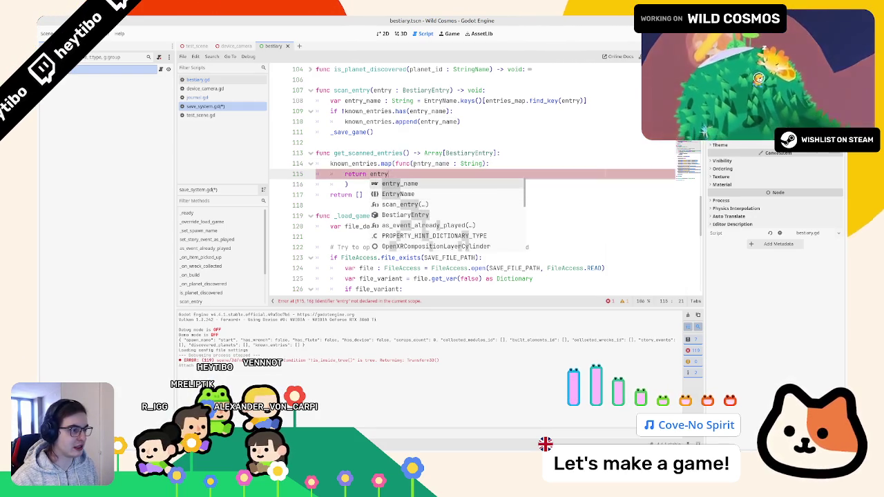
{"action": "key", "text": "Down"}
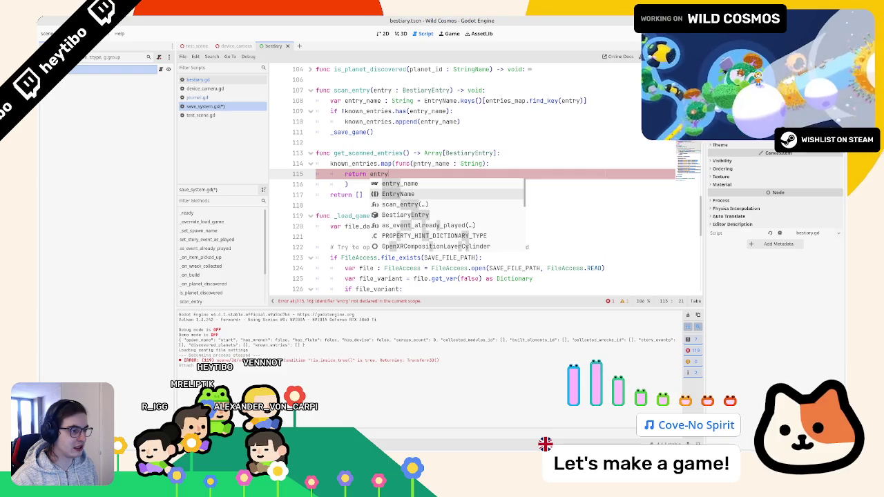
{"action": "key", "text": "Escape"}
{"action": "scroll", "coordinate": [380, 173], "scroll_direction": "up", "scroll_amount": 20}
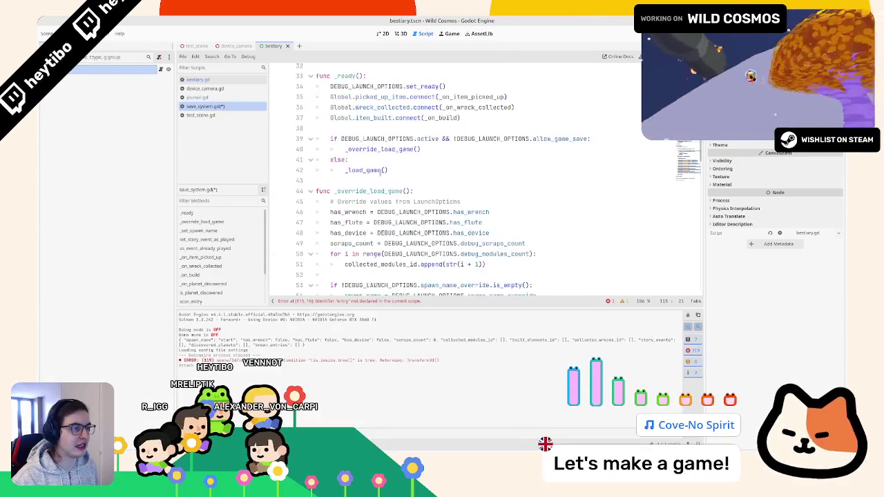
{"action": "scroll", "coordinate": [380, 172], "scroll_direction": "up", "scroll_amount": 5}
{"action": "double_click", "coordinate": [382, 139]}
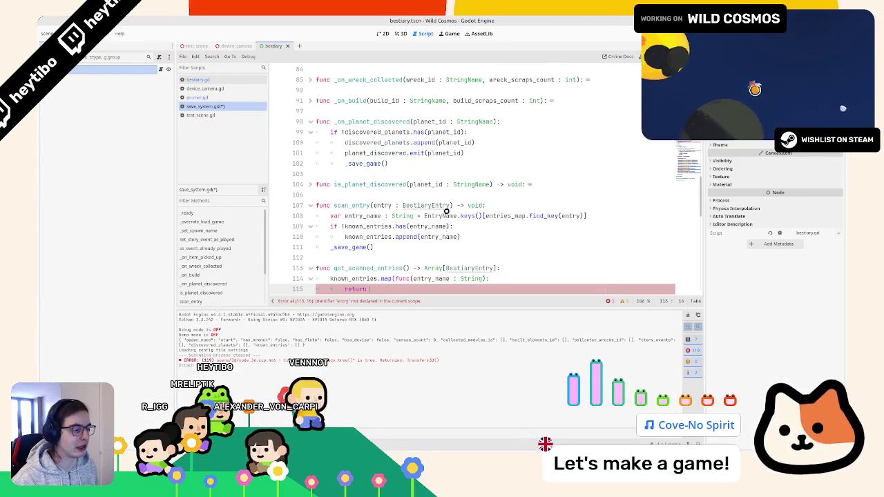
{"action": "key", "text": "ctrl+z"}
{"action": "type", "text": "entr"}
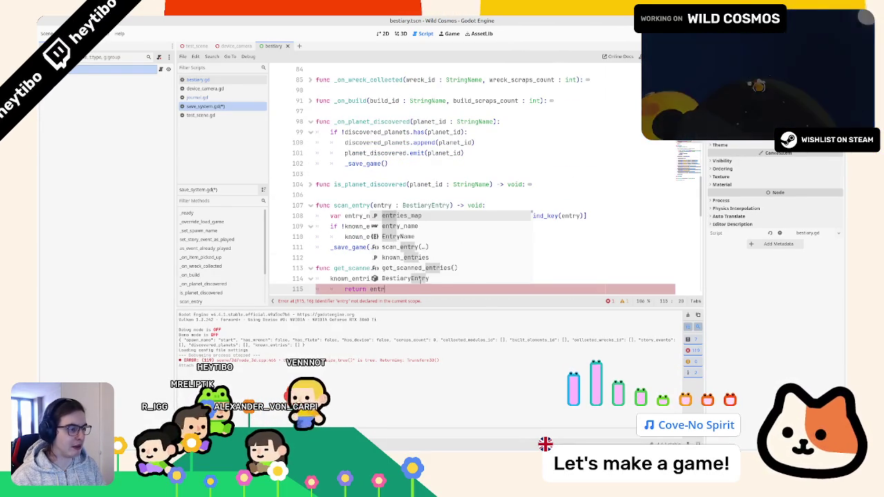
{"action": "type", "text": "ies_map[entry"}
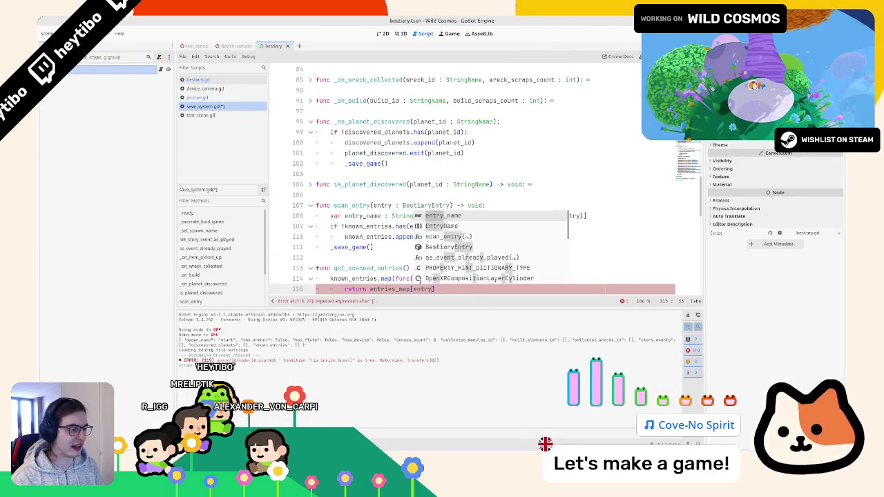
{"action": "key", "text": "Return"}
Compare the erroring entry_name index with the EntryName reference in scan_entry
{"action": "scroll", "coordinate": [420, 278], "scroll_direction": "up", "scroll_amount": 1}
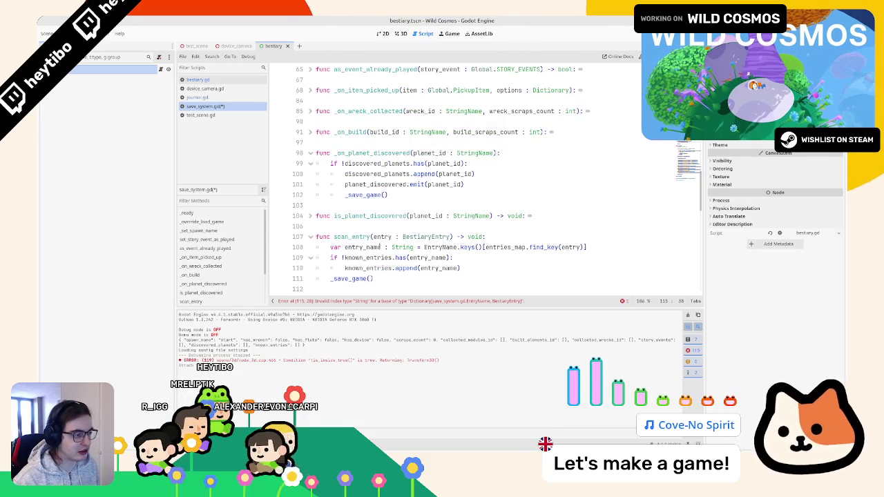
{"action": "scroll", "coordinate": [390, 258], "scroll_direction": "down", "scroll_amount": 3}
{"action": "double_click", "coordinate": [428, 226]}
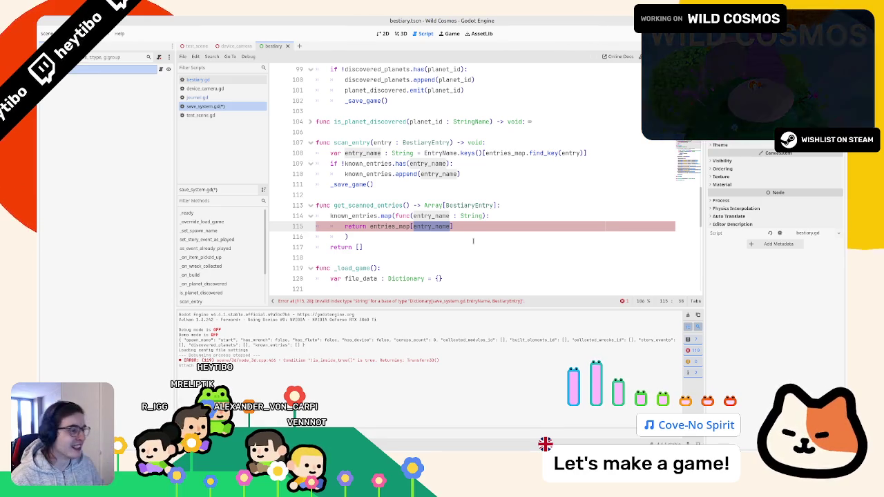
{"action": "double_click", "coordinate": [442, 153]}
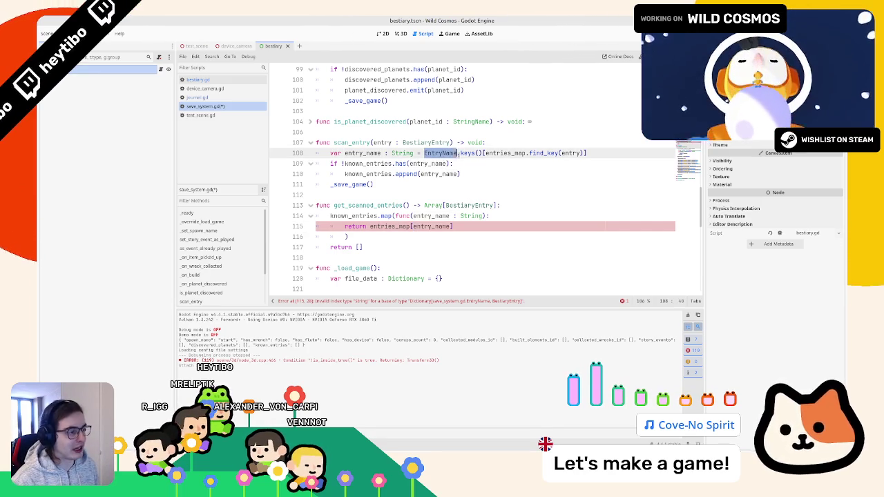
{"action": "mouse_move", "coordinate": [524, 153]}
{"action": "left_mouse_down"}
{"action": "mouse_move", "coordinate": [438, 174]}
{"action": "mouse_move", "coordinate": [457, 153]}
{"action": "left_mouse_up"}
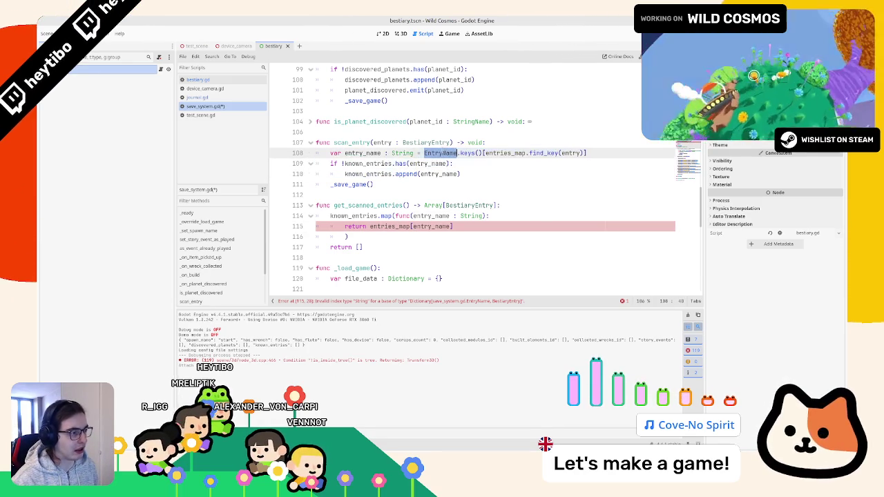
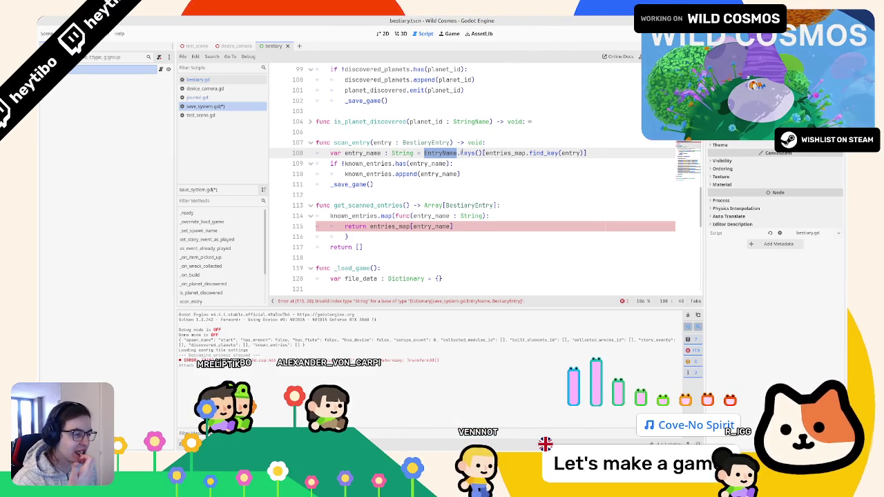
Change the entries_map lookup key to EntryName.find_key(entry_name)
{"action": "double_click", "coordinate": [431, 215]}
{"action": "mouse_move", "coordinate": [424, 153]}
{"action": "left_mouse_down"}
{"action": "mouse_move", "coordinate": [484, 153]}
{"action": "mouse_move", "coordinate": [456, 153]}
{"action": "left_mouse_up"}
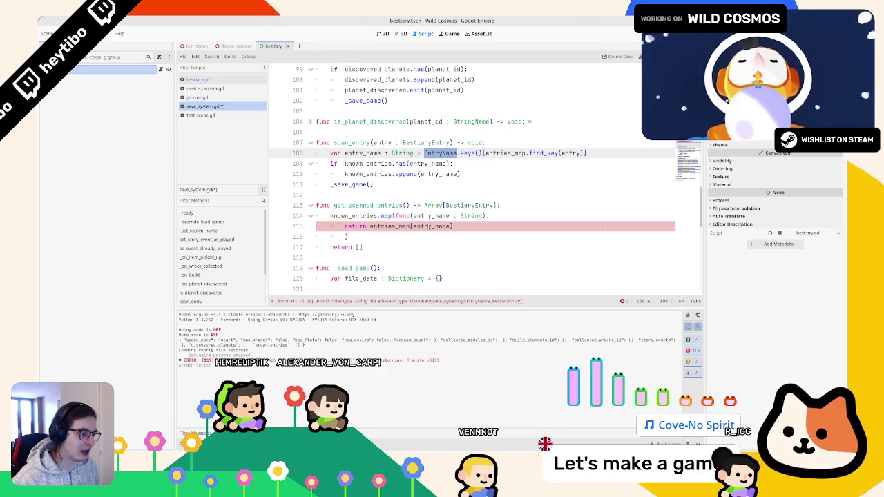
{"action": "key", "text": "ctrl+c"}
{"action": "double_click", "coordinate": [432, 227]}
{"action": "key", "text": "ctrl+v"}
{"action": "type", "text": "."}
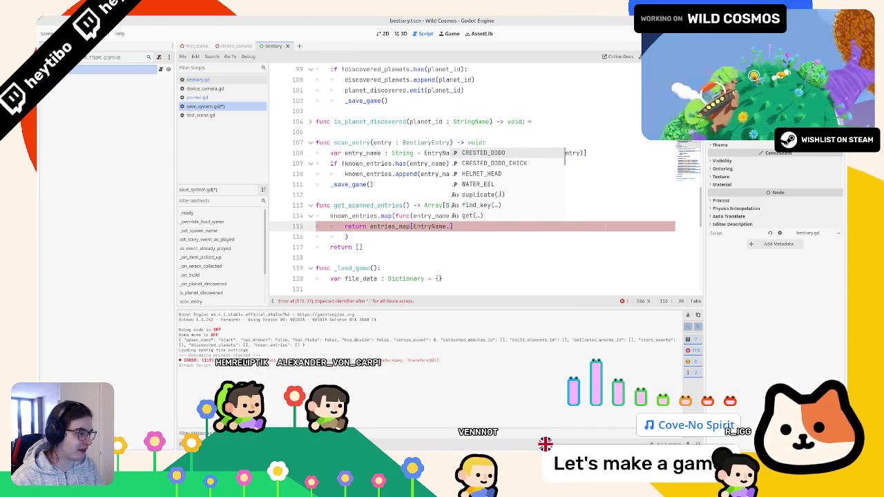
{"action": "type", "text": "find"}
{"action": "key", "text": "Return"}
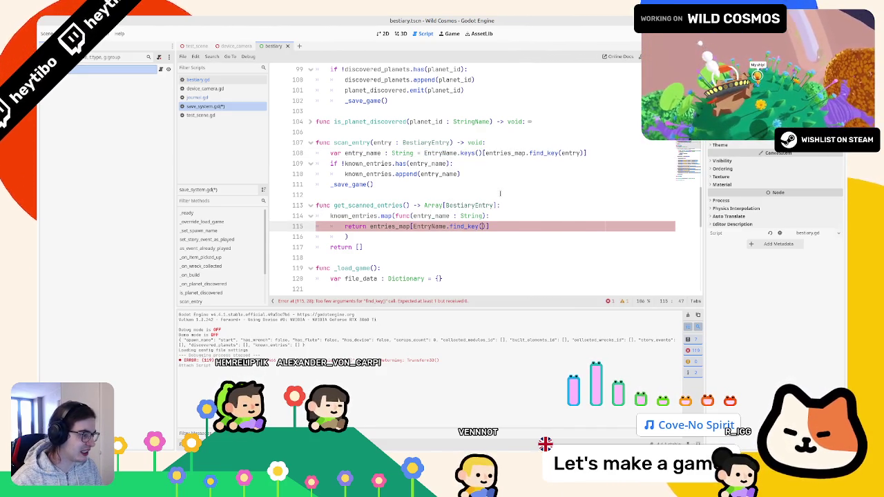
{"action": "left_click", "coordinate": [462, 226], "text": "ctrl"}
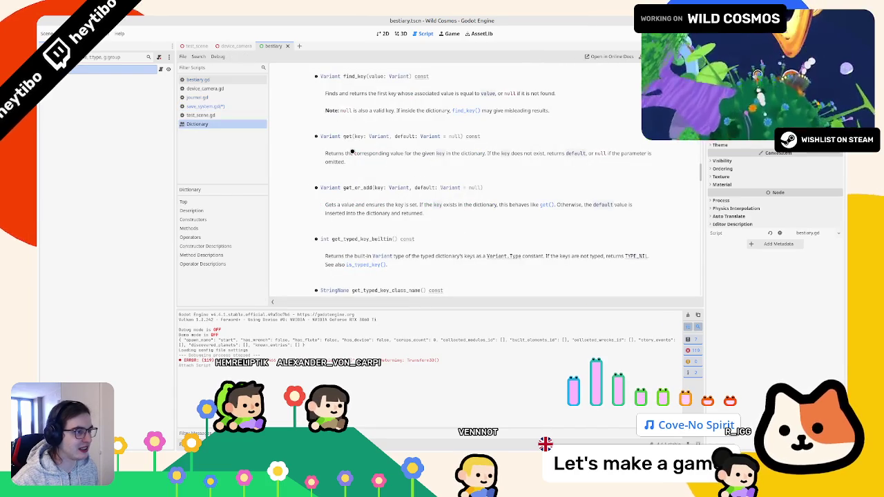
{"action": "middle_click", "coordinate": [231, 124]}
{"action": "double_click", "coordinate": [445, 216]}
{"action": "left_click", "coordinate": [485, 226]}
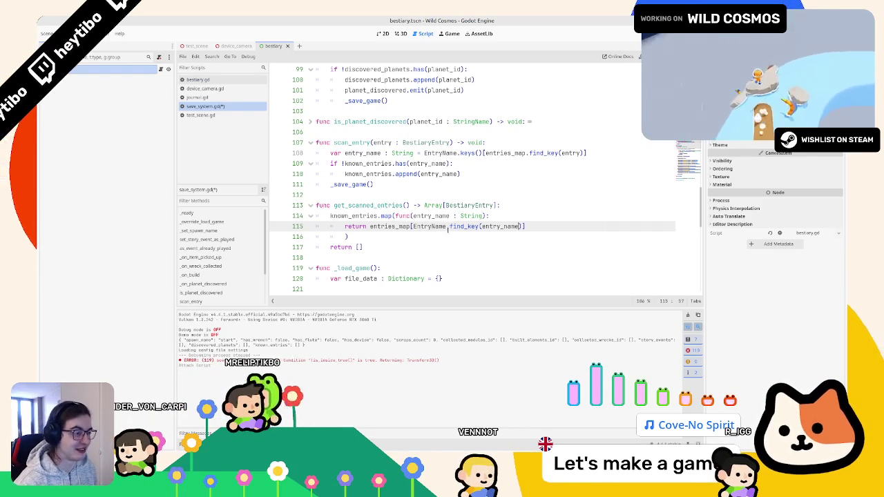
{"action": "left_click_drag", "start_coordinate": [413, 227], "coordinate": [519, 227]}
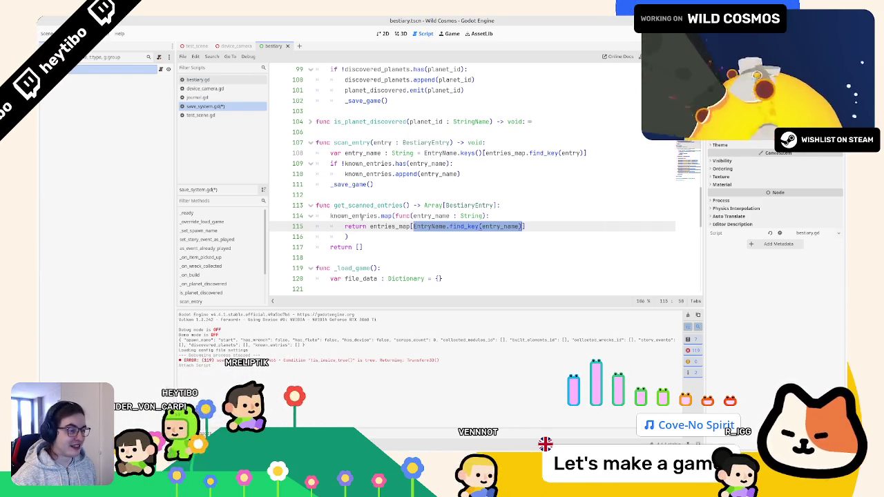
Return known_entries instead of the empty array, then save
{"action": "double_click", "coordinate": [354, 216]}
{"action": "key", "text": "ctrl+c"}
{"action": "double_click", "coordinate": [358, 246]}
{"action": "key", "text": "ctrl+v"}
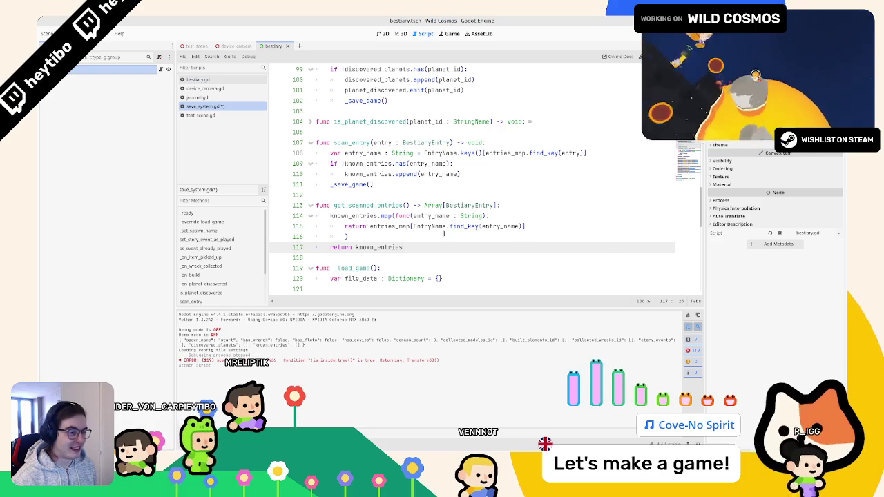
{"action": "key", "text": "ctrl+s"}
Move return onto the map line, delete leftover line 117, and save save_system.gd
{"action": "double_click", "coordinate": [341, 247]}
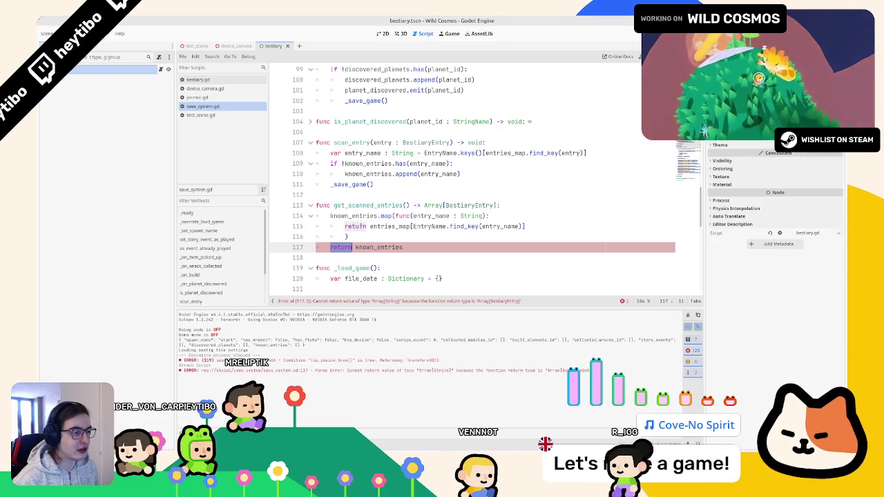
{"action": "left_click_drag", "start_coordinate": [330, 215], "coordinate": [330, 215]}
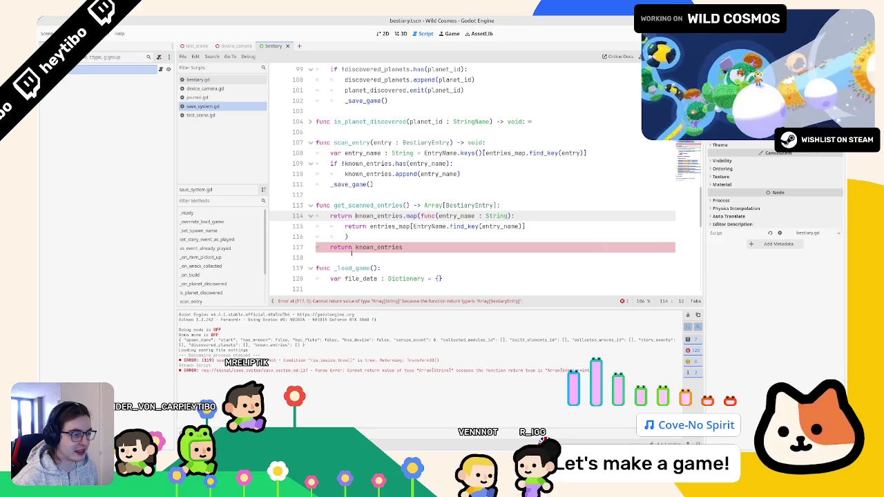
{"action": "left_click", "coordinate": [352, 246]}
{"action": "key", "text": "ctrl+shift+k"}
{"action": "key", "text": "ctrl+s"}
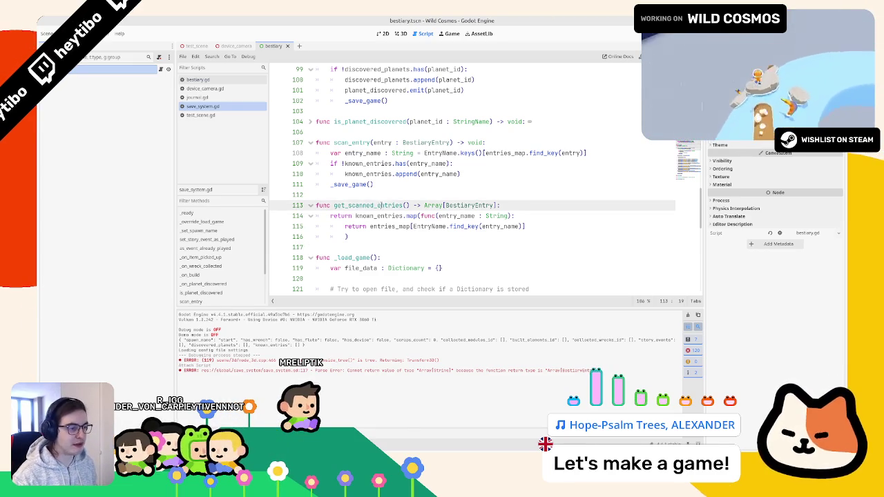
In bestiary.gd's _ready, declare entries : Array[BestiaryEntry] = SaveSystem.get_scanned_entries()
{"action": "double_click", "coordinate": [366, 205]}
{"action": "left_click", "coordinate": [207, 80]}
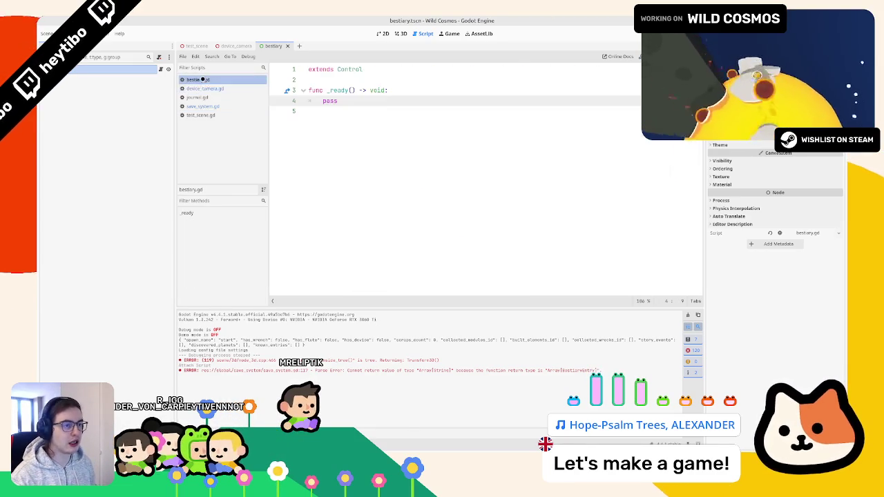
{"action": "left_click", "coordinate": [199, 98]}
{"action": "left_click", "coordinate": [207, 106]}
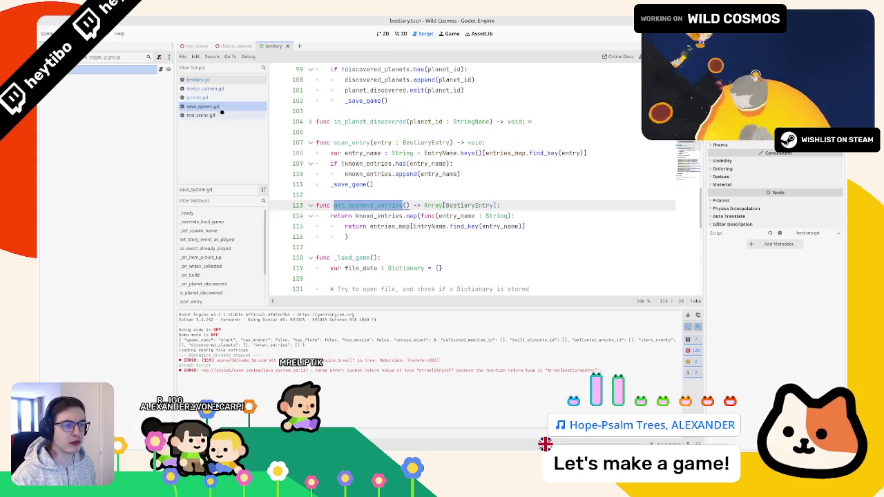
{"action": "left_click", "coordinate": [207, 79]}
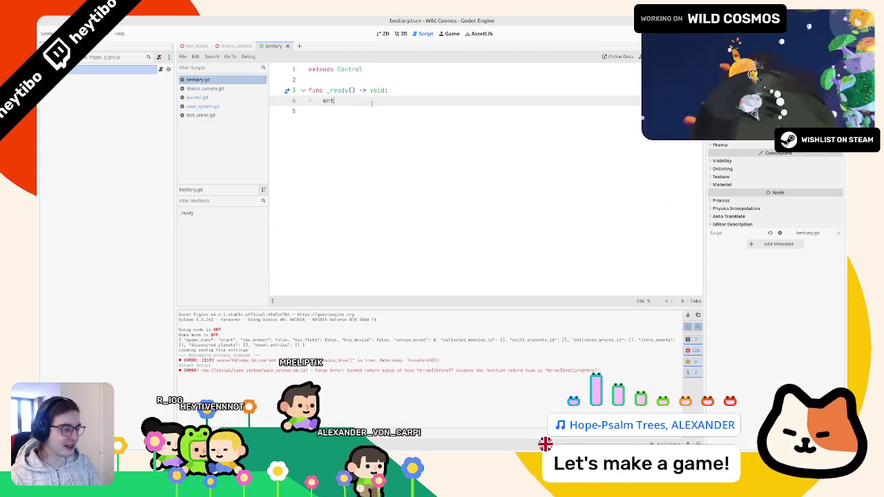
{"action": "type", "text": "var entries : Array"}
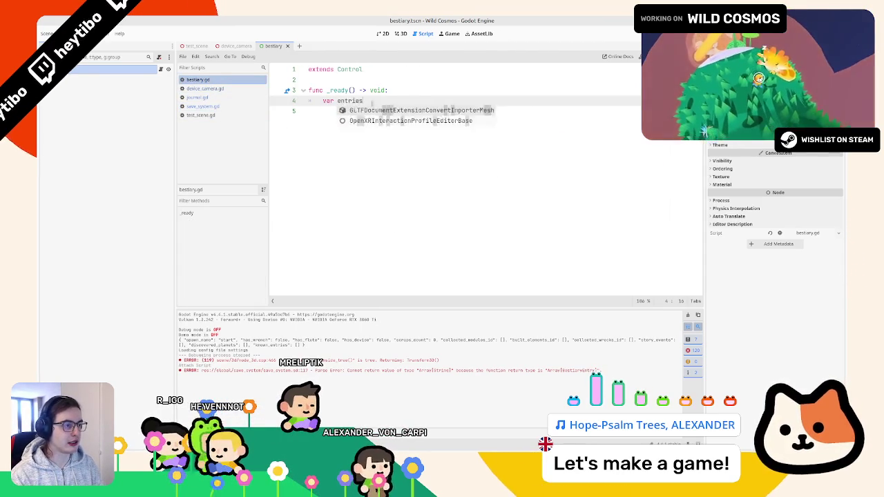
{"action": "type", "text": "[B"}
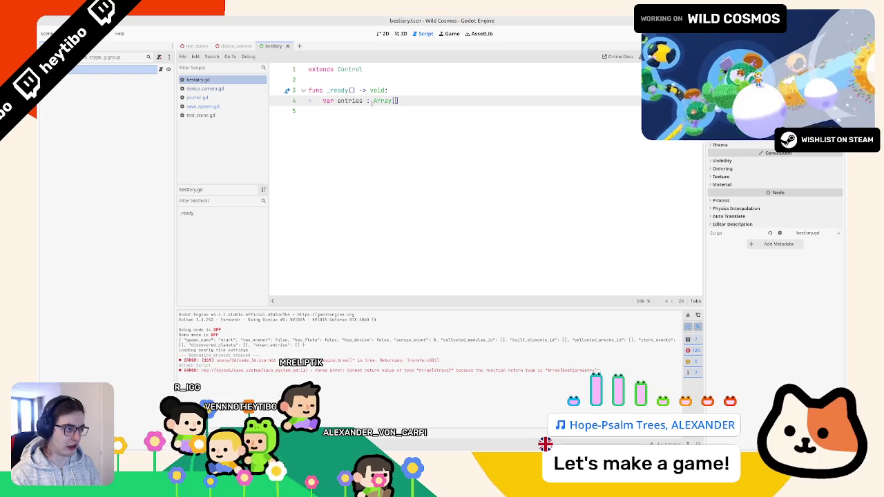
{"action": "type", "text": "est"}
{"action": "key", "text": "Return"}
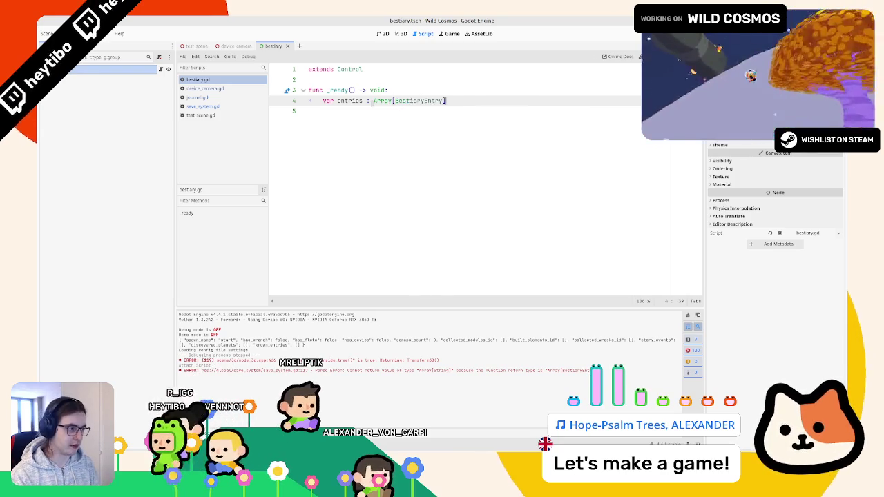
{"action": "type", "text": " = SaveSystem.return("}
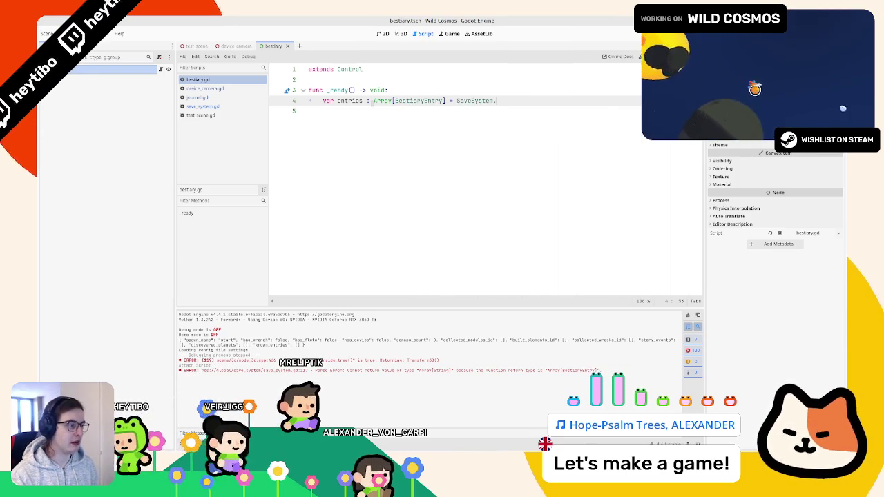
{"action": "key", "text": "BackSpace"}
{"action": "key", "text": "BackSpace"}
{"action": "key", "text": "BackSpace"}
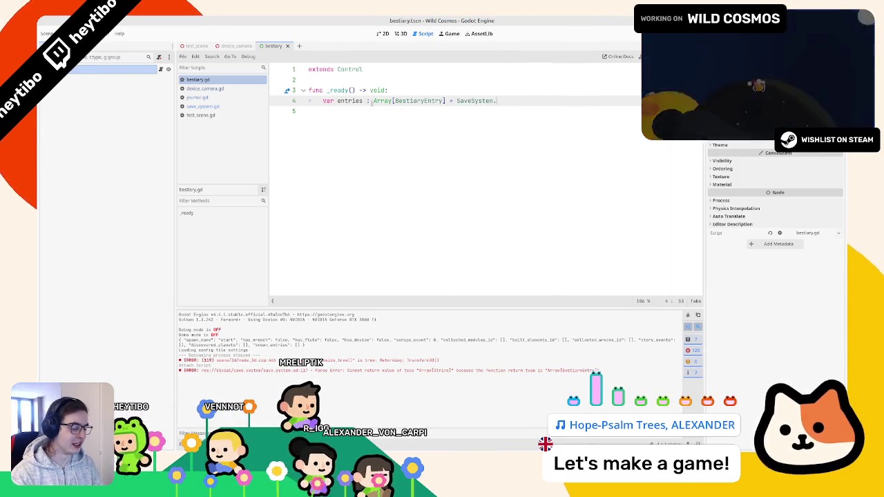
{"action": "type", "text": "get_"}
{"action": "key", "text": "Return"}
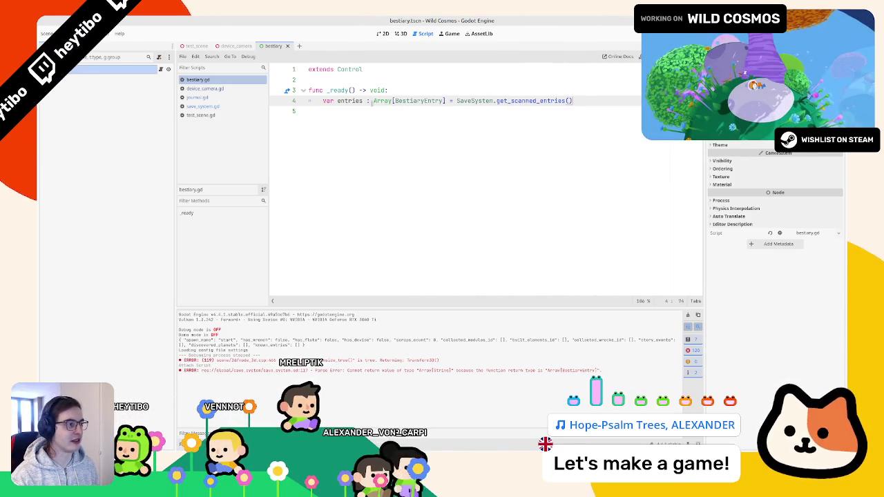
Add print(entries) below the declaration and run the project with F5
{"action": "double_click", "coordinate": [349, 101]}
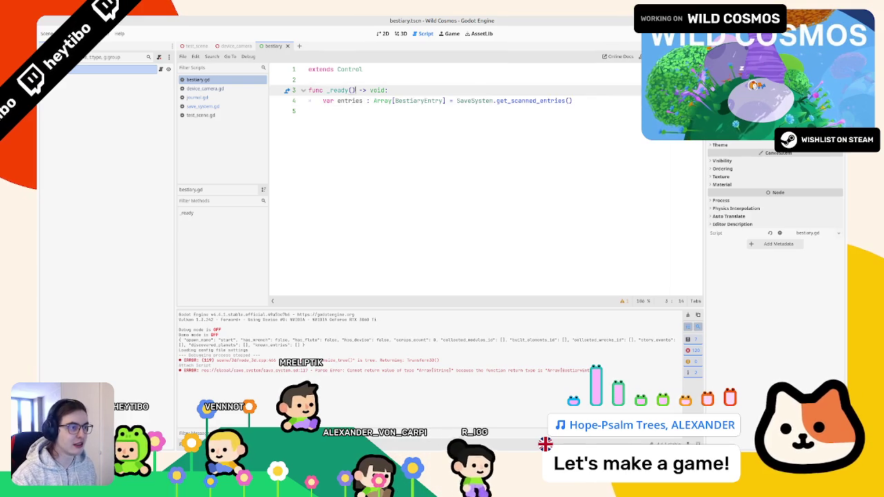
{"action": "left_click", "coordinate": [349, 123]}
{"action": "type", "text": "print(entries)"}
{"action": "key", "text": "F5"}
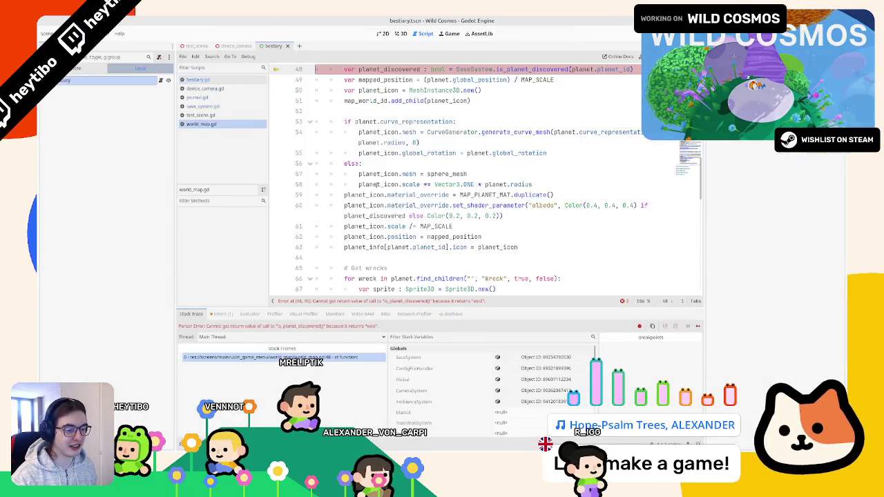
Change is_planet_discovered's return type from void to bool and rerun the game
{"action": "scroll", "coordinate": [395, 156], "scroll_direction": "up", "scroll_amount": 2}
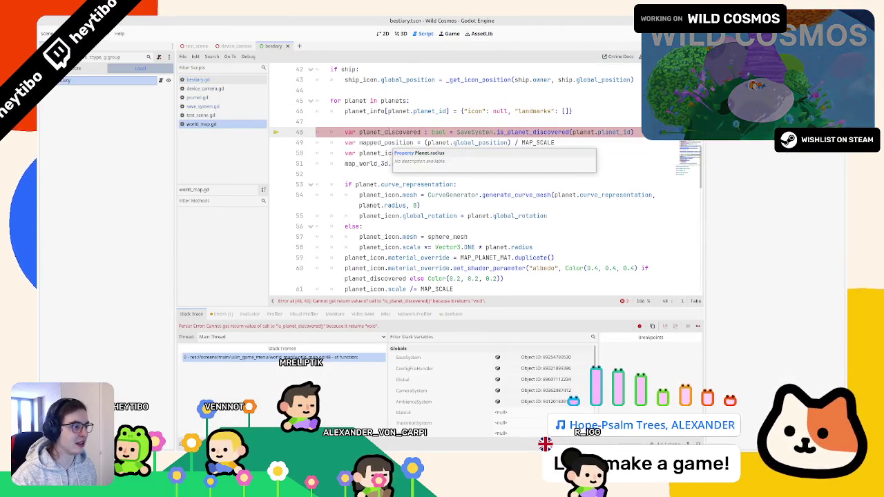
{"action": "left_click", "coordinate": [525, 132], "text": "ctrl"}
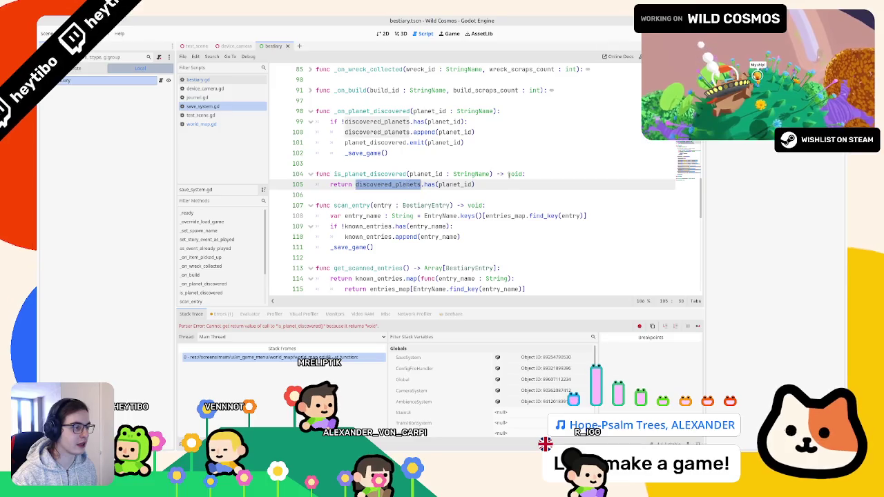
{"action": "double_click", "coordinate": [514, 173]}
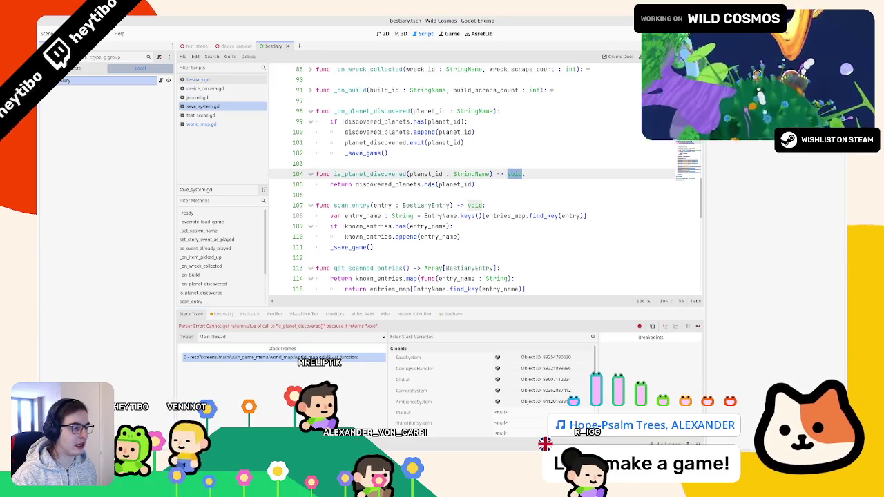
{"action": "type", "text": "boo"}
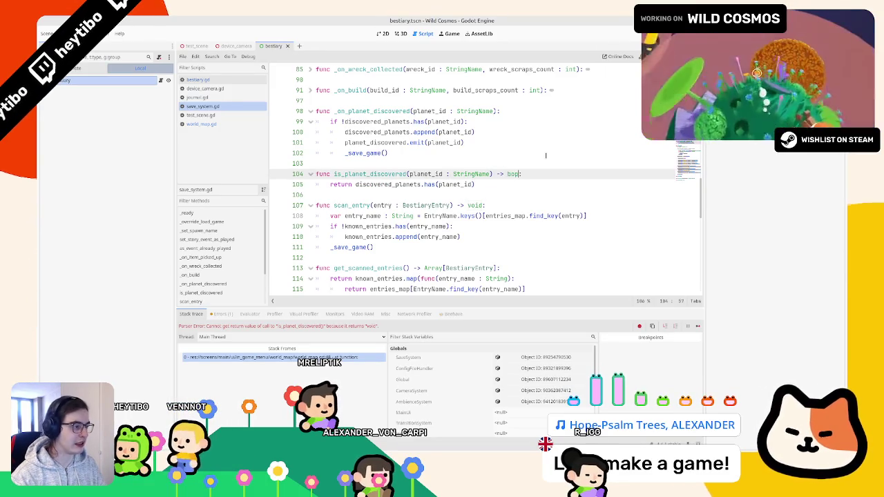
{"action": "type", "text": "l"}
{"action": "key", "text": "F5"}
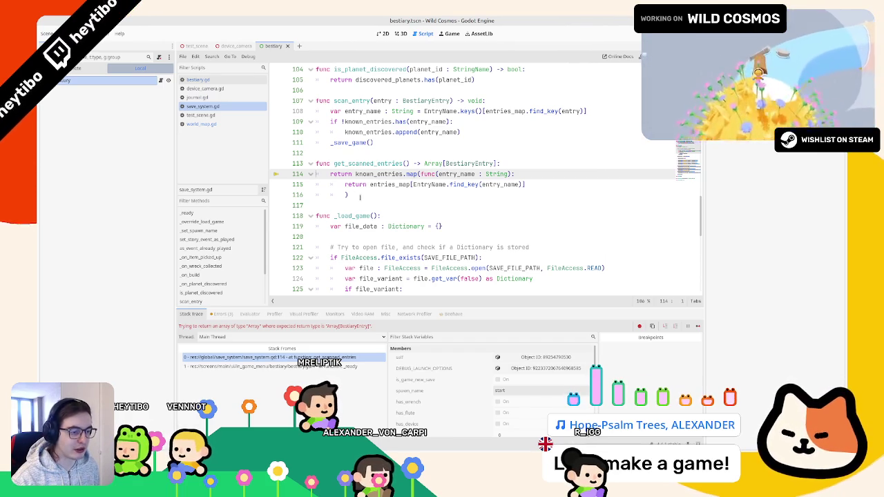
Try casting the mapped array as Array[BestiaryEntry], test-run it, then undo the cast
{"action": "left_click", "coordinate": [361, 195]}
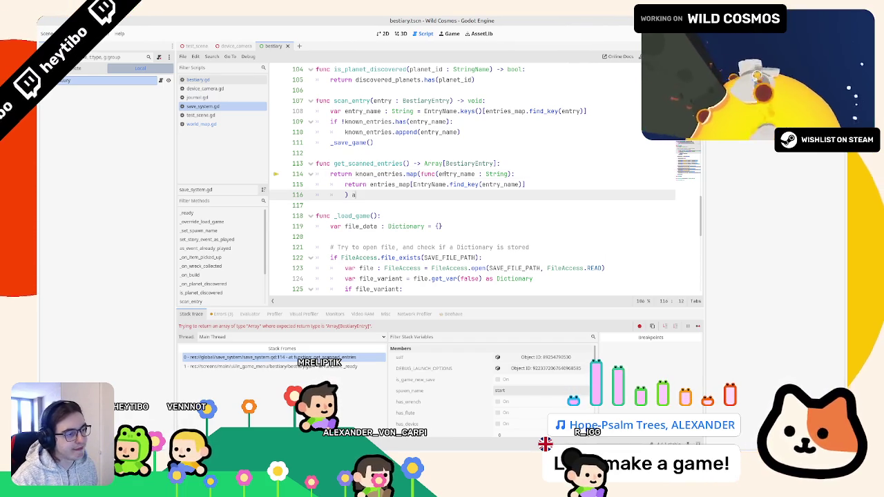
{"action": "type", "text": "s"}
{"action": "left_click_drag", "start_coordinate": [424, 163], "coordinate": [498, 163]}
{"action": "left_click", "coordinate": [477, 174]}
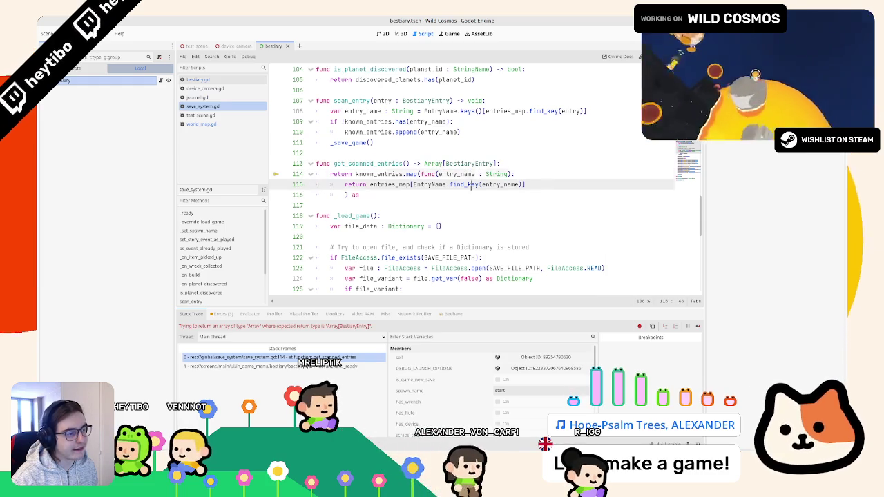
{"action": "key", "text": "Down"}
{"action": "key", "text": "Down"}
{"action": "key", "text": "ctrl+v"}
{"action": "key", "text": "F5"}
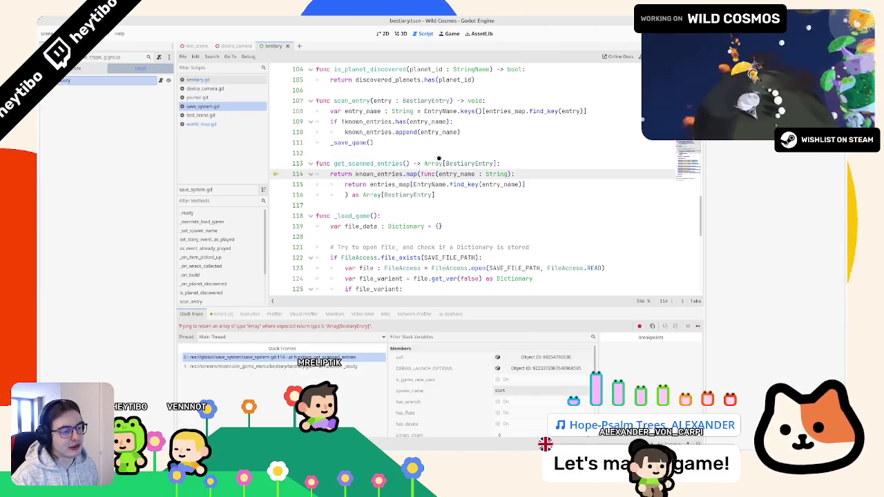
{"action": "key", "text": "ctrl+z"}
{"action": "key", "text": "ctrl+z"}
{"action": "key", "text": "ctrl+z"}
Declare var result : Array[BestiaryEntry] = [] at the top of get_scanned_entries
{"action": "left_click", "coordinate": [533, 164]}
{"action": "key", "text": "Return"}
{"action": "type", "text": "let r"}
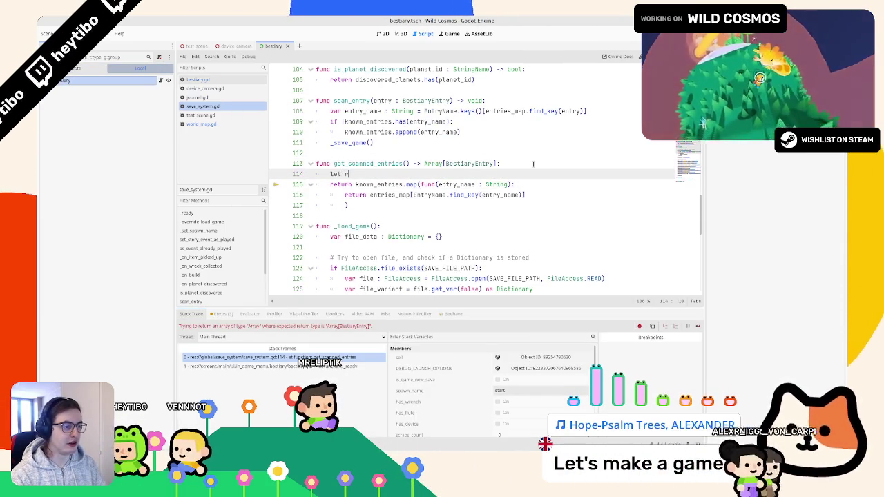
{"action": "key", "text": "BackSpace"}
{"action": "key", "text": "BackSpace"}
{"action": "key", "text": "BackSpace"}
{"action": "type", "text": "var result : A"}
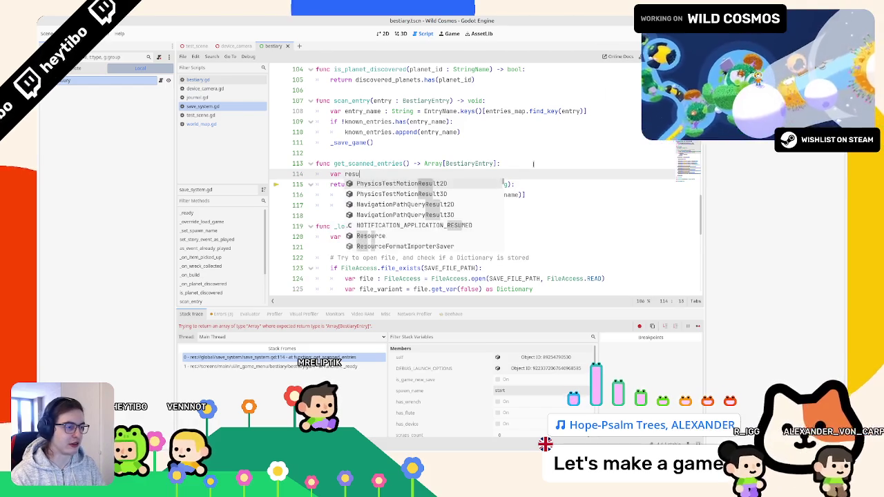
{"action": "type", "text": "rray"}
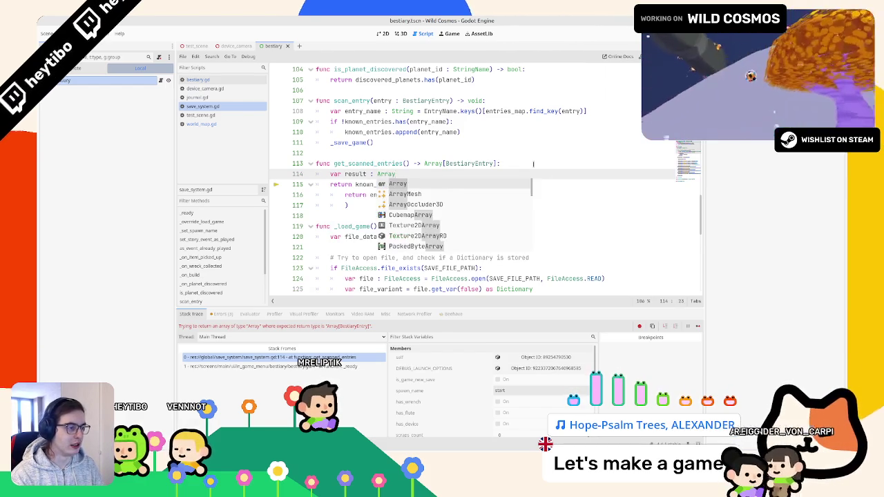
{"action": "type", "text": "[Besti"}
{"action": "key", "text": "Return"}
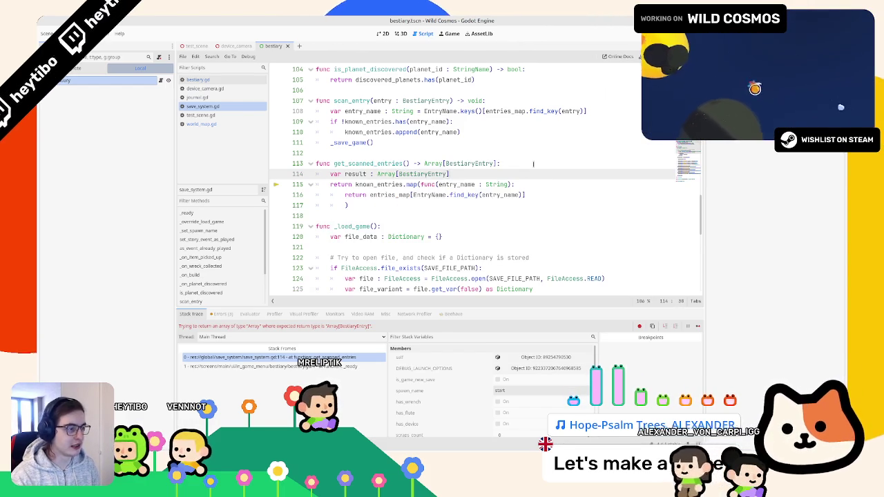
{"action": "type", "text": "] = []"}
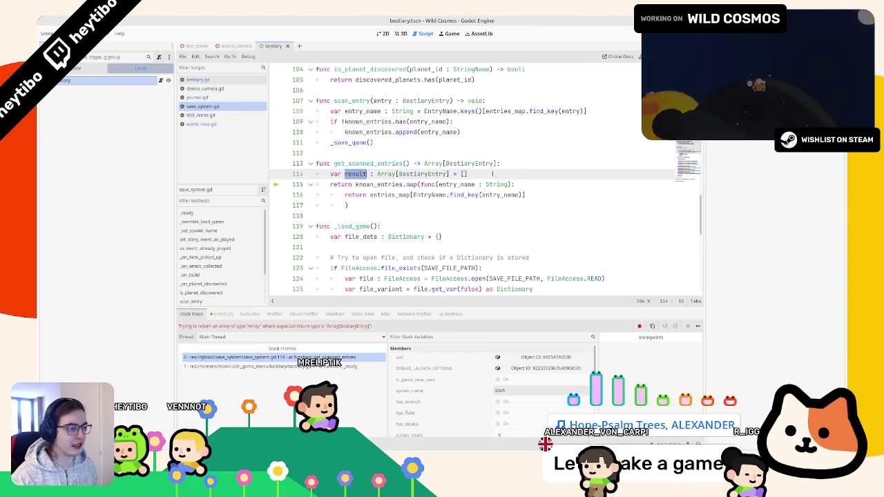
{"action": "key", "text": "Return"}
Pass the known_entries map into result.assign() and replace the old return with return result
{"action": "type", "text": "result.assign("}
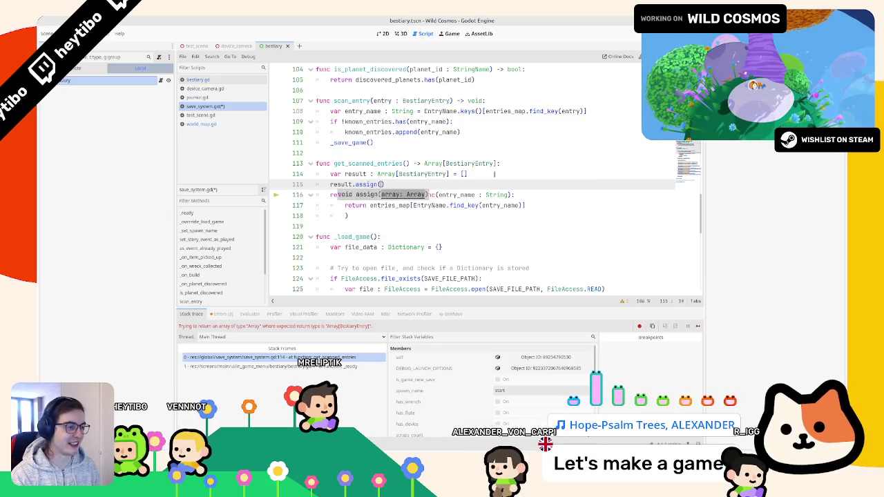
{"action": "double_click", "coordinate": [380, 194]}
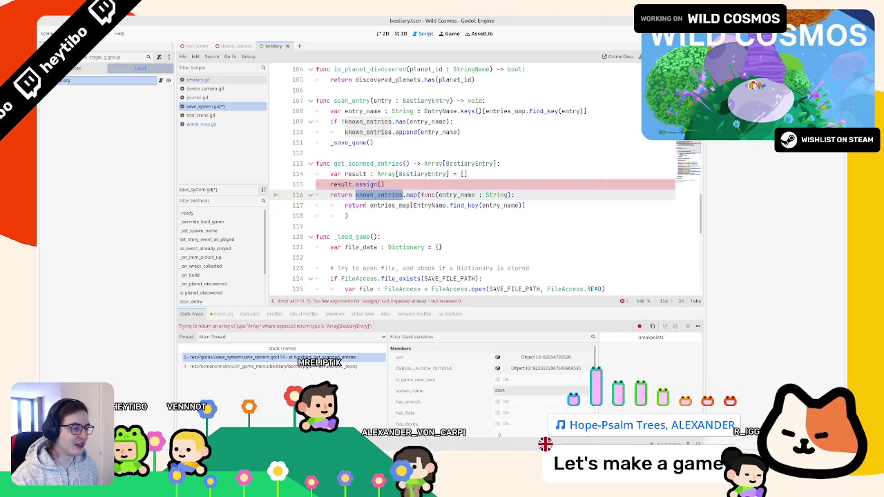
{"action": "key", "text": "shift+Down"}
{"action": "key", "text": "shift+Down"}
{"action": "key", "text": "ctrl+c"}
{"action": "left_click", "coordinate": [381, 184]}
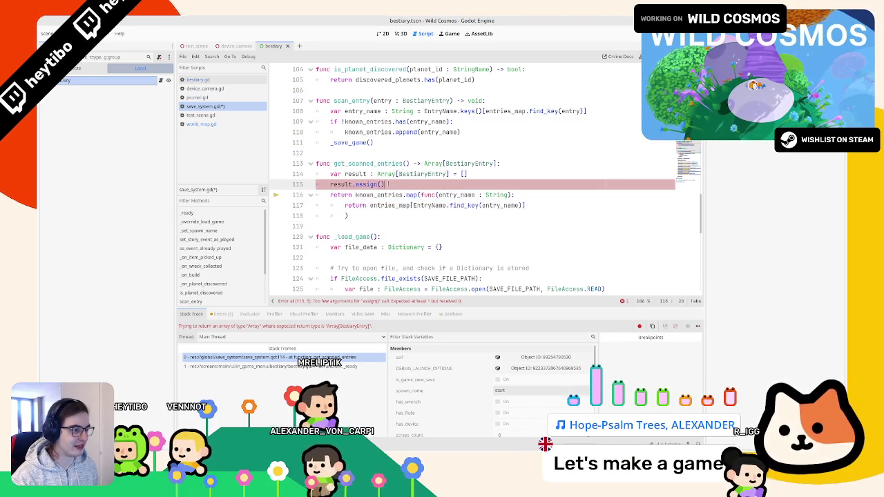
{"action": "key", "text": "ctrl+v"}
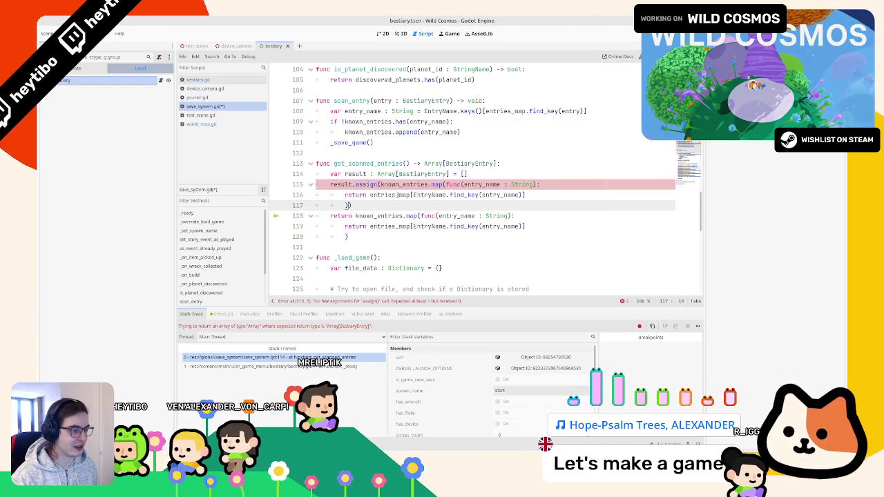
{"action": "left_click_drag", "start_coordinate": [329, 216], "coordinate": [423, 236]}
{"action": "key", "text": "BackSpace"}
{"action": "type", "text": "return result"}
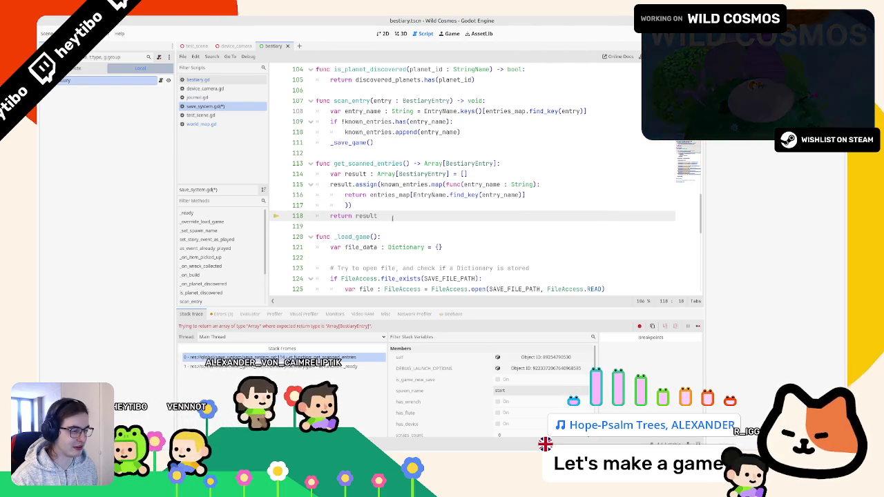
Check the Array assign() documentation and run the game to test the change
{"action": "left_click", "coordinate": [364, 185], "text": "ctrl"}
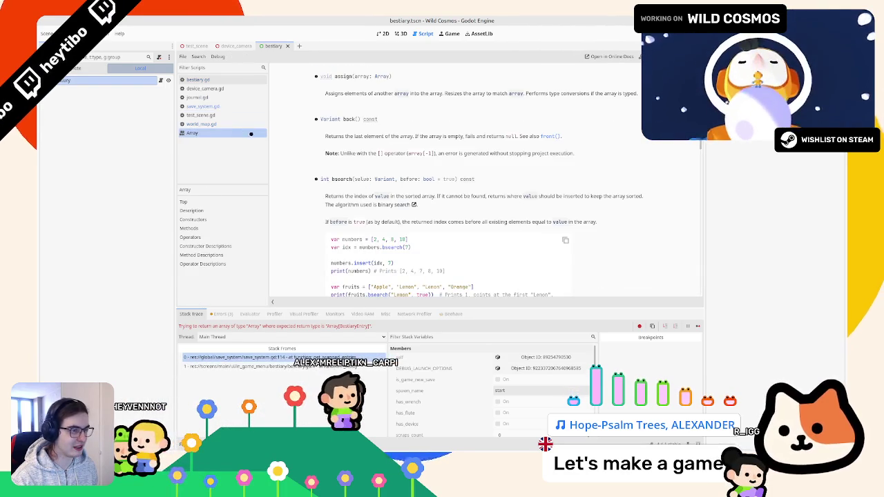
{"action": "left_click", "coordinate": [253, 133]}
{"action": "key", "text": "F5"}
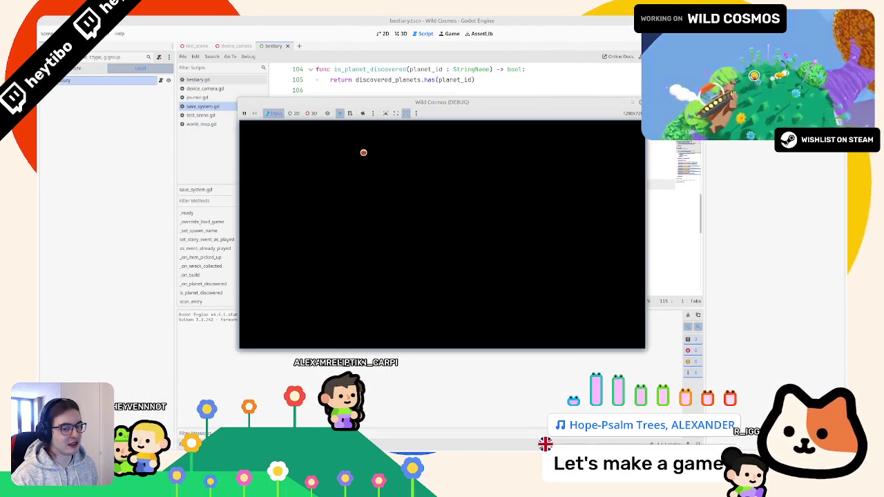
{"action": "key", "text": "F8"}
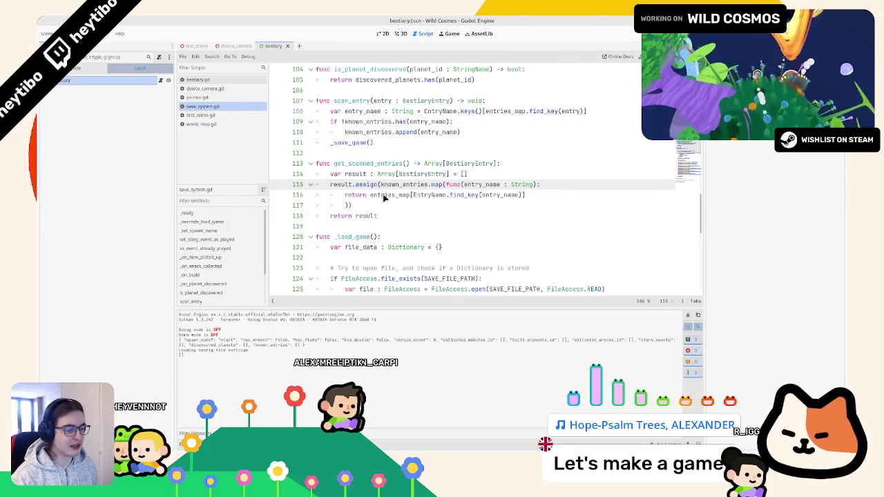
{"action": "key", "text": "F5"}
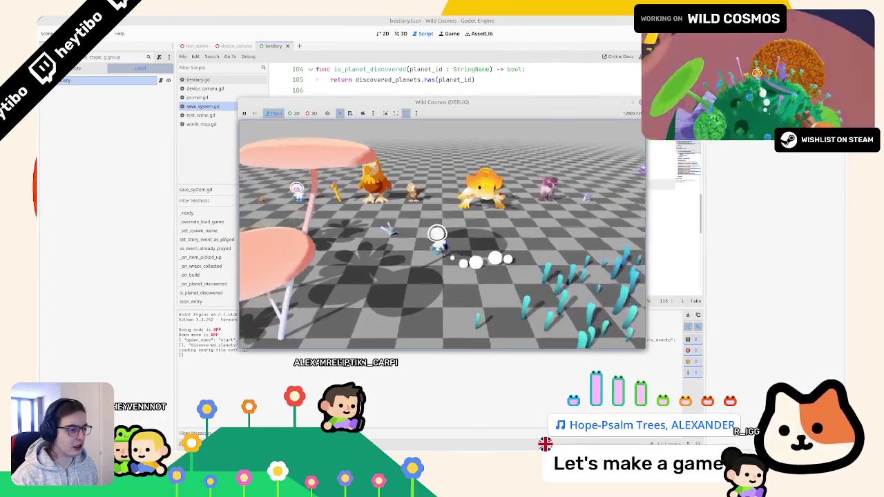
Walk to the Crested dodo chicks and scan them in-game
{"action": "key", "text": "a"}
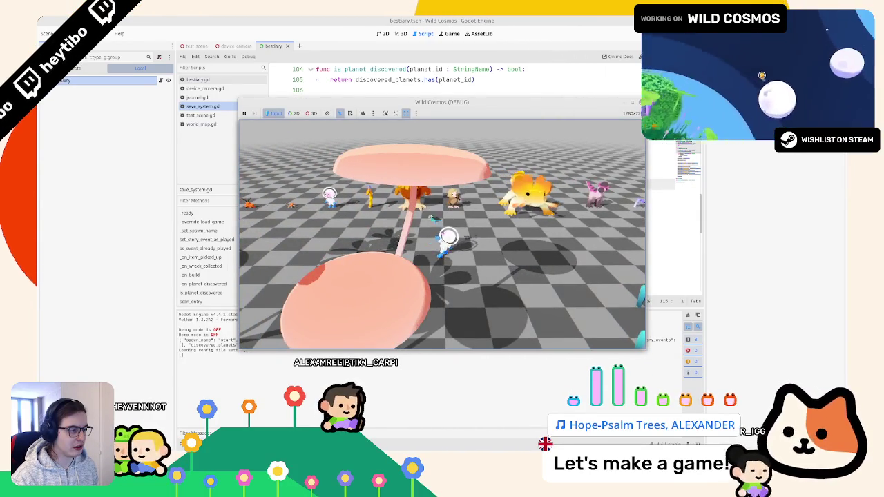
{"action": "key", "text": "s"}
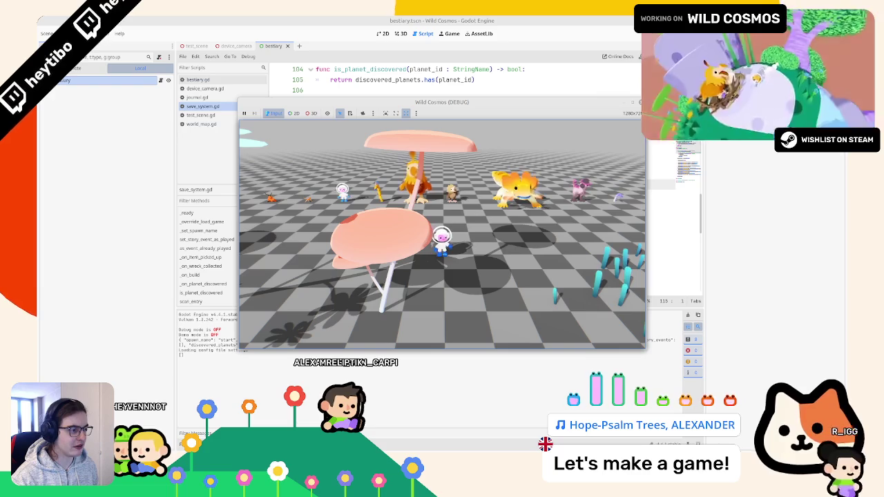
{"action": "key", "text": "c"}
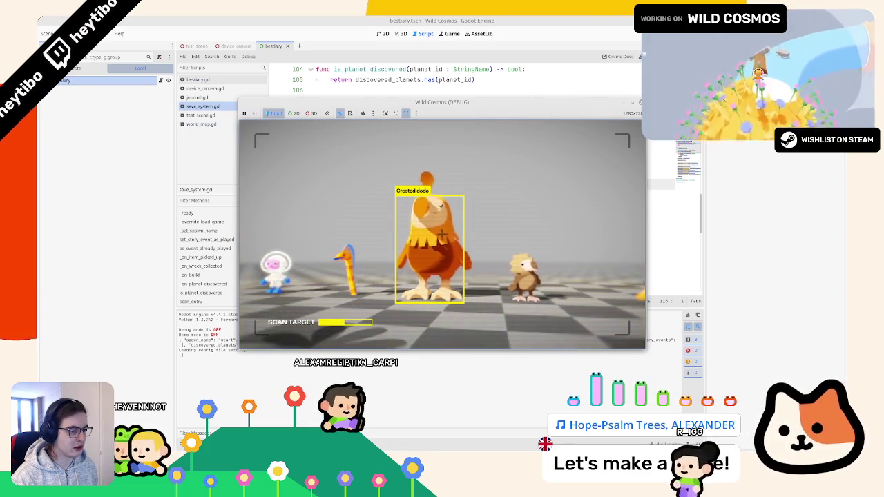
{"action": "key", "text": "d"}
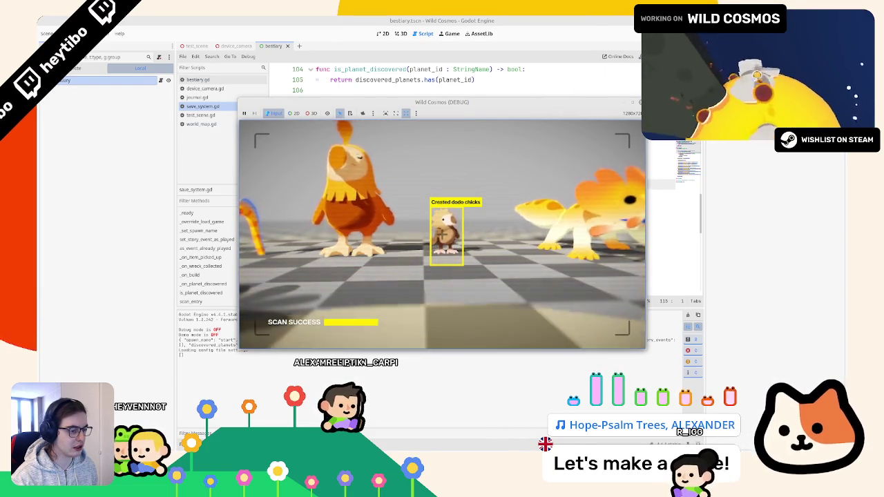
{"action": "key", "text": "F5"}
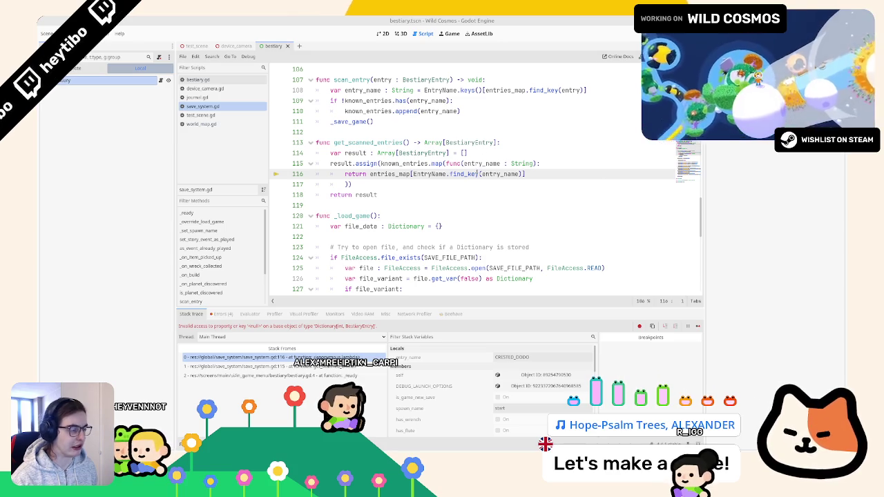
Replace find_key with get in line 116's EntryName lookup and view Dictionary get() docs
{"action": "left_click", "coordinate": [452, 174]}
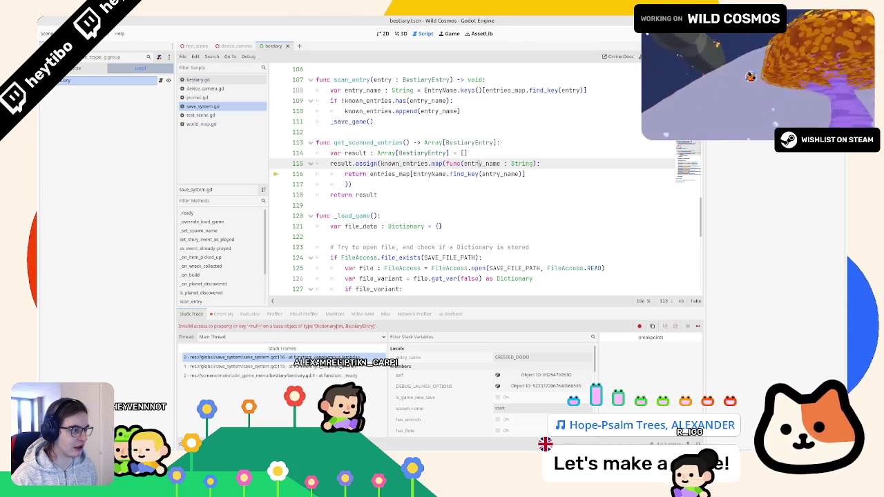
{"action": "double_click", "coordinate": [404, 175]}
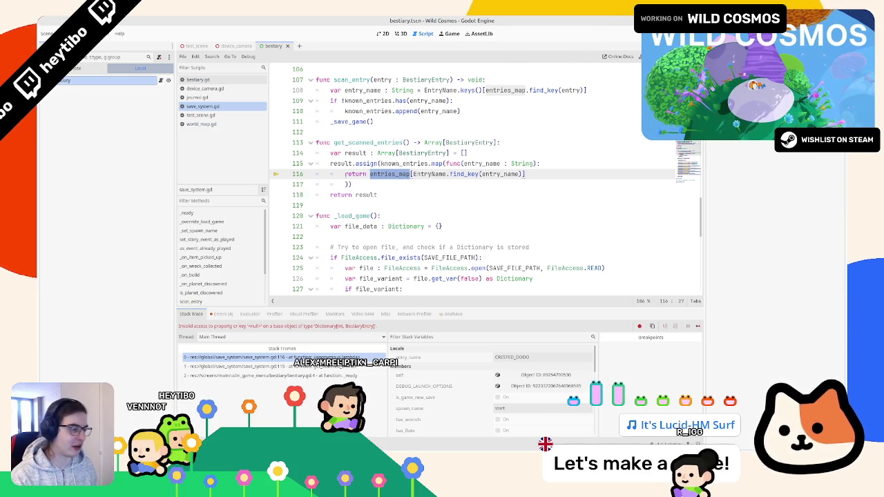
{"action": "double_click", "coordinate": [464, 174]}
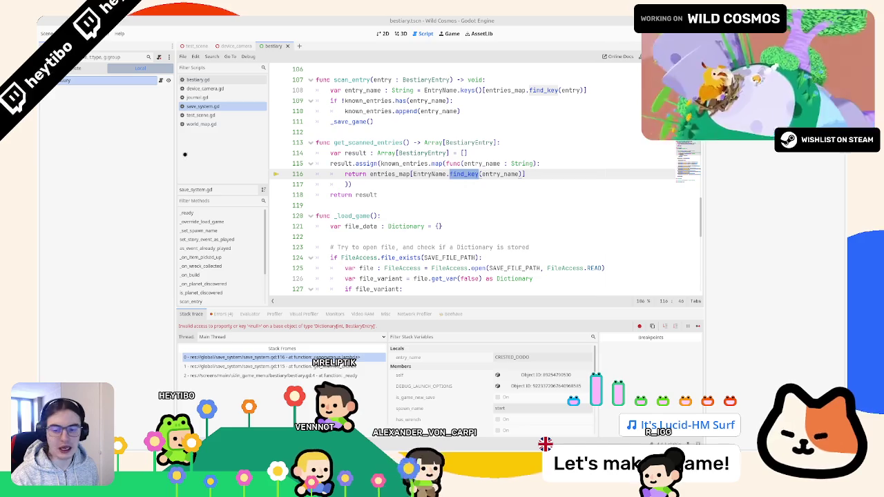
{"action": "key", "text": "BackSpace"}
{"action": "type", "text": "he"}
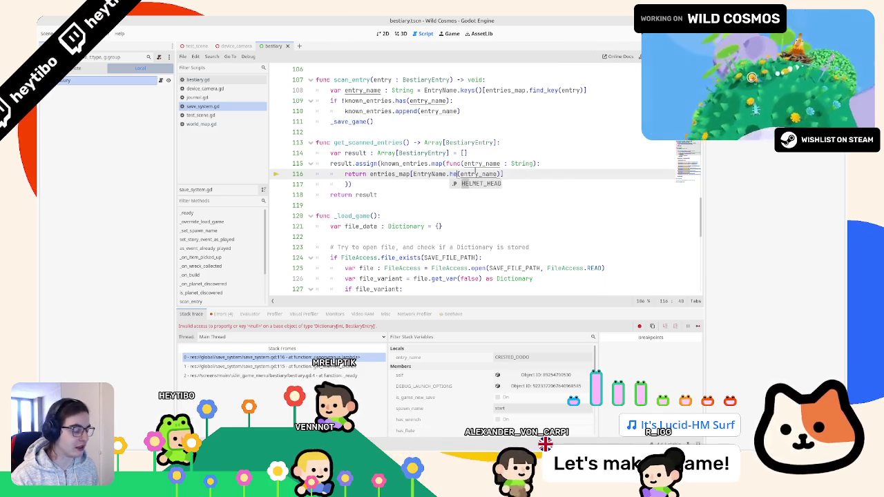
{"action": "key", "text": "BackSpace"}
{"action": "key", "text": "BackSpace"}
{"action": "type", "text": "ge"}
{"action": "key", "text": "Escape"}
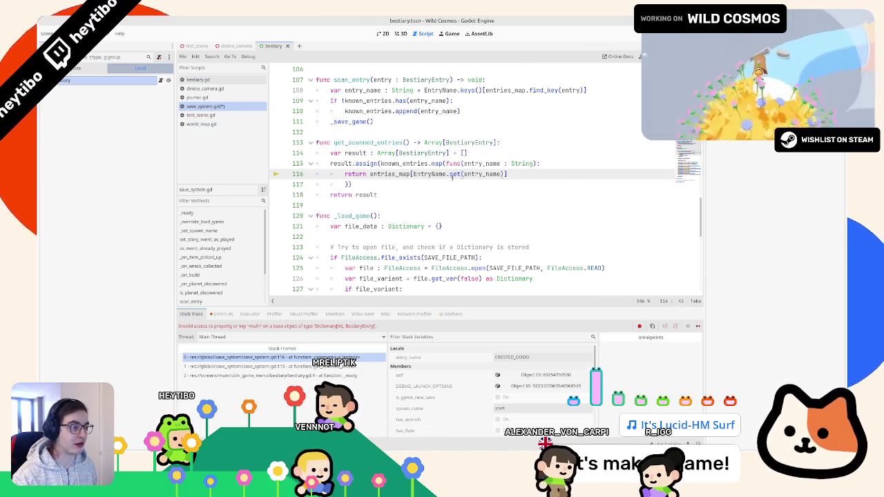
{"action": "key", "text": "alt+F1"}
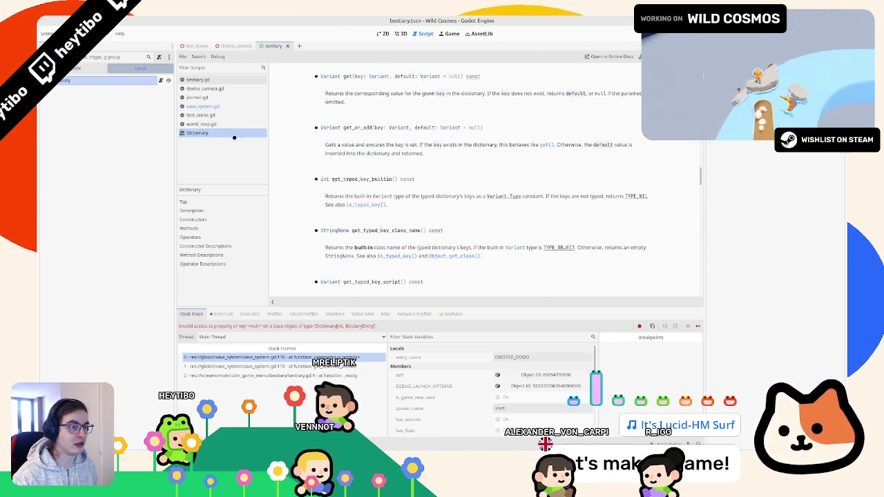
Test-run the get() fix, stop the game, and switch to the test_scene scene
{"action": "middle_click", "coordinate": [236, 135]}
{"action": "key", "text": "F5"}
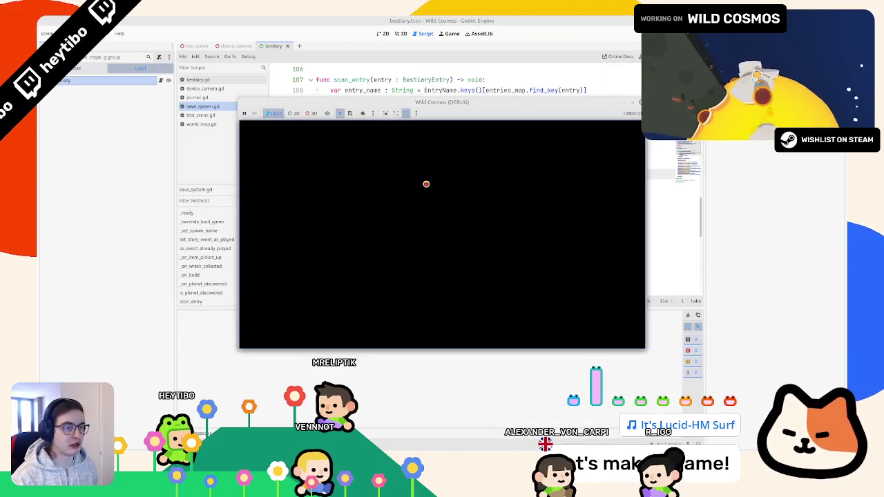
{"action": "key", "text": "F8"}
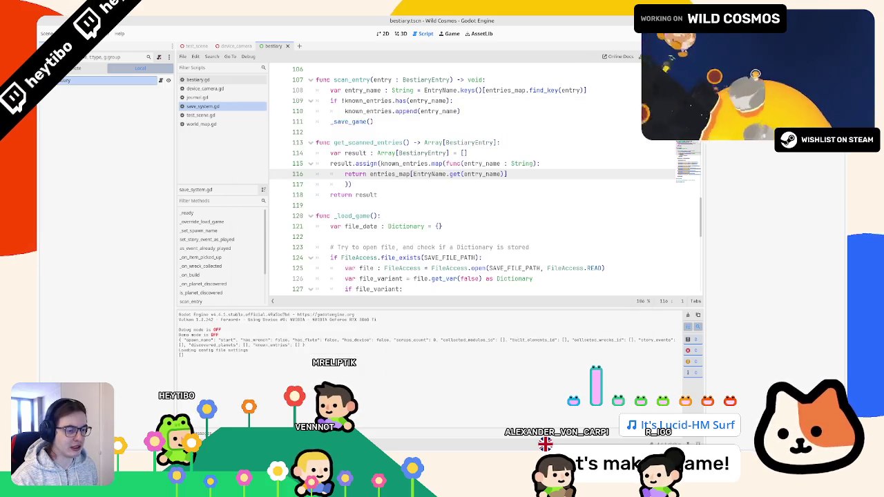
{"action": "key", "text": "alt+Tab"}
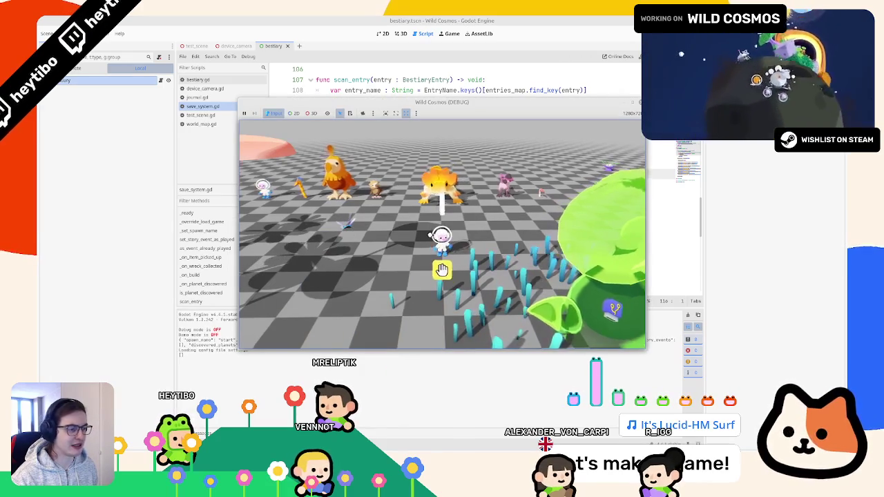
{"action": "key", "text": "F8"}
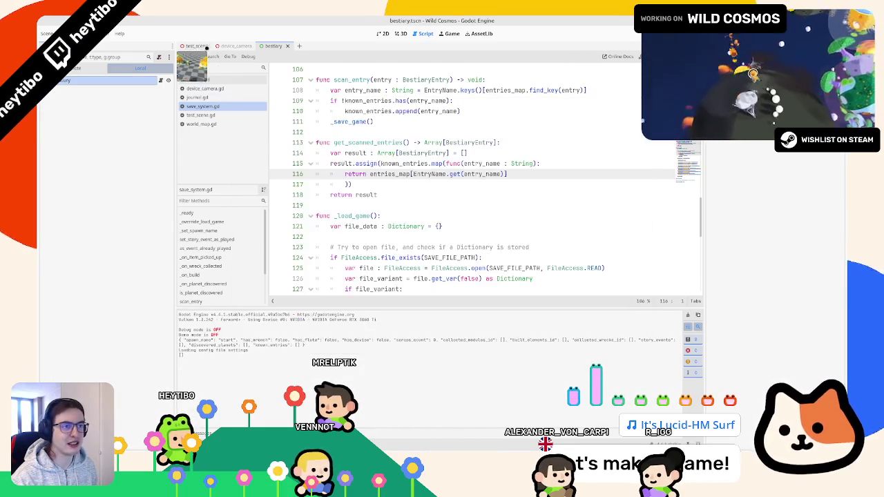
{"action": "left_click", "coordinate": [195, 46]}
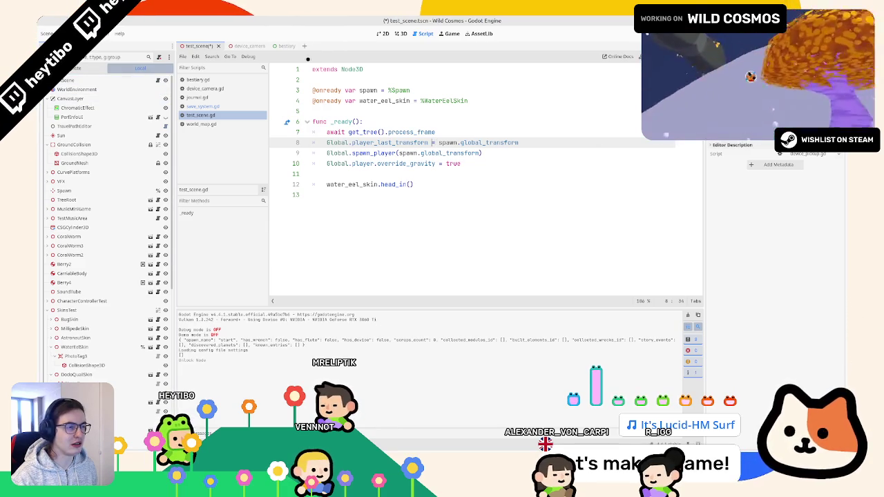
Run the test scene, scan the Crested dodo chicks, and check CRESTED_DODO_CHICK in the output
{"action": "key", "text": "F6"}
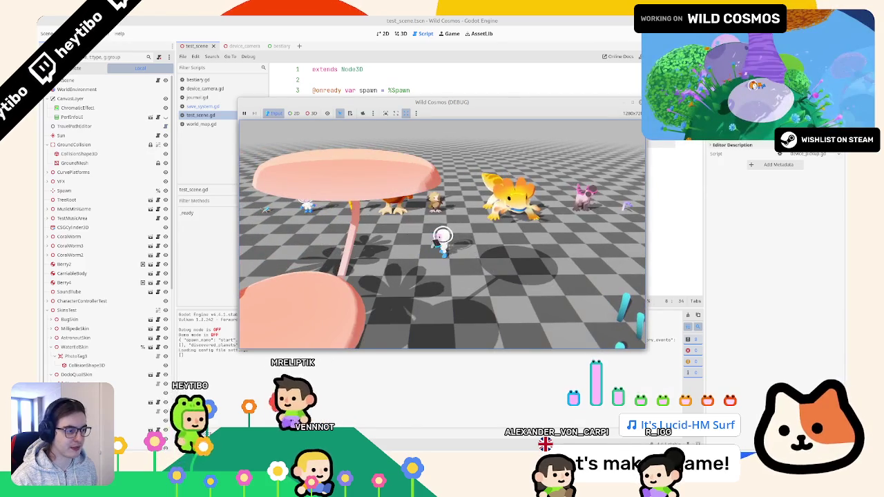
{"action": "key", "text": "w"}
{"action": "key", "text": "e"}
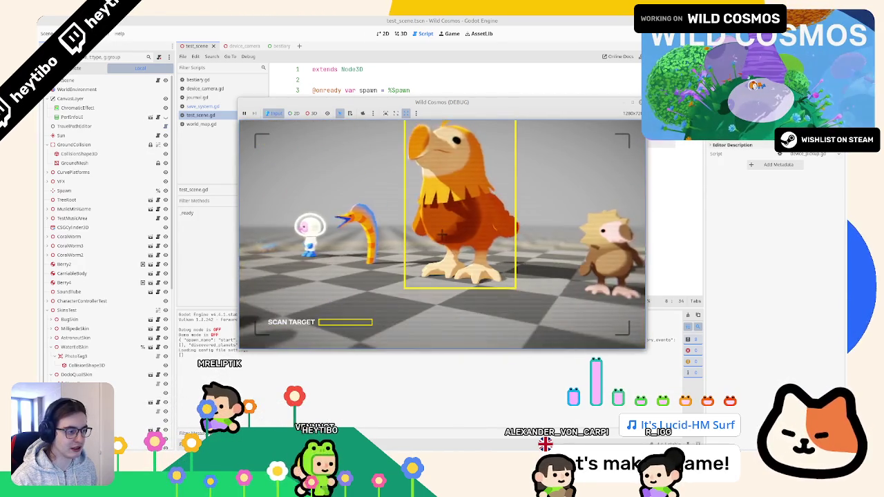
{"action": "key", "text": "F8"}
{"action": "key", "text": "F6"}
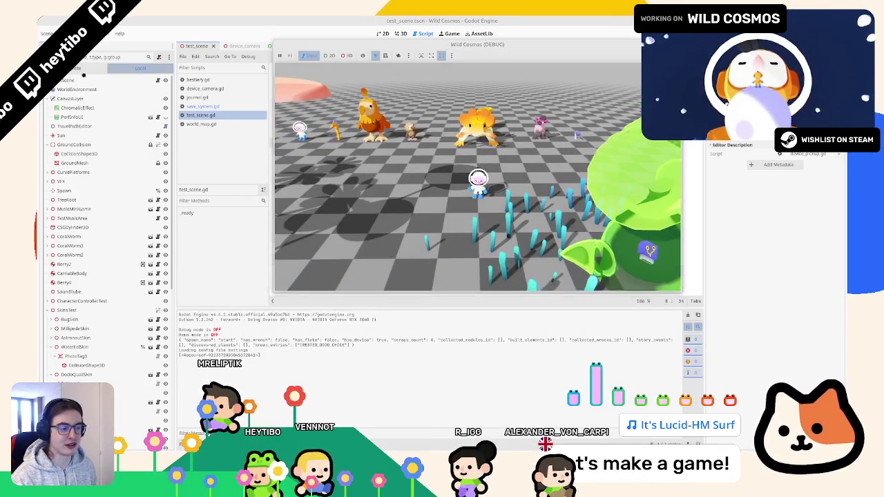
{"action": "key", "text": "F8"}
{"action": "double_click", "coordinate": [317, 344]}
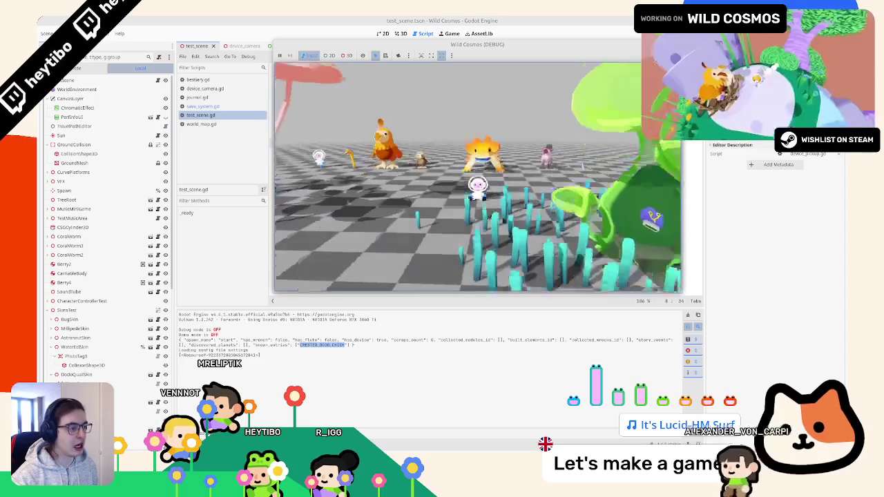
Scan the Water Eel, pause and resume, then restart the game with F5
{"action": "key", "text": "w"}
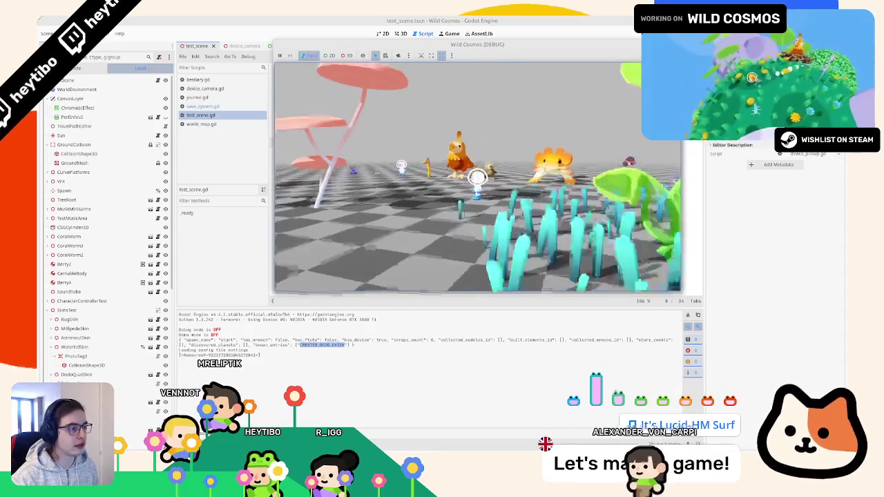
{"action": "key", "text": "e"}
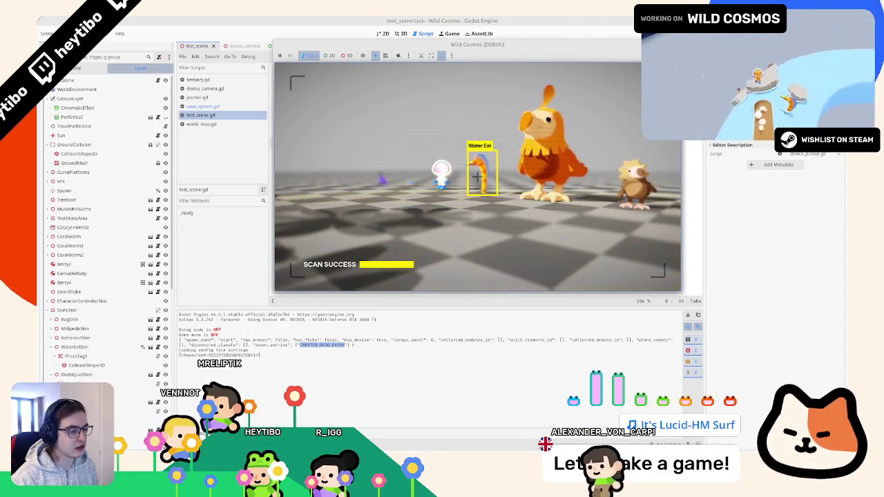
{"action": "key", "text": "e"}
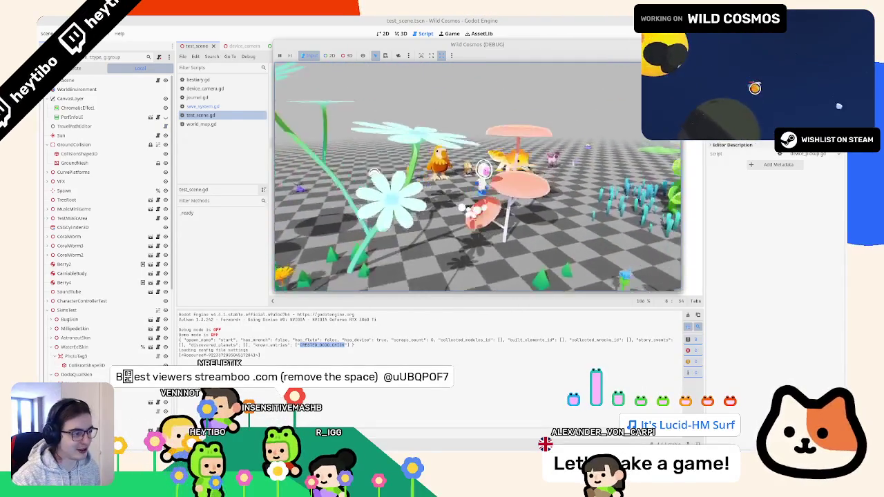
{"action": "key", "text": "Escape"}
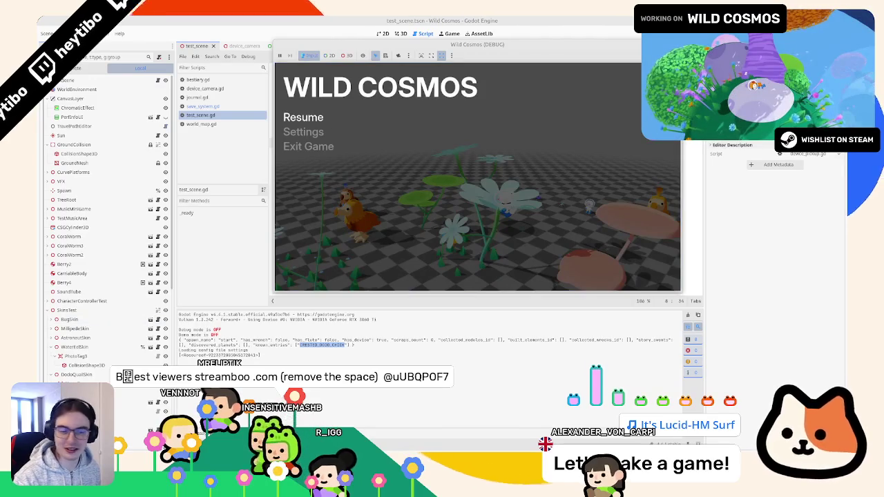
{"action": "key", "text": "Escape"}
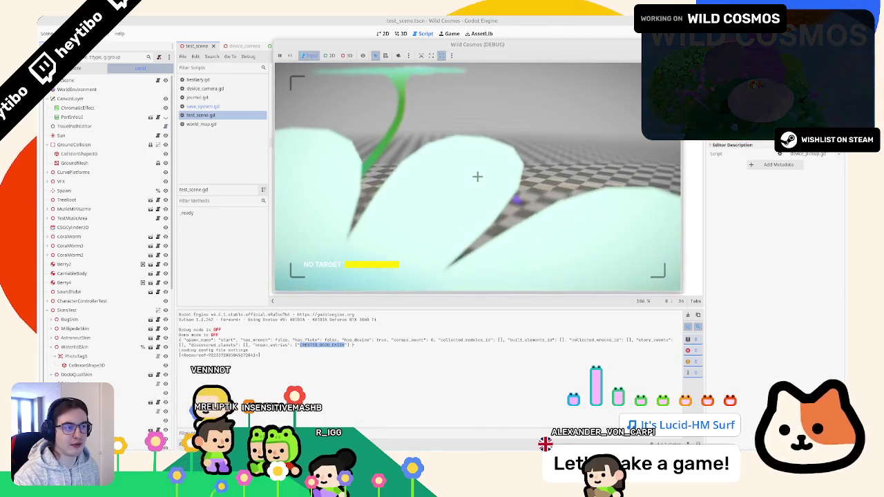
{"action": "key", "text": "F5"}
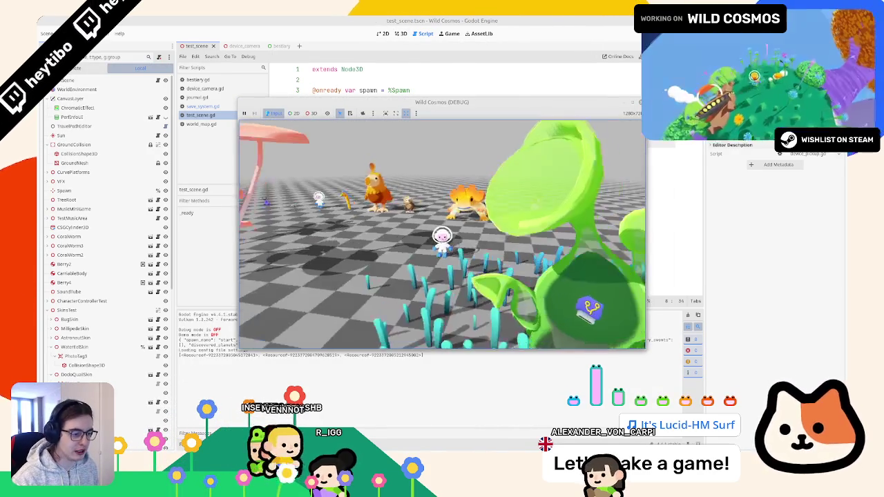
Stop the game, select the resource reference in the output log, and relaunch
{"action": "key", "text": "F8"}
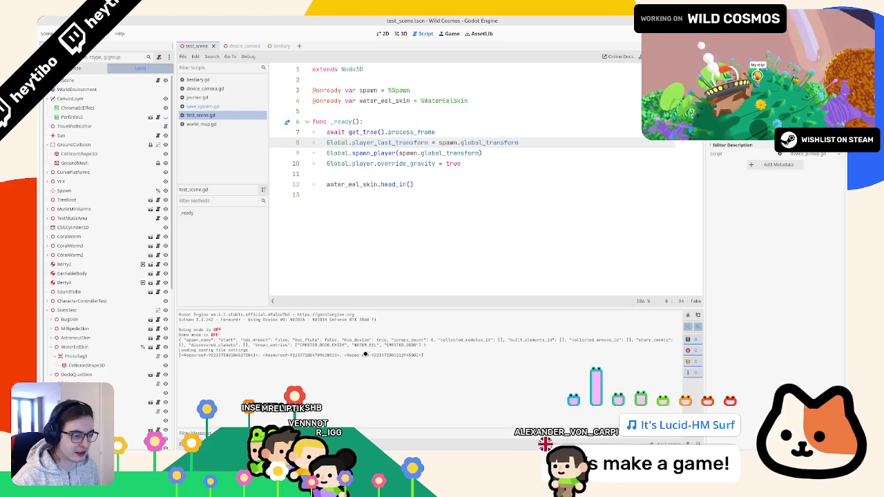
{"action": "left_click_drag", "start_coordinate": [345, 355], "coordinate": [365, 355]}
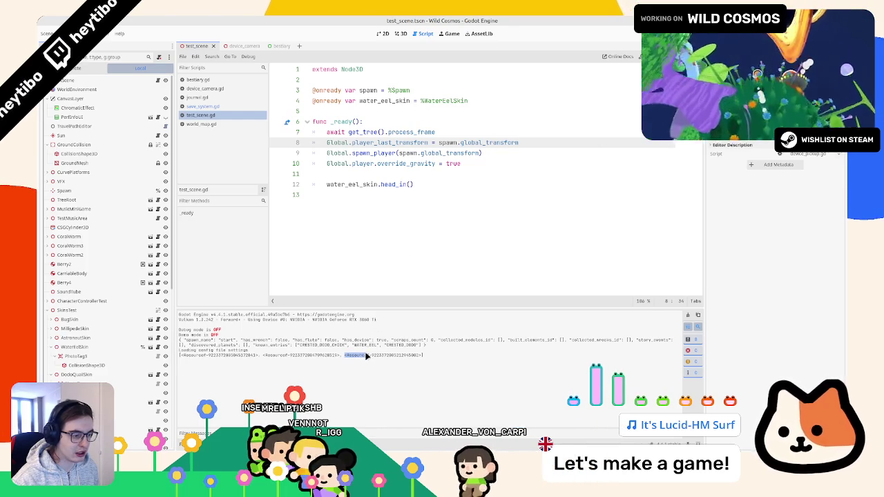
{"action": "key", "text": "F5"}
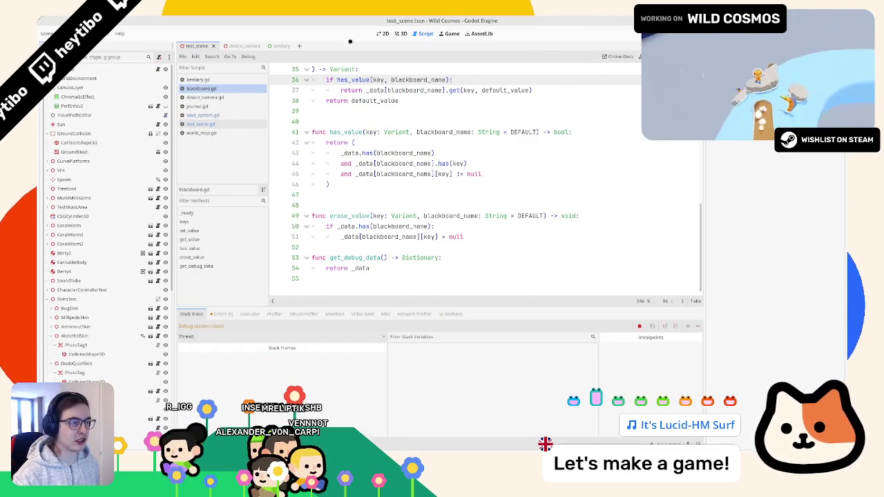
Close the four extra open scripts, leaving save_system.gd
{"action": "left_click", "coordinate": [399, 33]}
{"action": "left_click", "coordinate": [423, 33]}
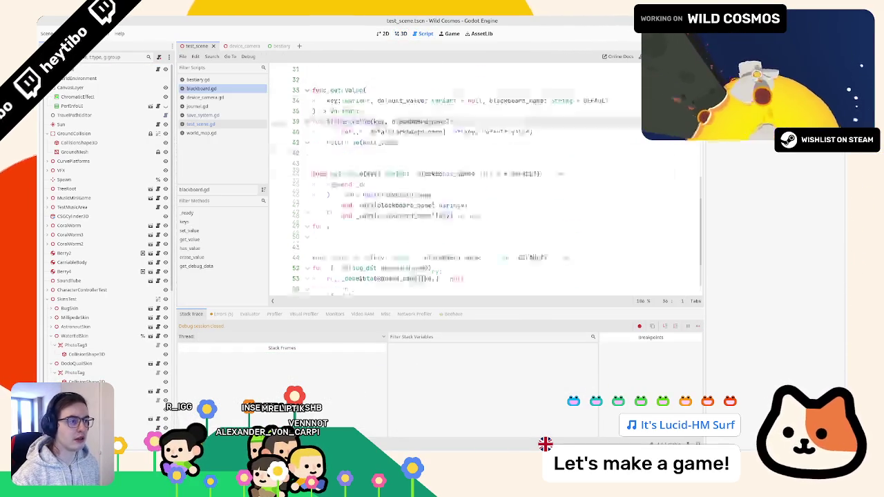
{"action": "scroll", "coordinate": [348, 122], "scroll_direction": "up", "scroll_amount": 3}
{"action": "left_click", "coordinate": [372, 143]}
{"action": "middle_click", "coordinate": [218, 80]}
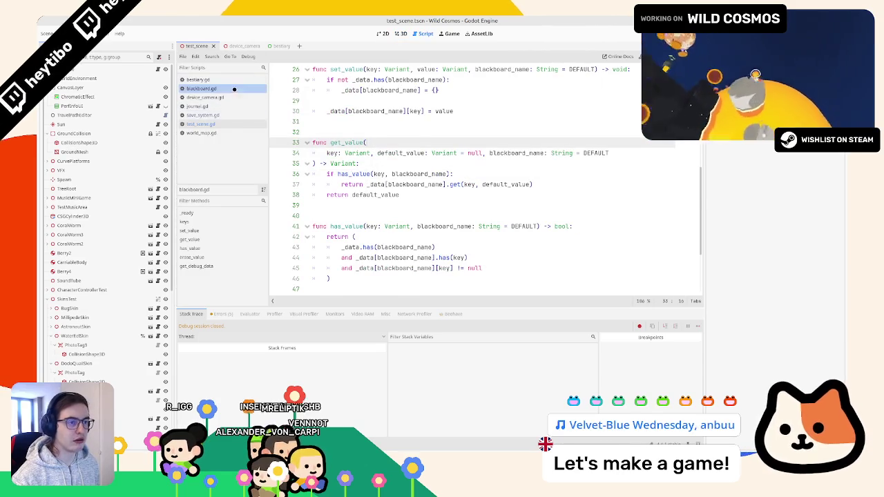
{"action": "middle_click", "coordinate": [218, 79]}
{"action": "middle_click", "coordinate": [218, 79]}
{"action": "middle_click", "coordinate": [218, 79]}
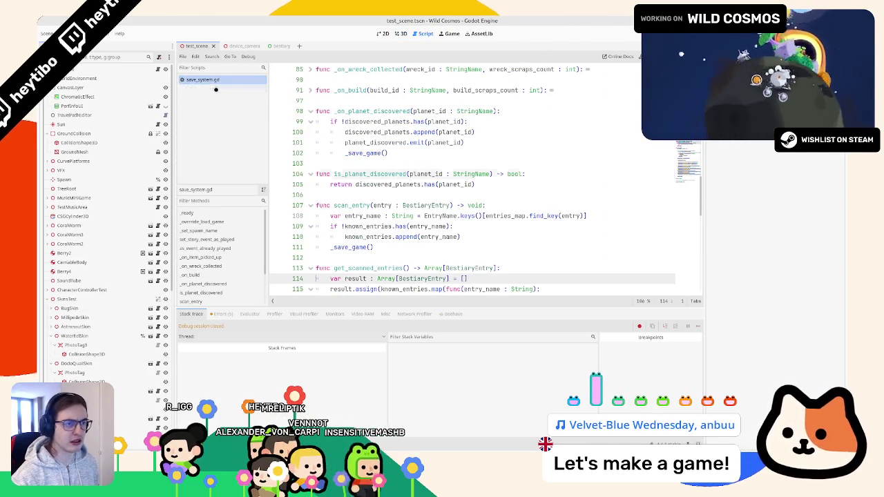
Review get_scanned_entries' return line, then show the project's res:// file browser
{"action": "left_click", "coordinate": [470, 278]}
{"action": "key", "text": "Down"}
{"action": "key", "text": "Down"}
{"action": "scroll", "coordinate": [398, 183], "scroll_direction": "down", "scroll_amount": 4}
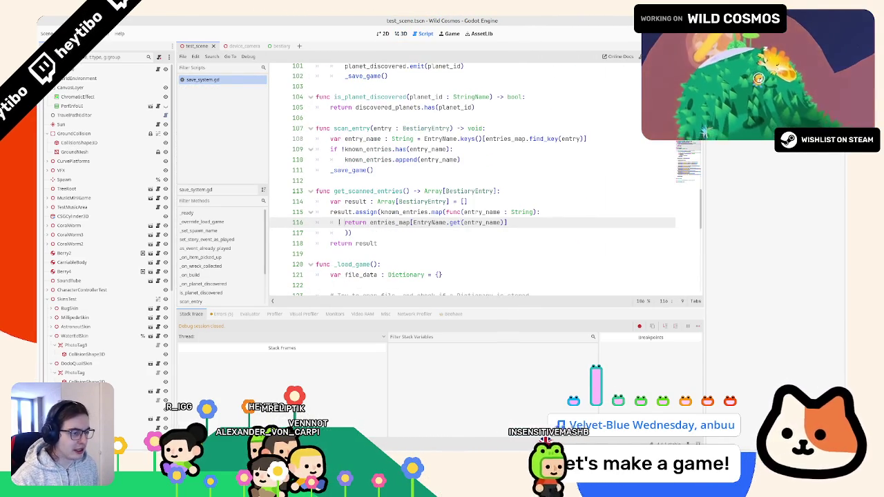
{"action": "key", "text": "BackSpace"}
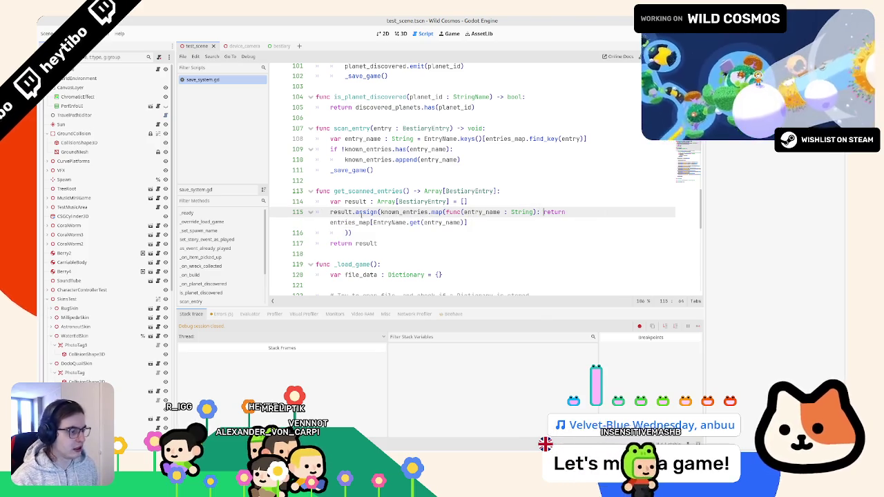
{"action": "key", "text": "Return"}
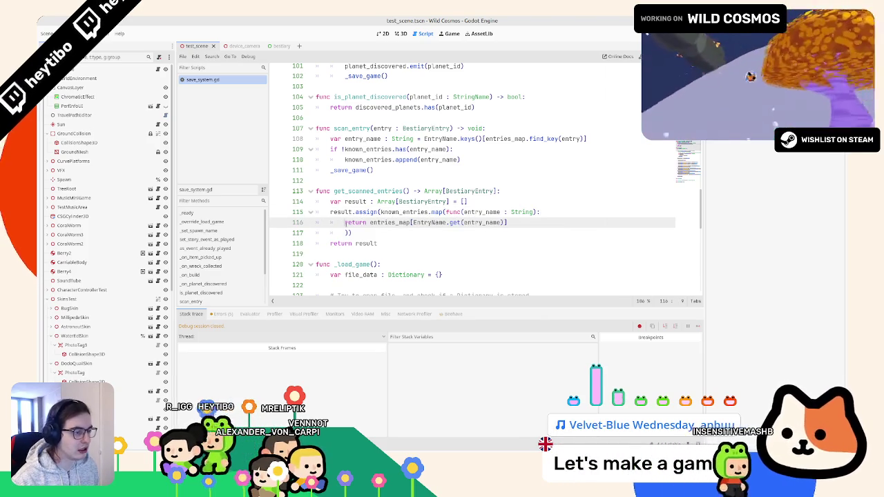
{"action": "left_click", "coordinate": [345, 233]}
{"action": "left_click_drag", "start_coordinate": [311, 225], "coordinate": [313, 227]}
{"action": "left_click", "coordinate": [352, 232]}
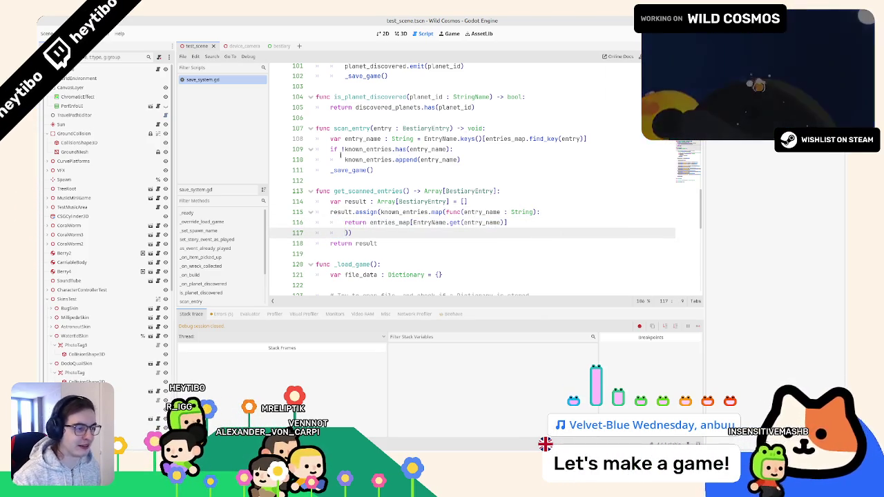
{"action": "mouse_move", "coordinate": [347, 159]}
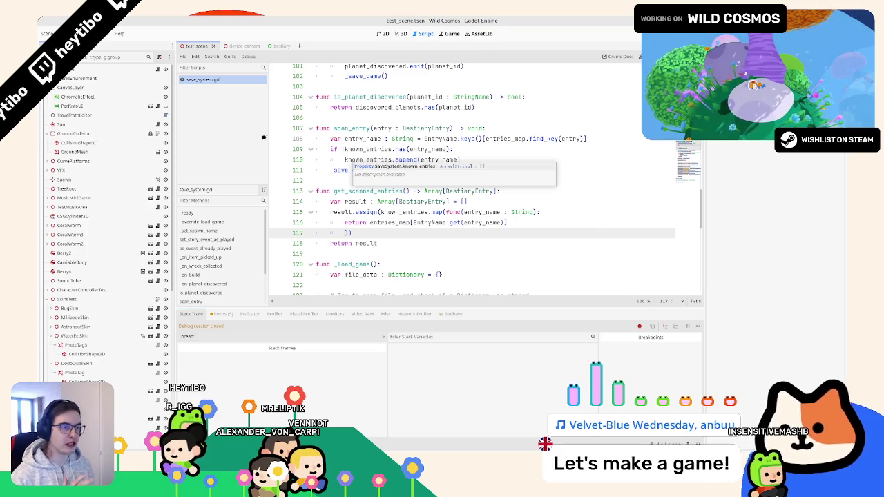
{"action": "key", "text": "alt+f"}
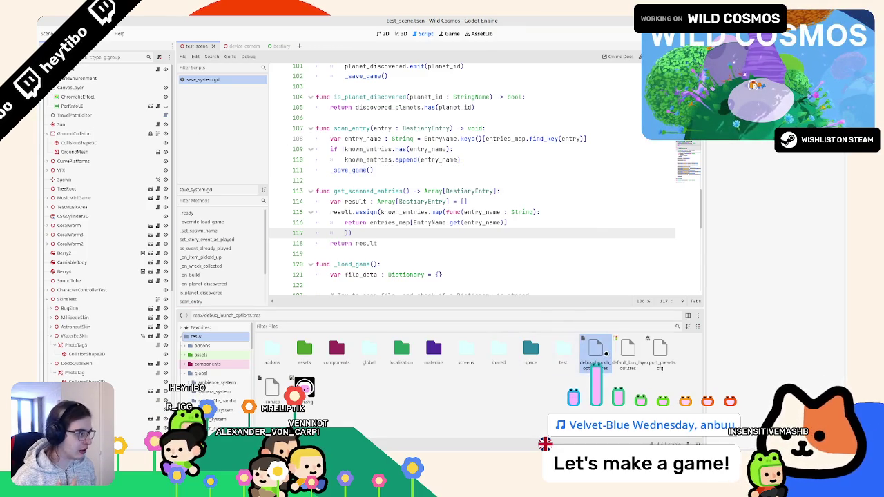
Save, playtest by scanning the Crested dodo chicks, restart twice, then stop the game
{"action": "key", "text": "ctrl+s"}
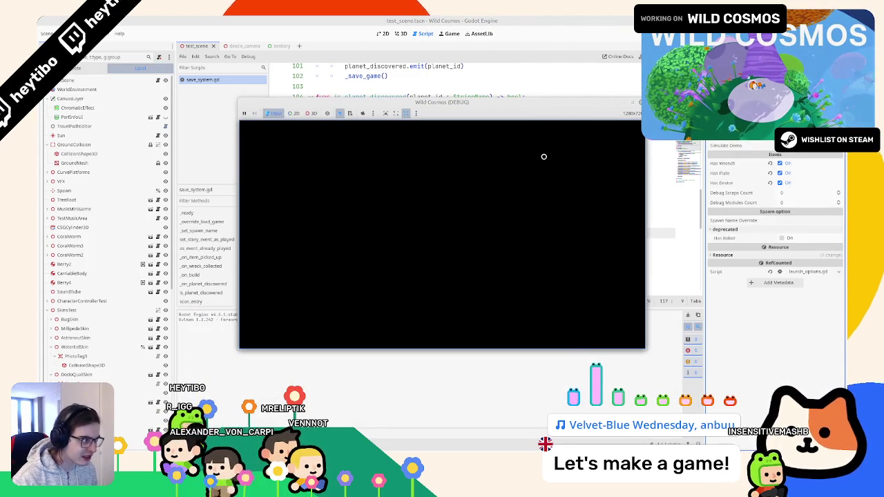
{"action": "key", "text": "F5"}
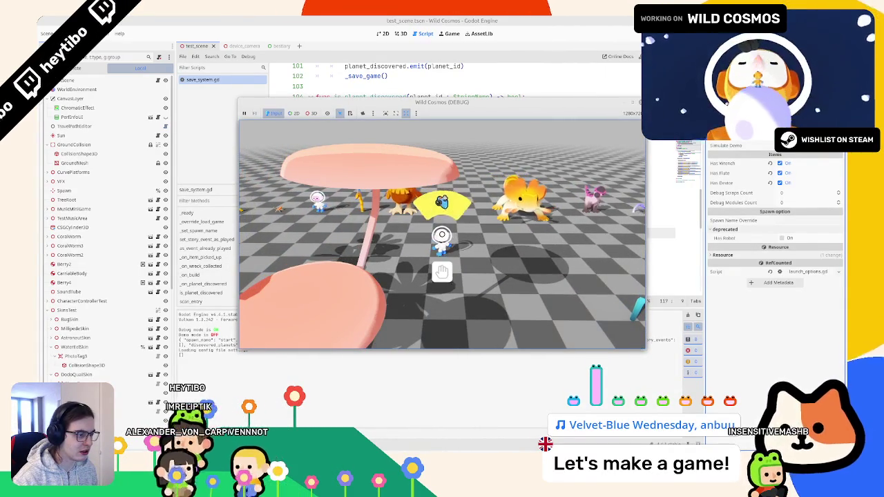
{"action": "key", "text": "c"}
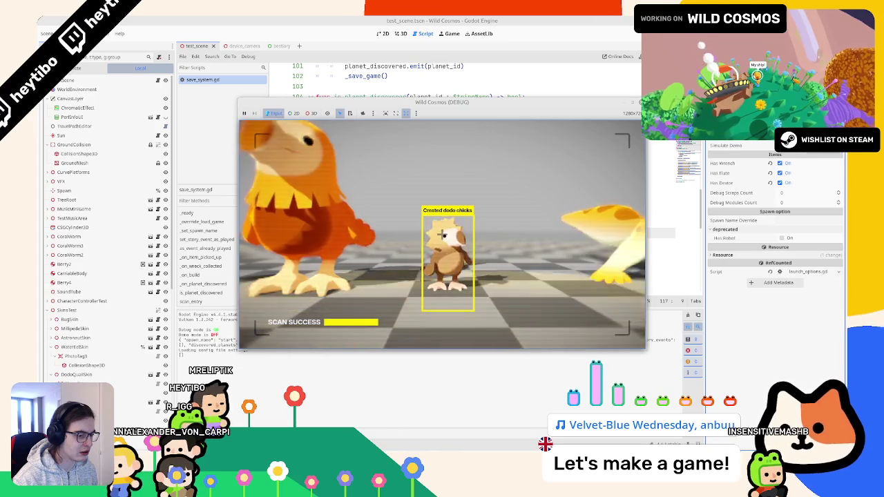
{"action": "key", "text": "F5"}
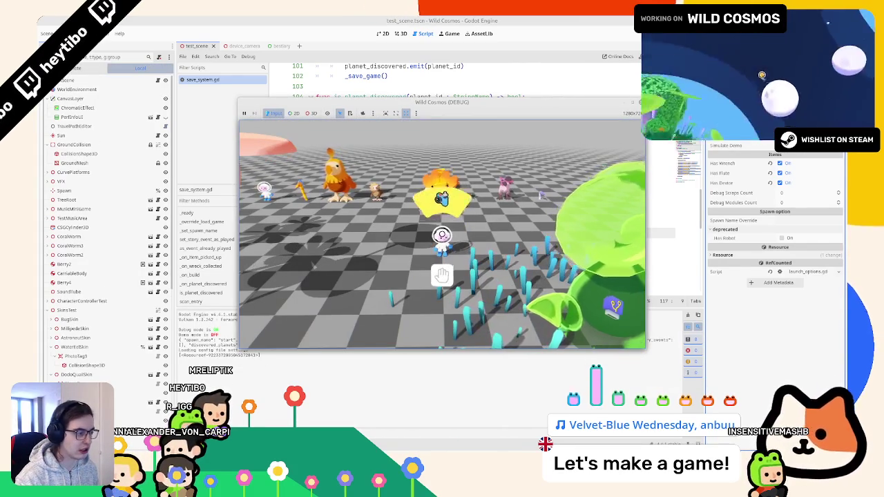
{"action": "key", "text": "F5"}
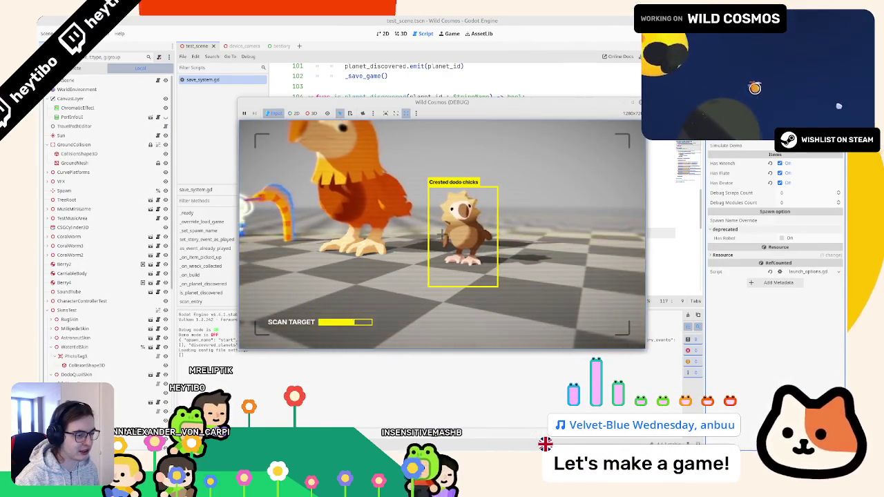
{"action": "key", "text": "F8"}
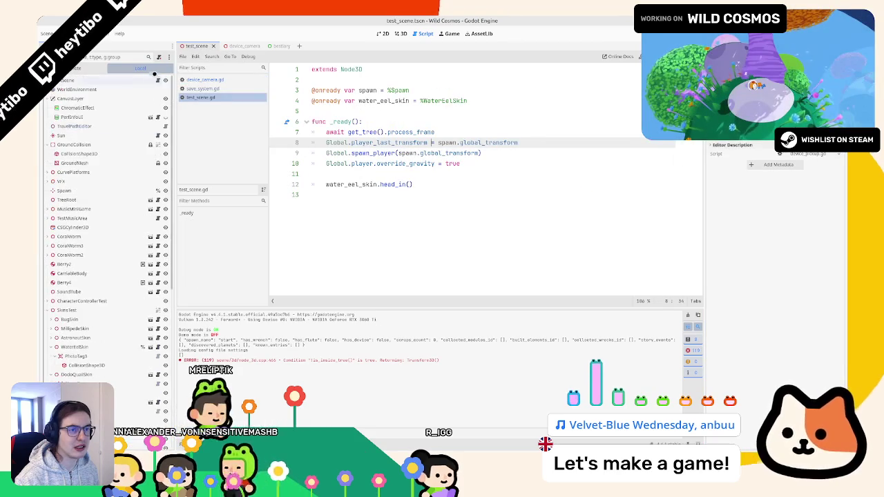
Remove the empty line 11 and complete line 7 as 'await get_tree().process_frame'
{"action": "left_click", "coordinate": [370, 152]}
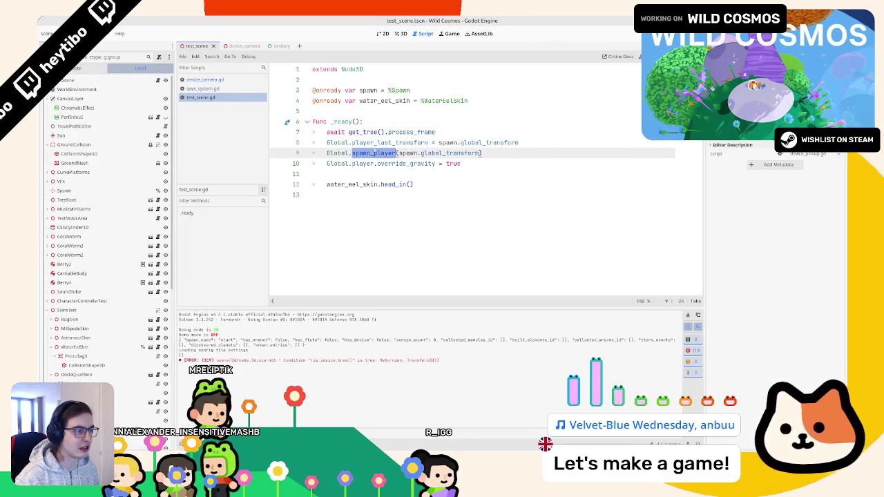
{"action": "left_click", "coordinate": [345, 173]}
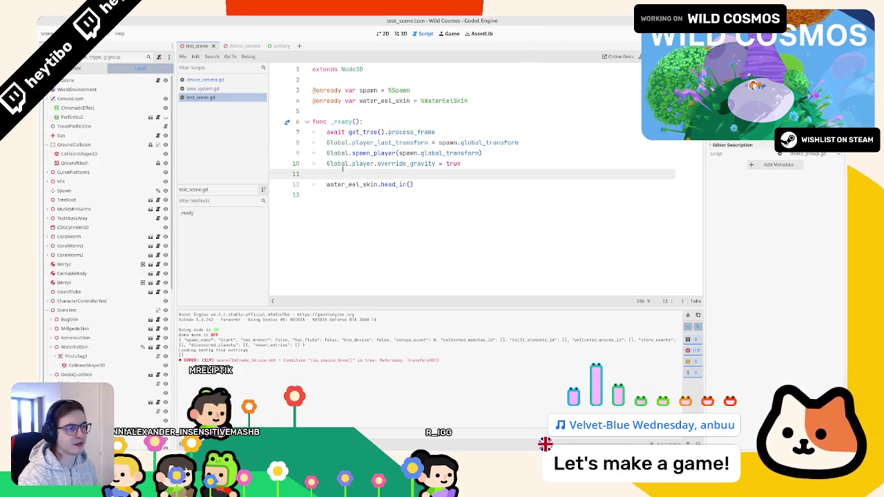
{"action": "key", "text": "BackSpace"}
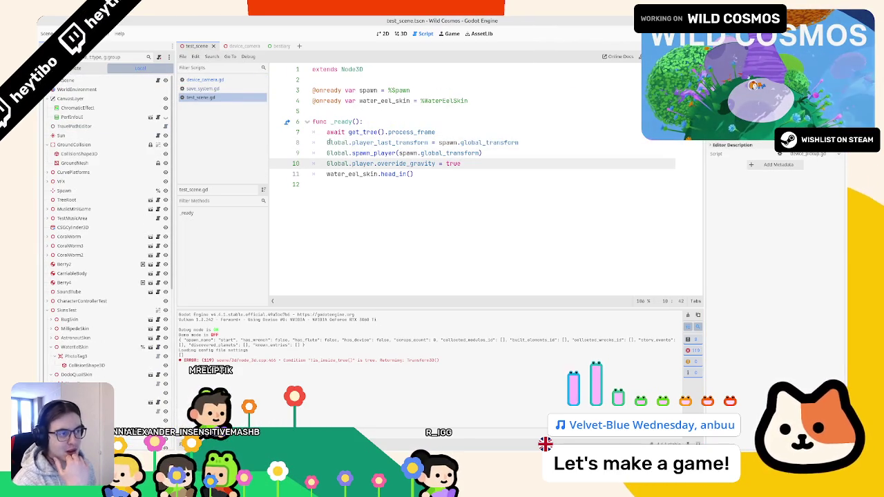
{"action": "double_click", "coordinate": [415, 132]}
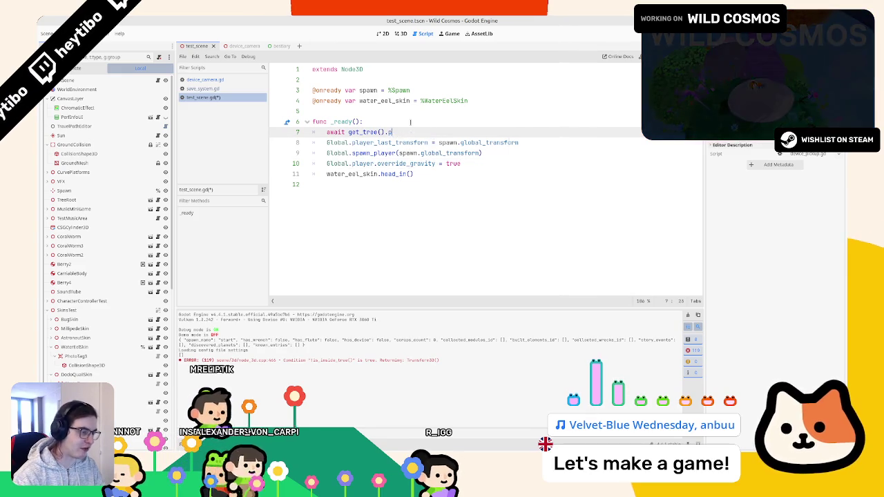
{"action": "key", "text": "Return"}
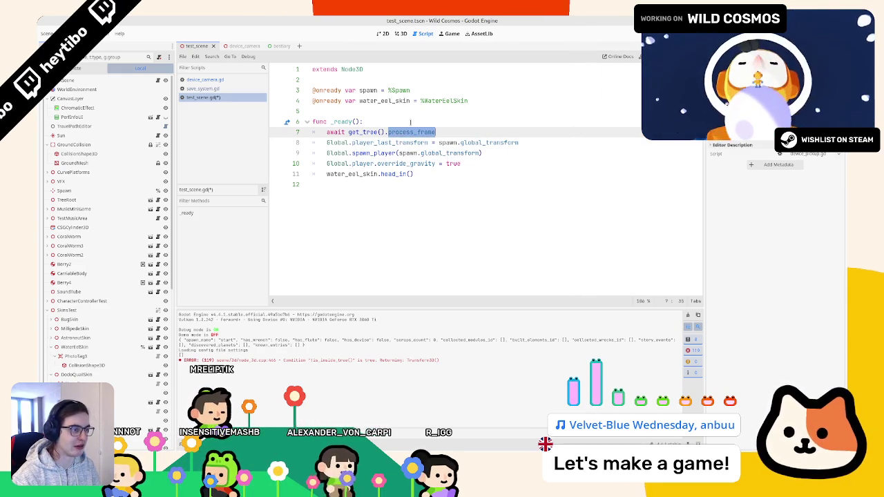
Duplicate the await line as a physics_frame await and test-run the game
{"action": "key", "text": "ctrl+shift+d"}
{"action": "key", "text": "ctrl+BackSpace"}
{"action": "type", "text": "phys"}
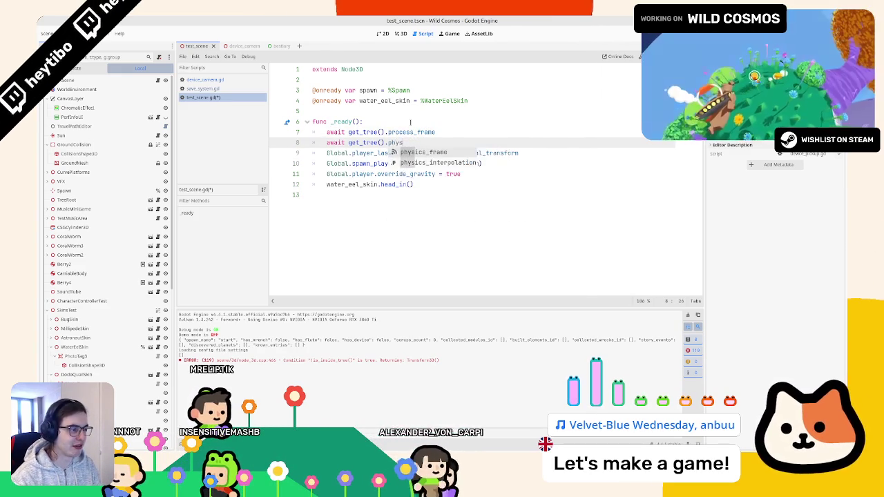
{"action": "key", "text": "Return"}
{"action": "key", "text": "F6"}
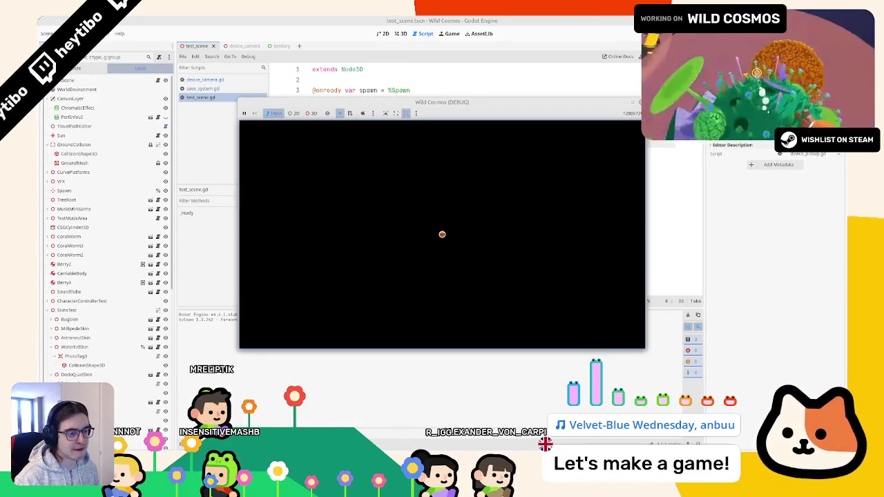
Delete the extra physics_frame await line and return to save_system.gd
{"action": "key", "text": "alt+Tab"}
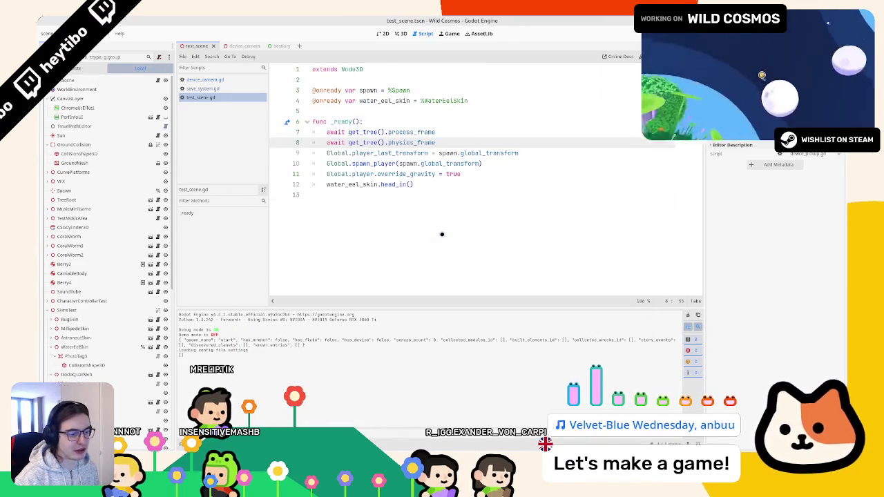
{"action": "key", "text": "ctrl+shift+k"}
{"action": "key", "text": "Down"}
{"action": "key", "text": "Down"}
{"action": "key", "text": "End"}
{"action": "key", "text": "Return"}
{"action": "key", "text": "BackSpace"}
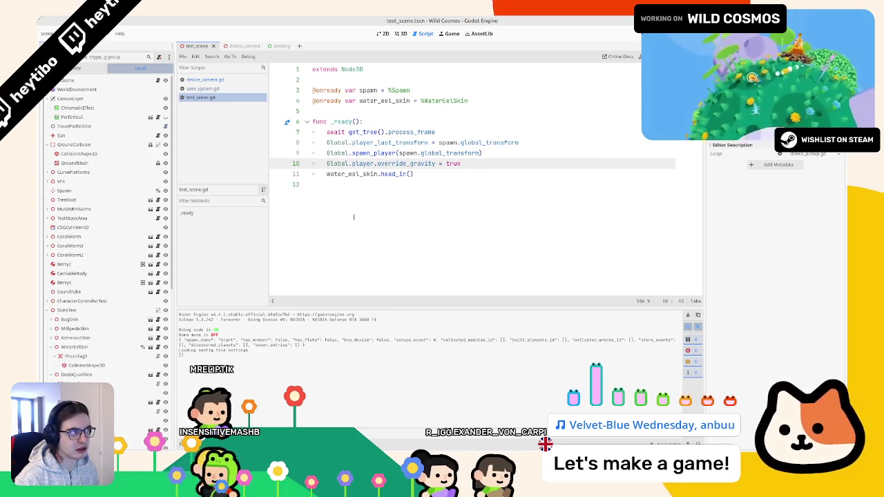
{"action": "key", "text": "alt+Left"}
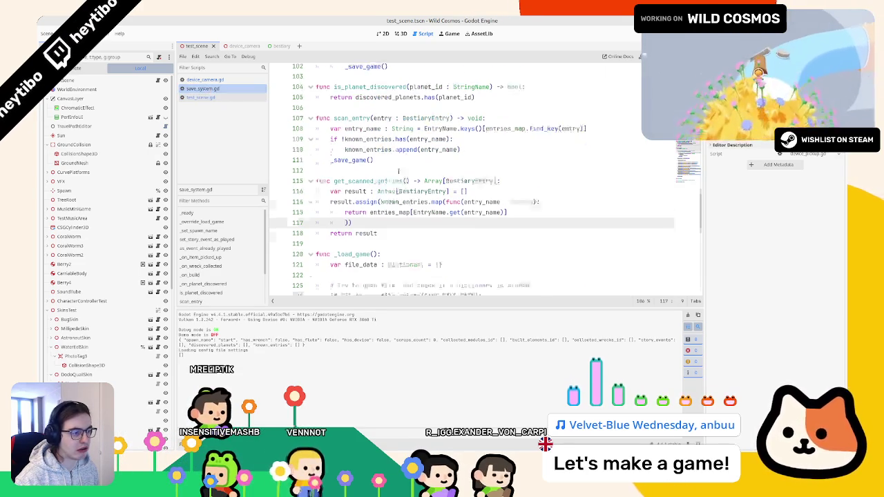
Run the game, walk to the creatures and scan the Crested dodo with the scanner
{"action": "scroll", "coordinate": [318, 205], "scroll_direction": "down", "scroll_amount": 2}
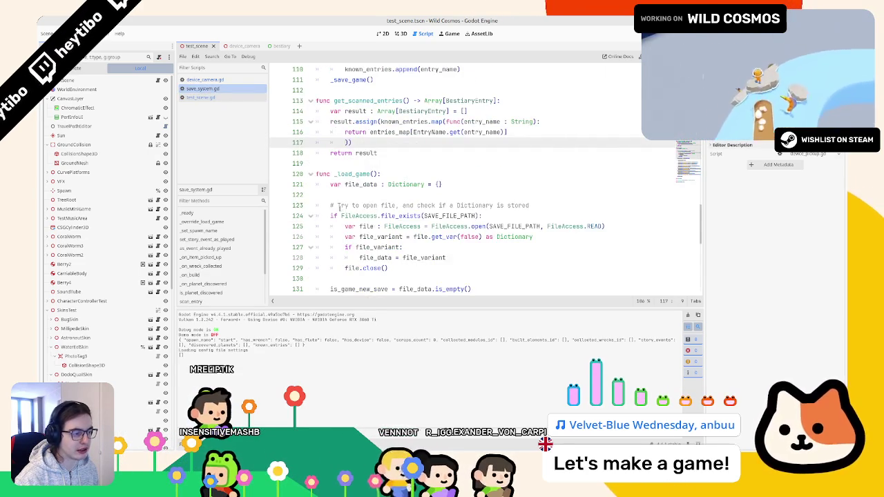
{"action": "scroll", "coordinate": [335, 207], "scroll_direction": "down", "scroll_amount": 3}
{"action": "scroll", "coordinate": [335, 207], "scroll_direction": "down", "scroll_amount": 5}
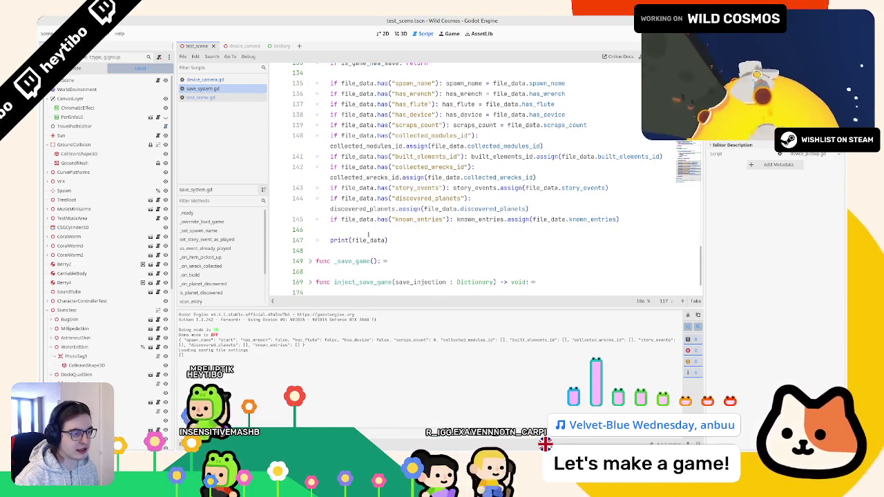
{"action": "left_click", "coordinate": [380, 228]}
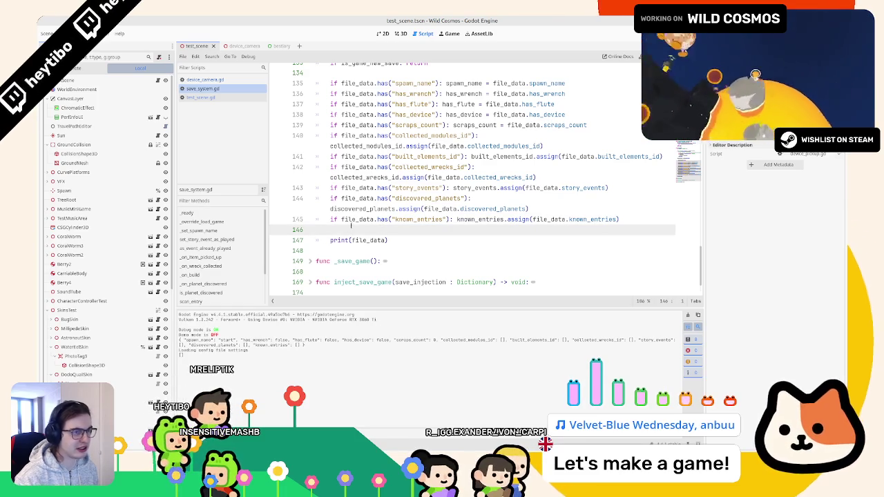
{"action": "key", "text": "F5"}
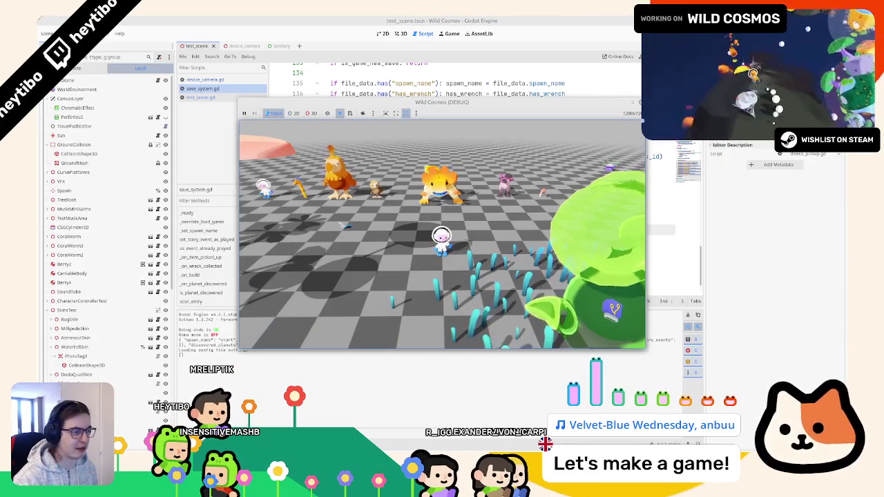
{"action": "key", "text": "a"}
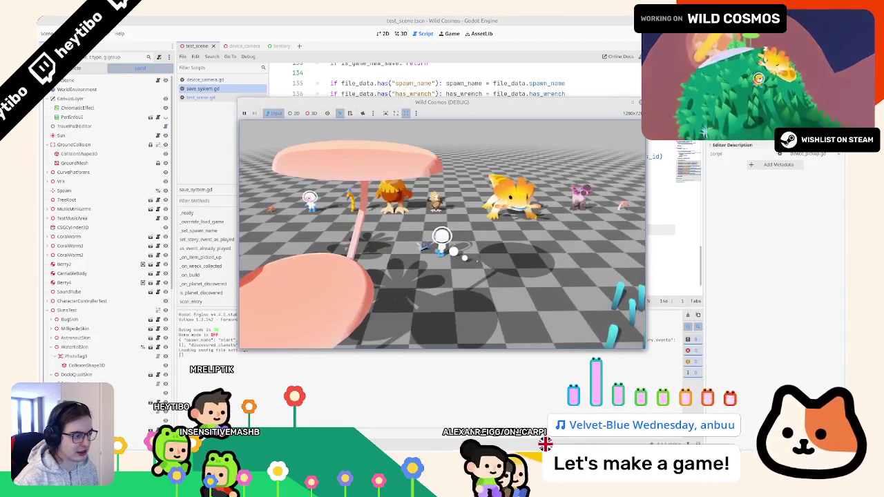
{"action": "key", "text": "s"}
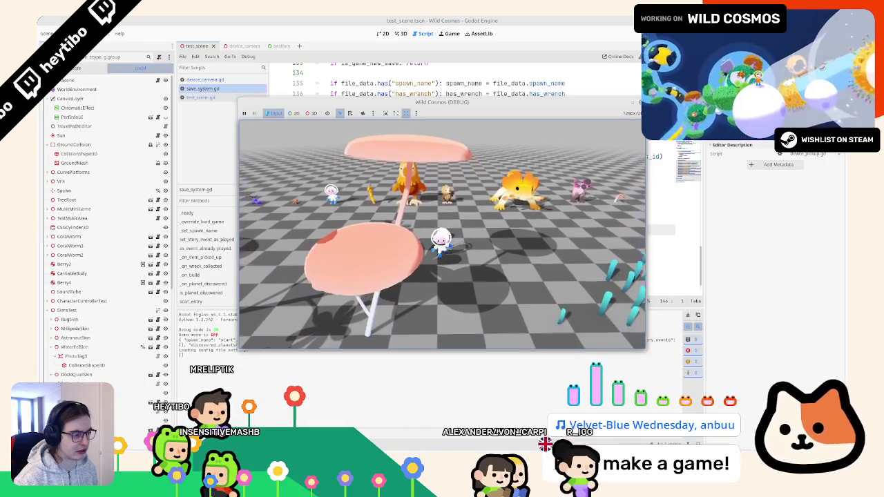
{"action": "key", "text": "c"}
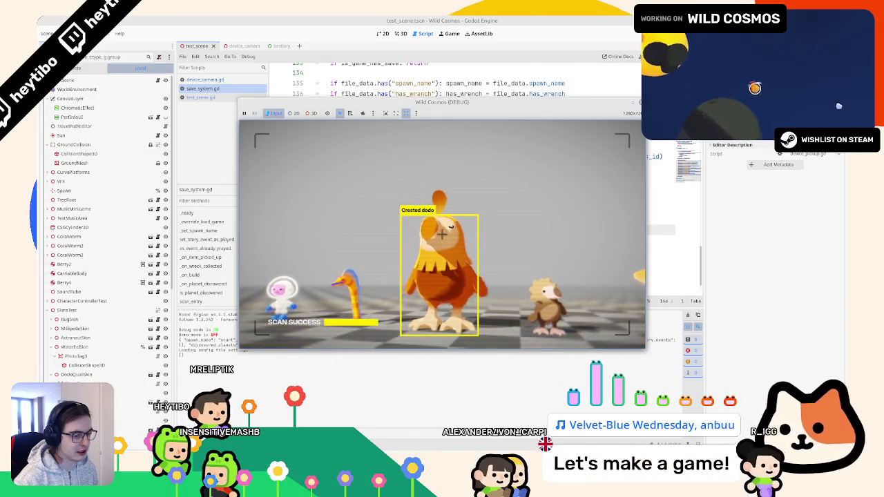
{"action": "key", "text": "c"}
Stop the game and open bestiary.tscn with its bestiary.gd script
{"action": "key", "text": "F8"}
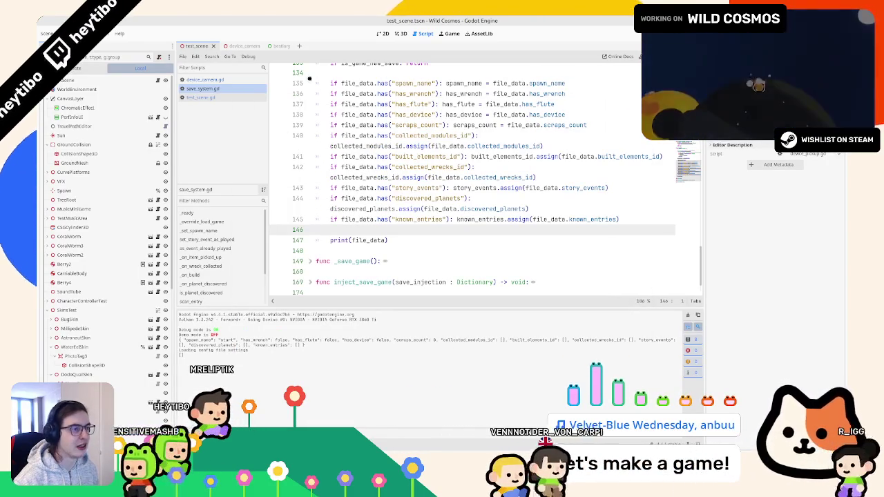
{"action": "left_click", "coordinate": [279, 45]}
{"action": "key", "text": "F5"}
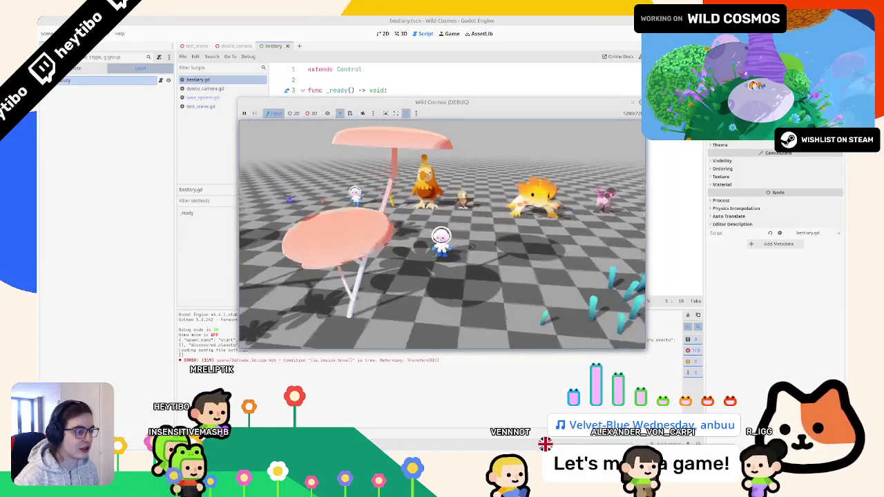
Switch the bestiary scene to the 2D view and run it on its own with F6
{"action": "left_click", "coordinate": [283, 136]}
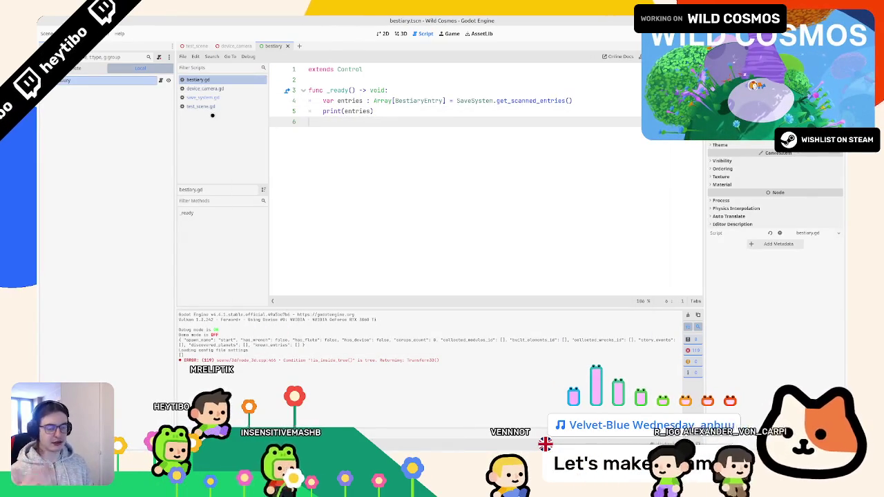
{"action": "left_click", "coordinate": [401, 36]}
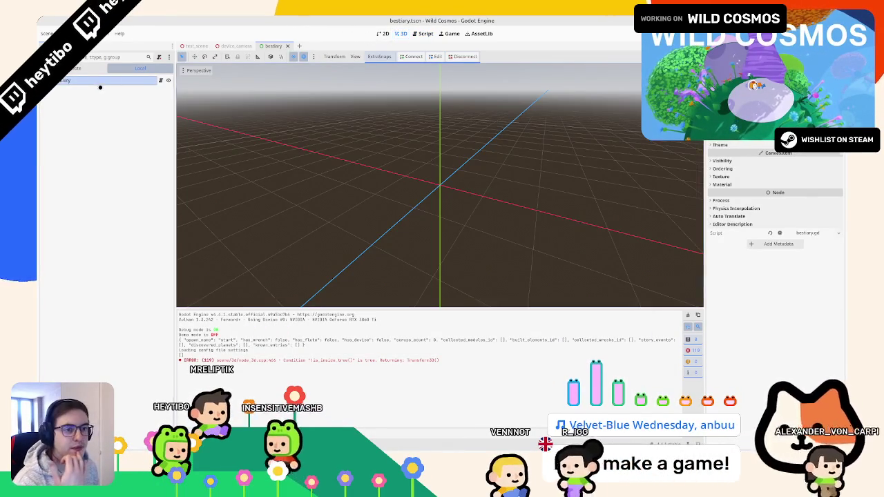
{"action": "left_click", "coordinate": [117, 79]}
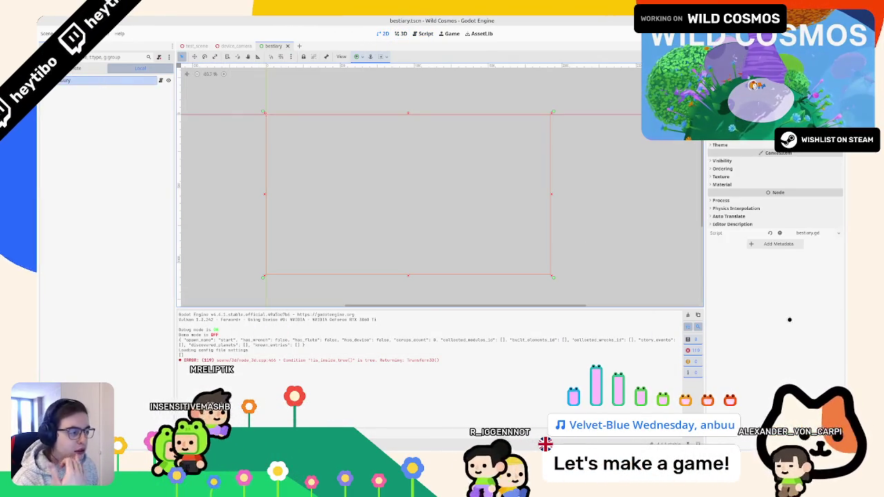
{"action": "key", "text": "F6"}
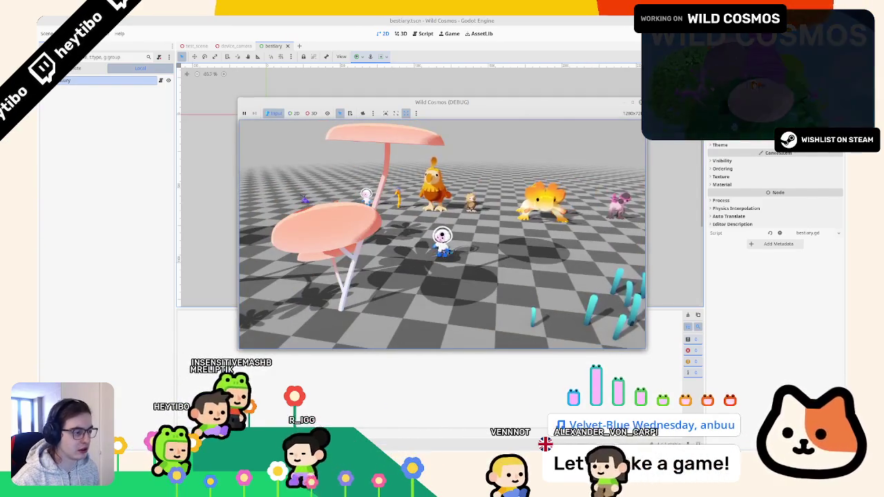
Open the in-game Journal page and view the I ate a bug and The blackhole entries
{"action": "key", "text": "Tab"}
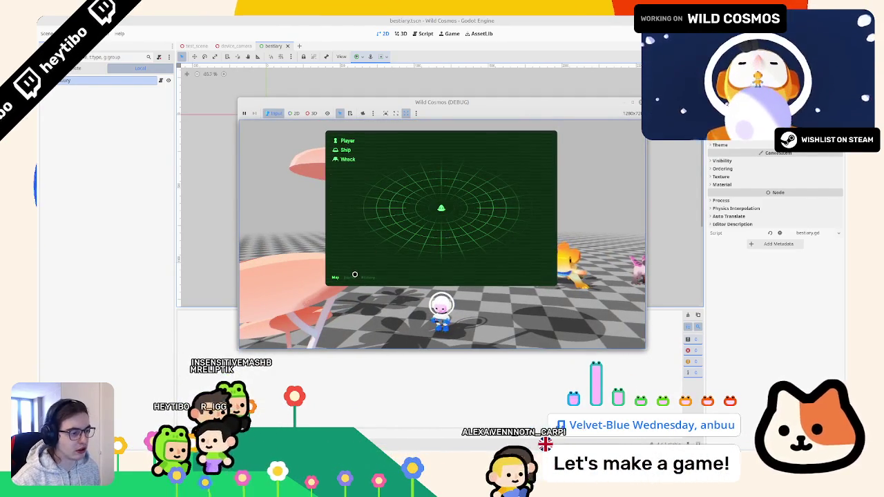
{"action": "key", "text": "e"}
{"action": "left_click", "coordinate": [350, 169]}
{"action": "left_click", "coordinate": [345, 194]}
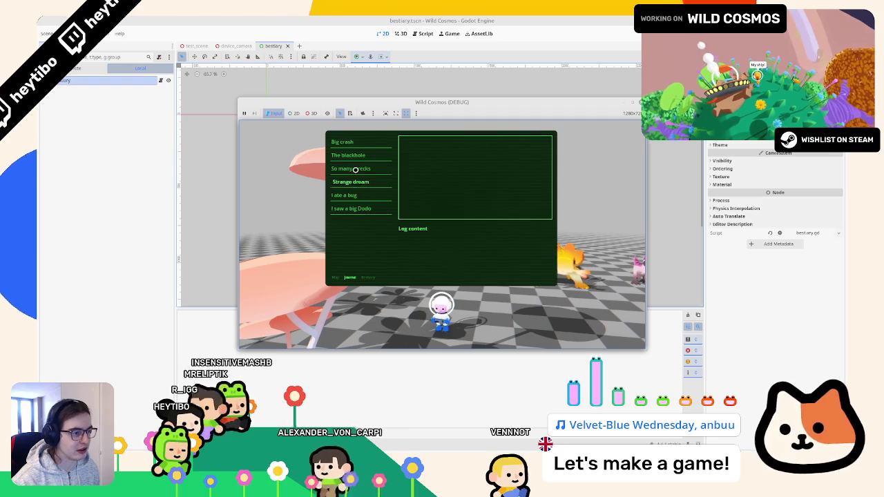
{"action": "left_click", "coordinate": [355, 156]}
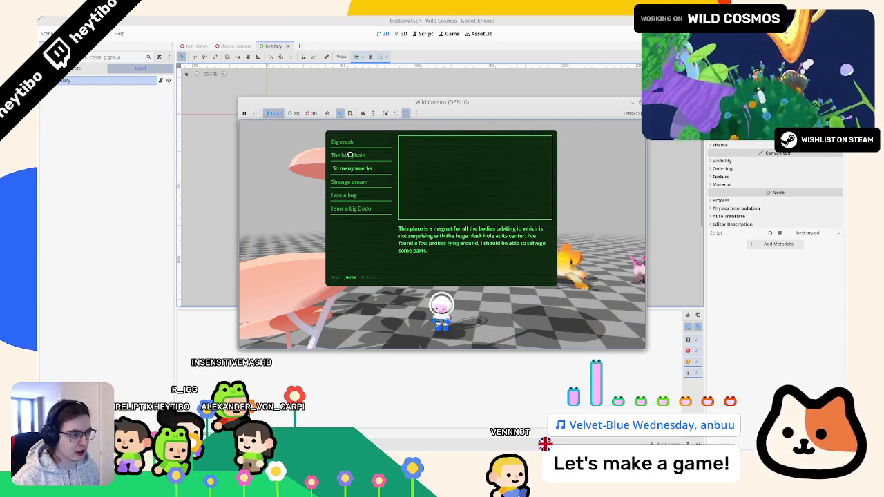
Maximize the game window and browse Big crash, The blackhole and So many wrecks, ending on Big crash
{"action": "key", "text": "super+Up"}
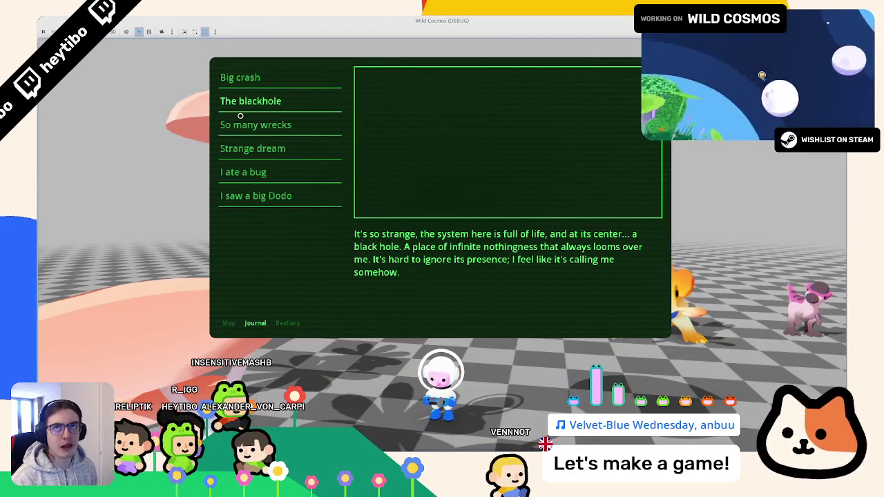
{"action": "left_click", "coordinate": [242, 81]}
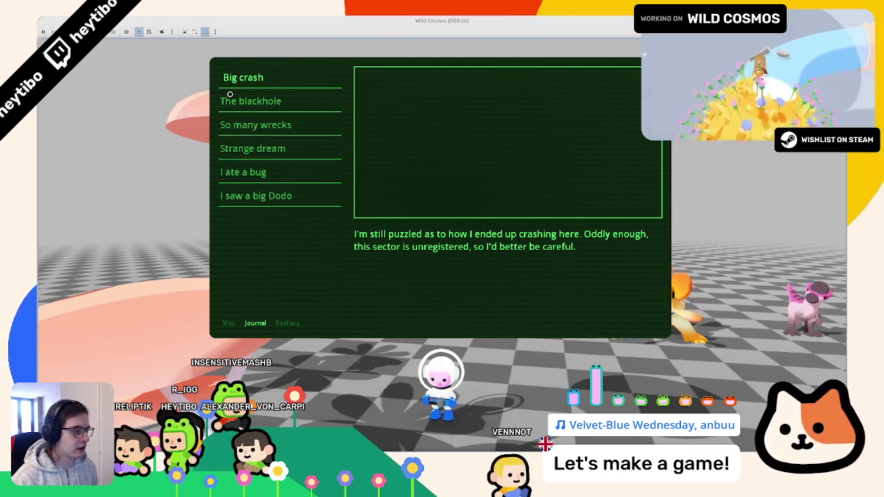
{"action": "left_click", "coordinate": [232, 101]}
{"action": "left_click", "coordinate": [227, 124]}
{"action": "left_click", "coordinate": [232, 101]}
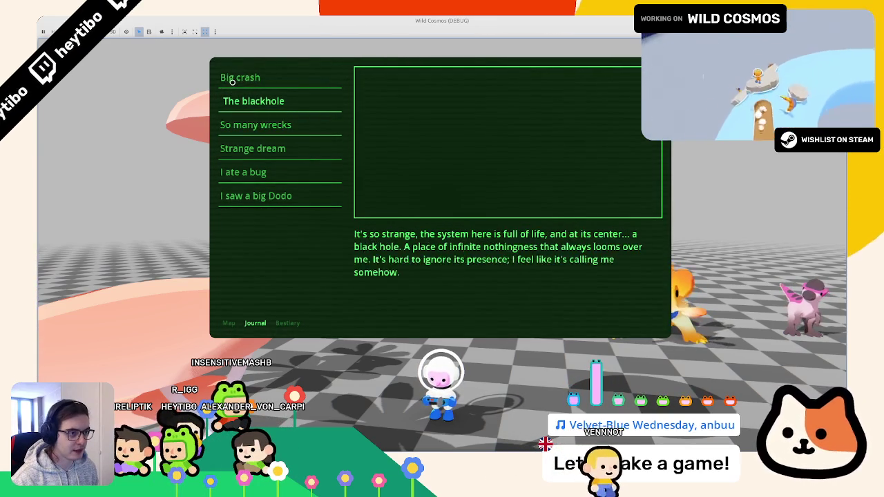
{"action": "left_click", "coordinate": [228, 77]}
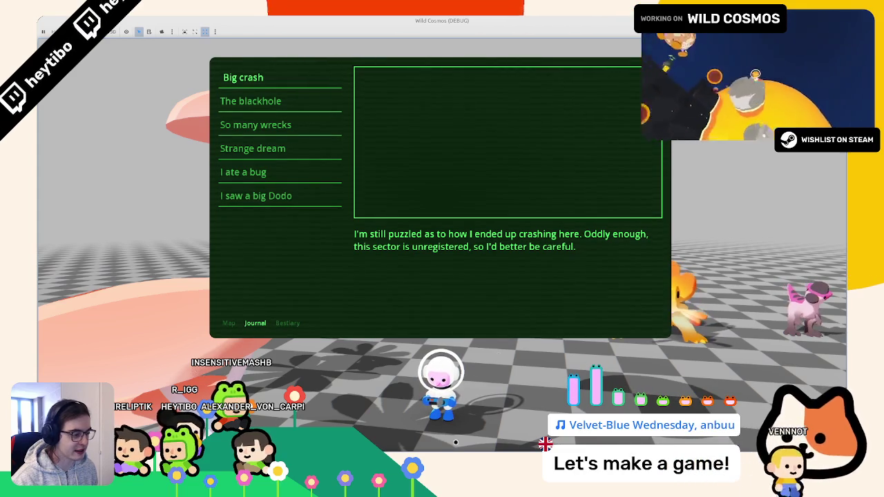
{"action": "mouse_move", "coordinate": [479, 459]}
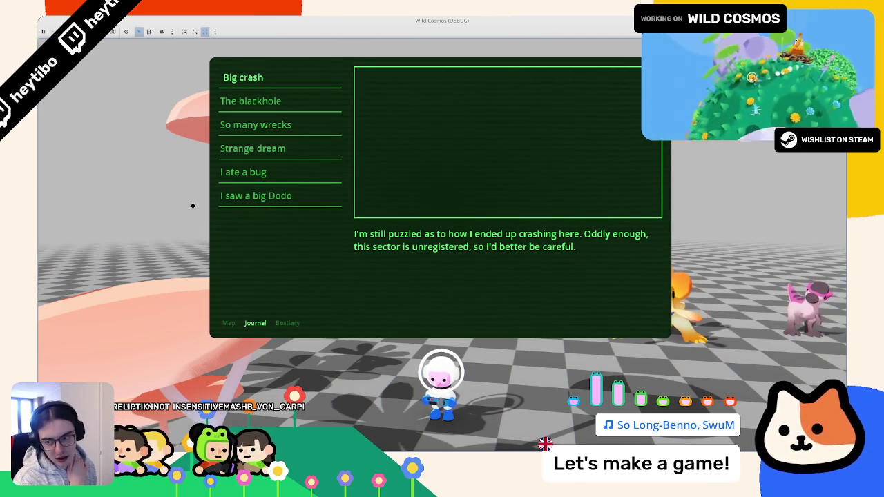
Step down the journal, switch to the still-empty Bestiary page, and stop the game with F8
{"action": "key", "text": "Down"}
{"action": "key", "text": "Down"}
{"action": "key", "text": "Down"}
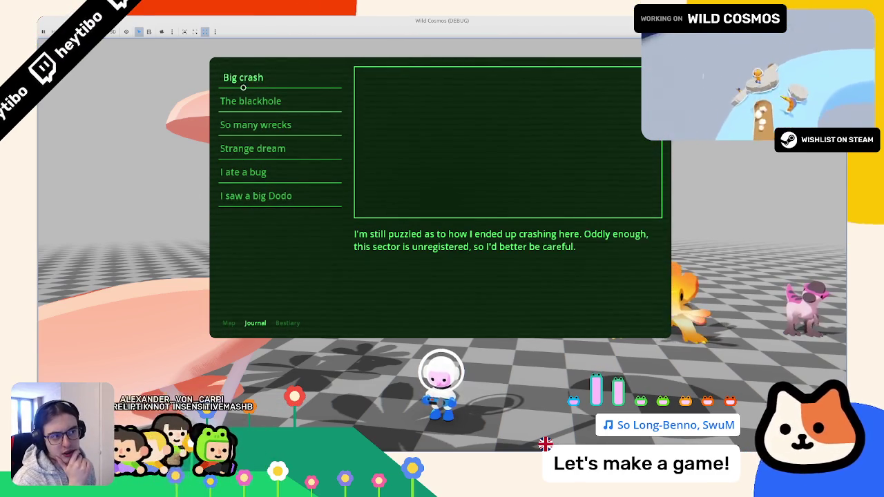
{"action": "key", "text": "Right"}
{"action": "key", "text": "Right"}
{"action": "key", "text": "Right"}
{"action": "key", "text": "Right"}
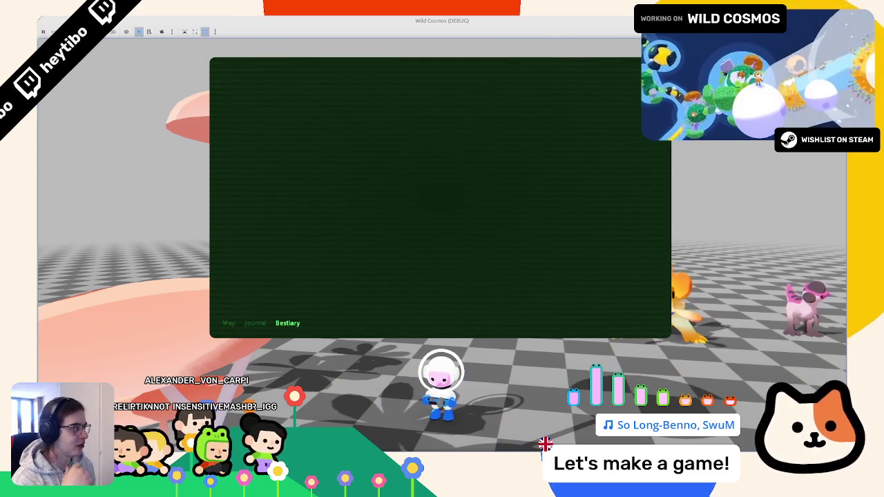
{"action": "key", "text": "F8"}
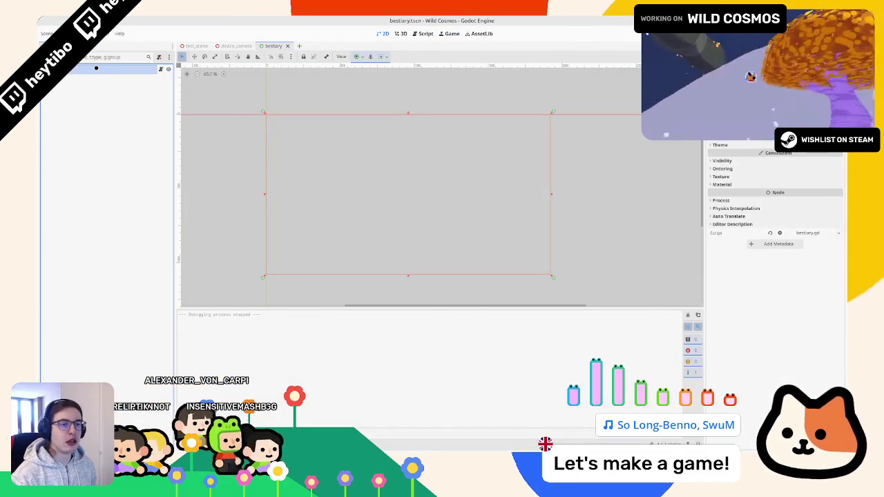
Add a ScrollContainer node and set its anchors to the Full Rect preset
{"action": "key", "text": "ctrl+a"}
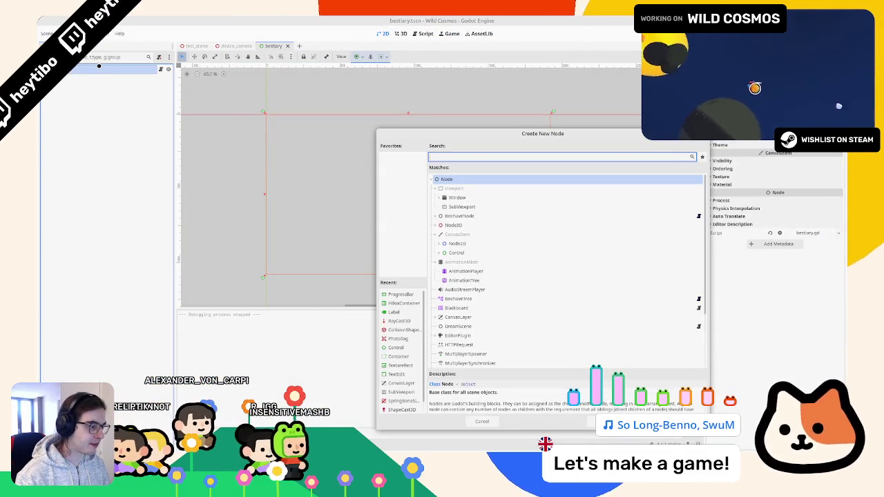
{"action": "type", "text": "scroll"}
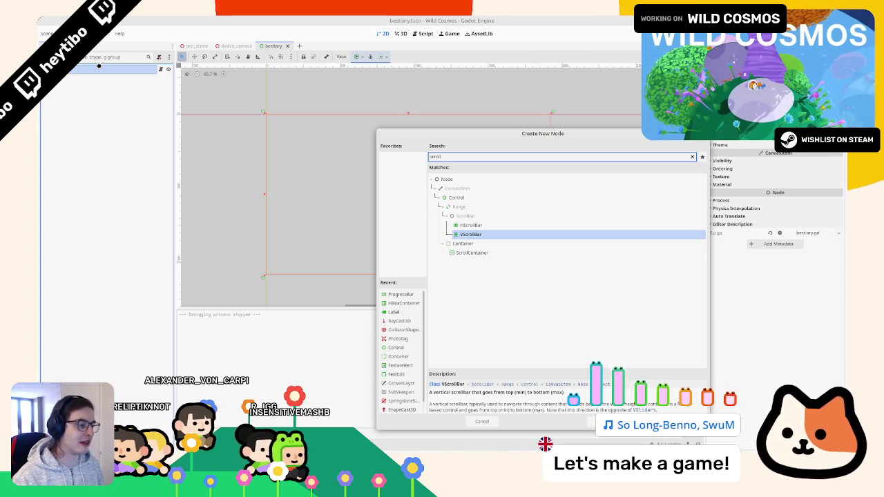
{"action": "key", "text": "Down"}
{"action": "key", "text": "Down"}
{"action": "key", "text": "Return"}
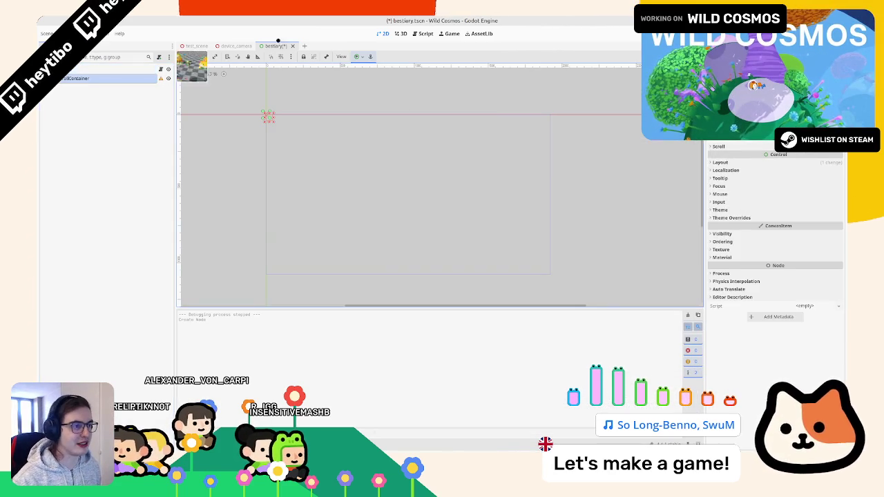
{"action": "left_click", "coordinate": [357, 56]}
{"action": "left_click", "coordinate": [395, 115]}
{"action": "left_click", "coordinate": [97, 97]}
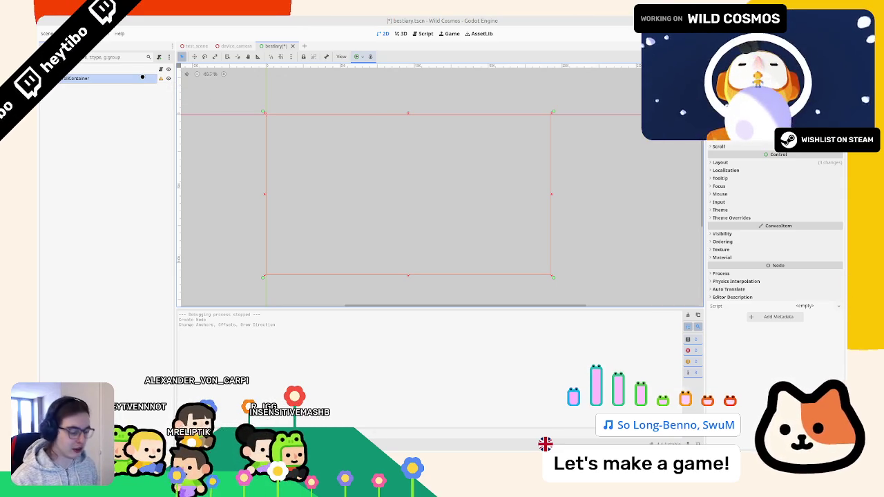
Add a VBoxContainer as a child of the ScrollContainer
{"action": "key", "text": "ctrl+a"}
{"action": "type", "text": "hitb"}
{"action": "type", "text": "vb"}
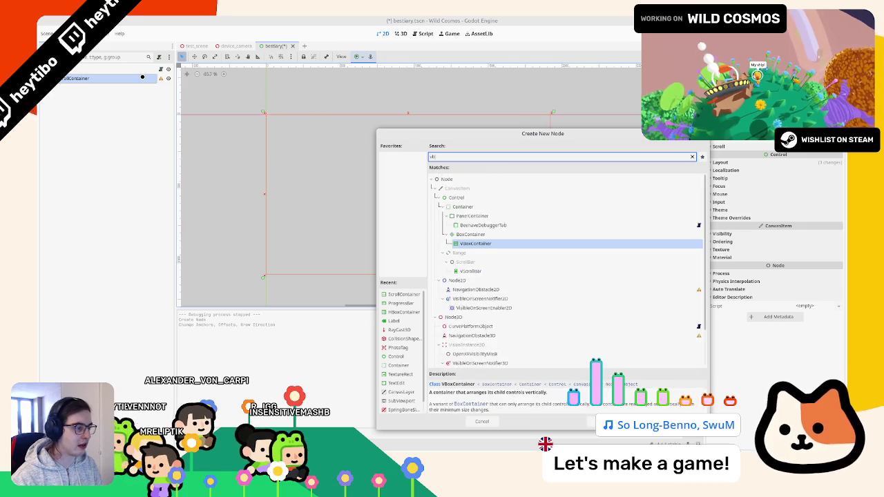
{"action": "type", "text": "ox"}
{"action": "key", "text": "Return"}
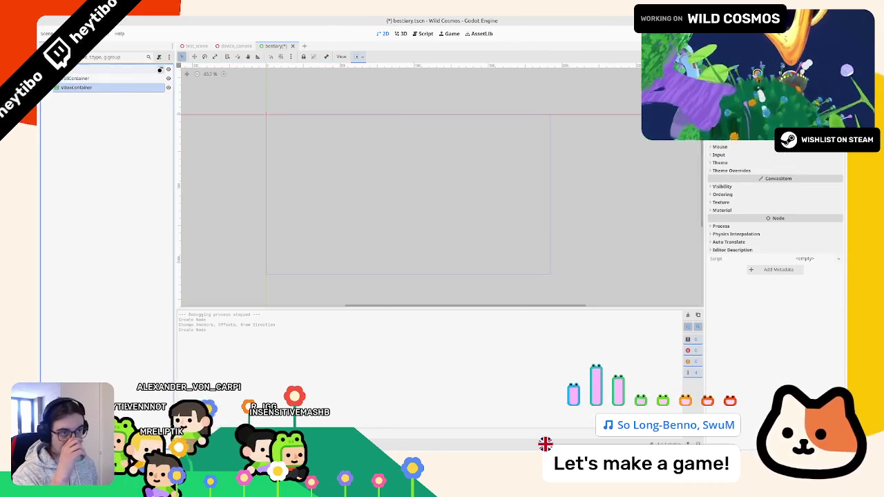
{"action": "left_click", "coordinate": [160, 70]}
{"action": "right_click", "coordinate": [141, 88]}
{"action": "key", "text": "Escape"}
{"action": "right_click", "coordinate": [142, 88]}
{"action": "left_click", "coordinate": [166, 273]}
{"action": "mouse_move", "coordinate": [142, 88]}
{"action": "left_mouse_down"}
{"action": "mouse_move", "coordinate": [138, 97]}
{"action": "mouse_move", "coordinate": [212, 106]}
{"action": "mouse_move", "coordinate": [304, 86]}
{"action": "left_mouse_up"}
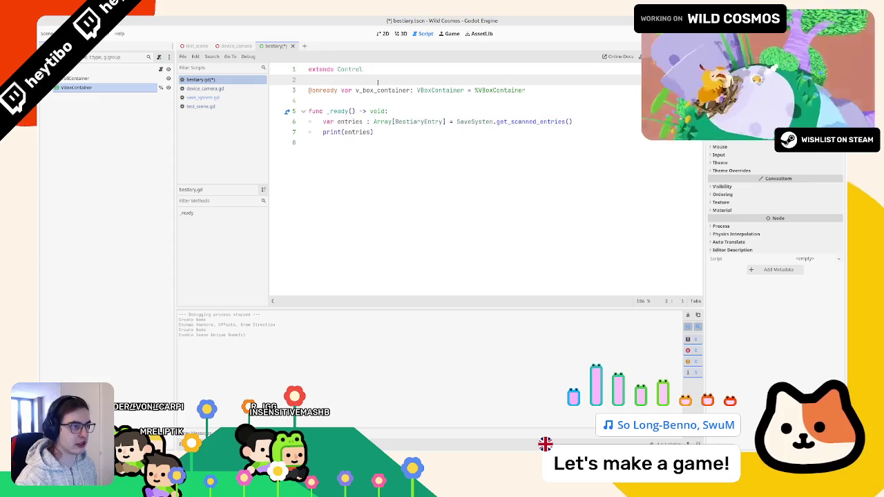
Write an empty _add_entry() function with a pass body below _ready
{"action": "left_click", "coordinate": [356, 179]}
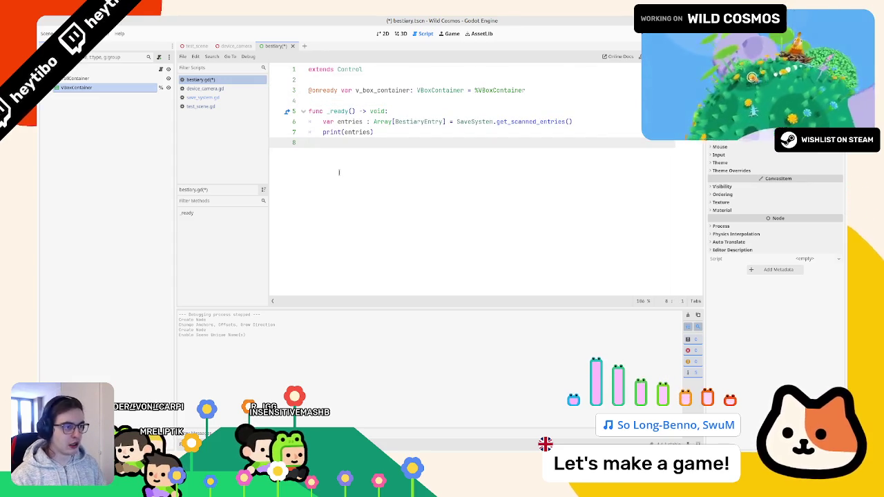
{"action": "key", "text": "Return"}
{"action": "type", "text": "func _add_entry"}
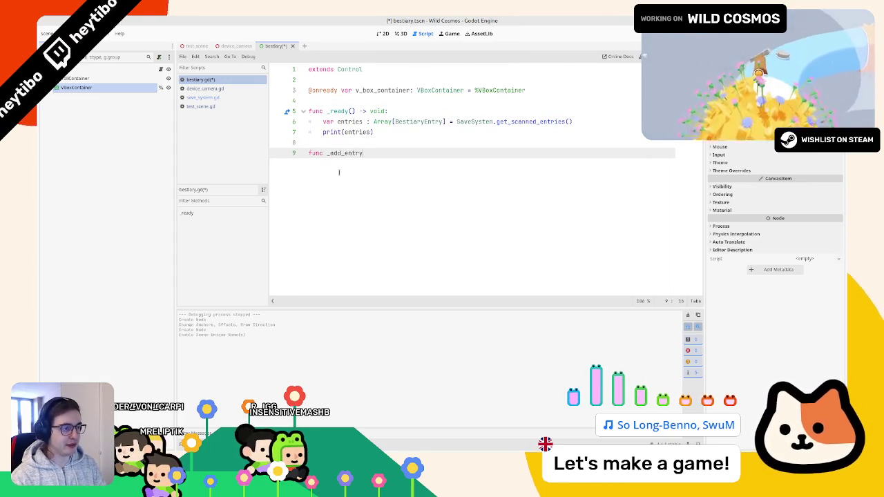
{"action": "type", "text": ":"}
{"action": "key", "text": "Return"}
{"action": "type", "text": "pass"}
{"action": "key", "text": "Up"}
{"action": "key", "text": "Up"}
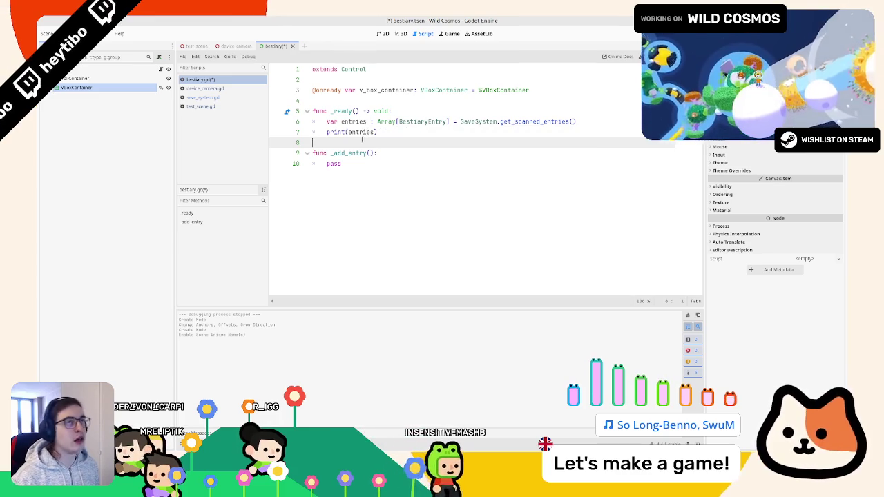
{"action": "mouse_move", "coordinate": [340, 112]}
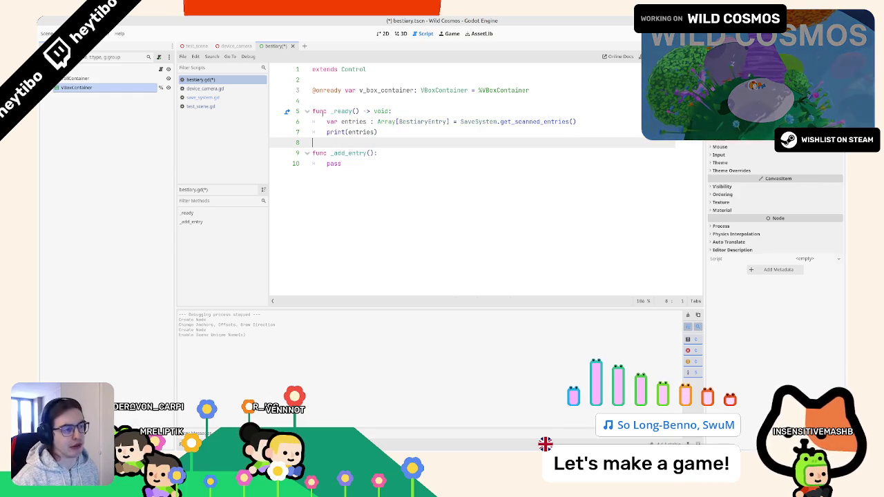
{"action": "double_click", "coordinate": [387, 89]}
{"action": "triple_click", "coordinate": [338, 131]}
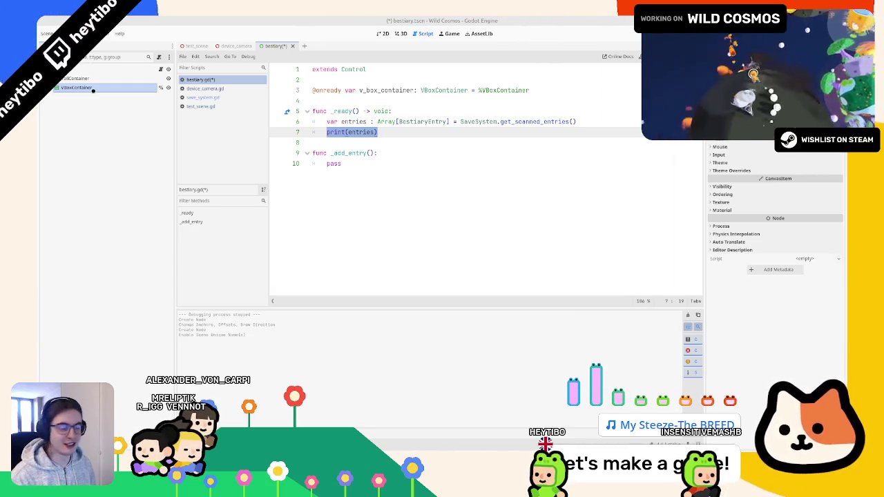
{"action": "left_click_drag", "start_coordinate": [312, 122], "coordinate": [381, 132]}
{"action": "left_click", "coordinate": [381, 132]}
{"action": "double_click", "coordinate": [360, 132]}
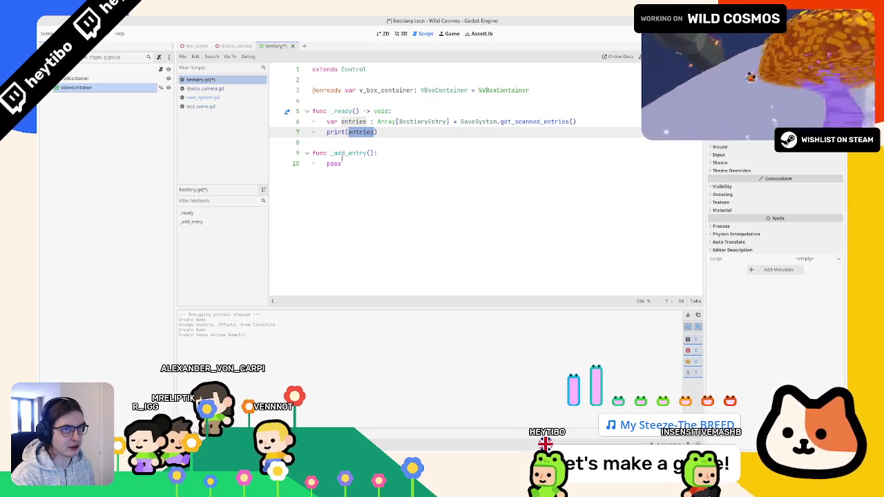
{"action": "mouse_move", "coordinate": [314, 121]}
{"action": "left_mouse_down"}
{"action": "mouse_move", "coordinate": [345, 135]}
{"action": "mouse_move", "coordinate": [361, 183]}
{"action": "left_mouse_up"}
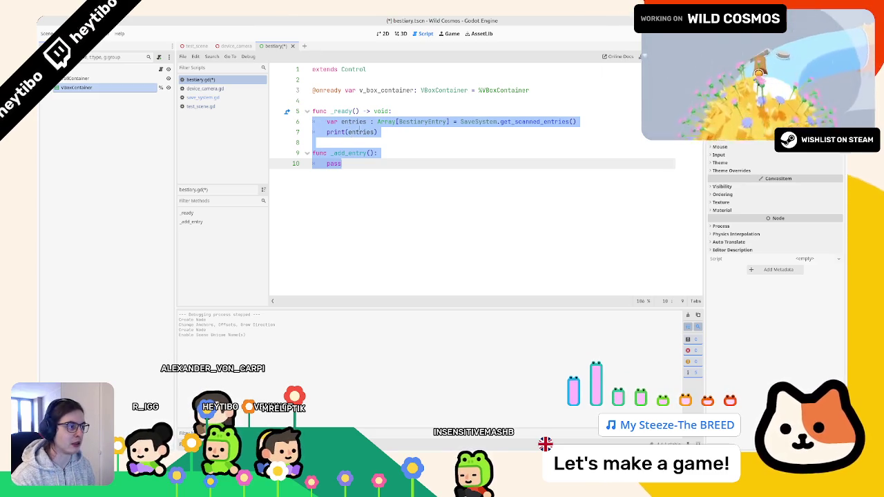
{"action": "left_click_drag", "start_coordinate": [460, 122], "coordinate": [638, 121]}
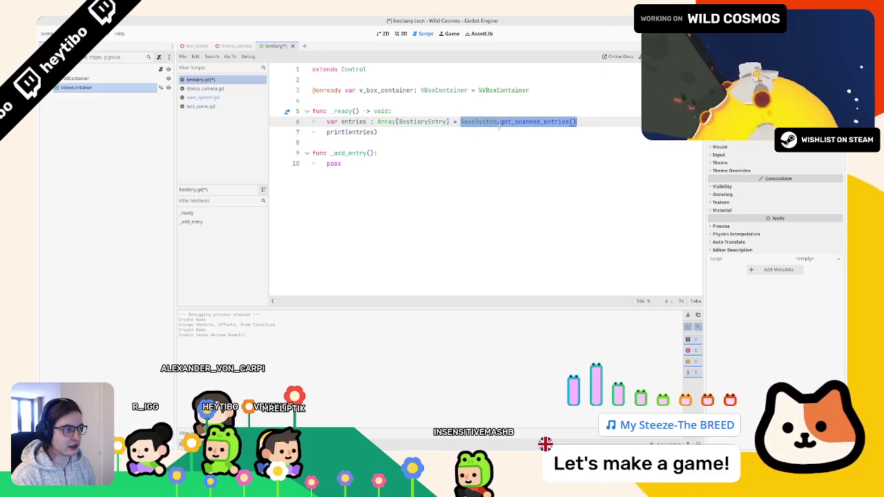
{"action": "left_click", "coordinate": [203, 97]}
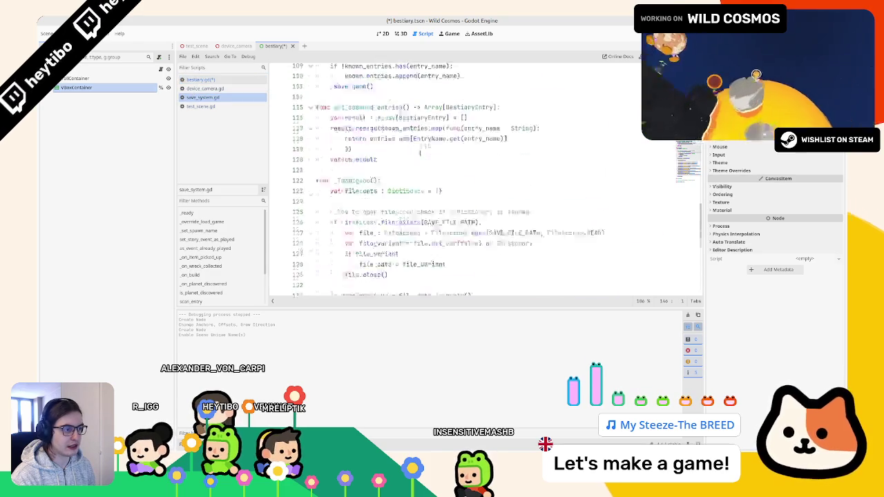
{"action": "scroll", "coordinate": [378, 174], "scroll_direction": "up", "scroll_amount": 15}
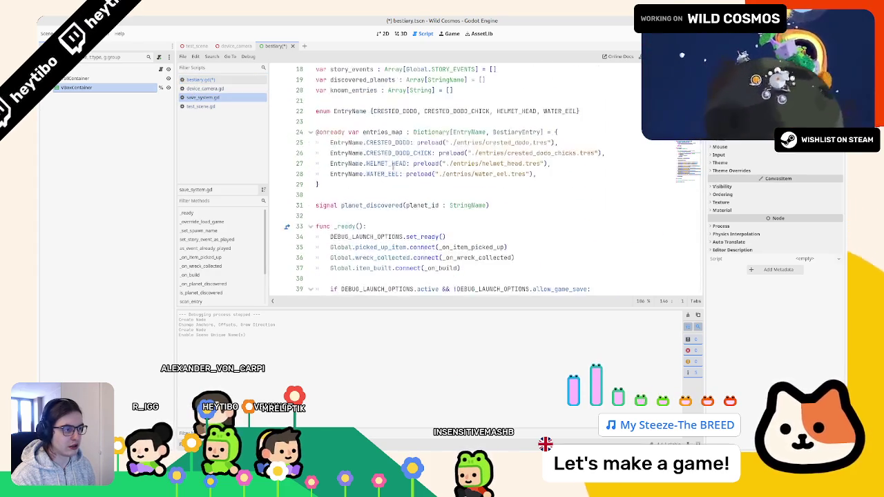
{"action": "left_click_drag", "start_coordinate": [364, 199], "coordinate": [365, 252]}
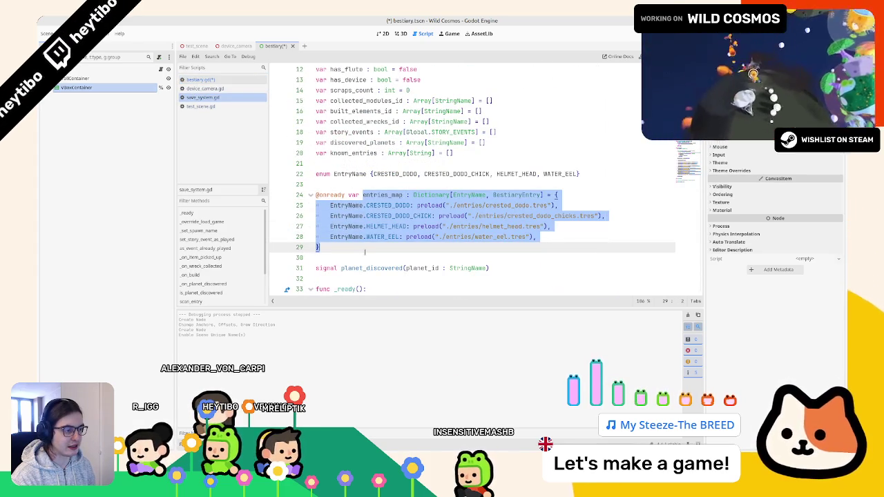
{"action": "double_click", "coordinate": [379, 196]}
{"action": "left_click", "coordinate": [244, 82]}
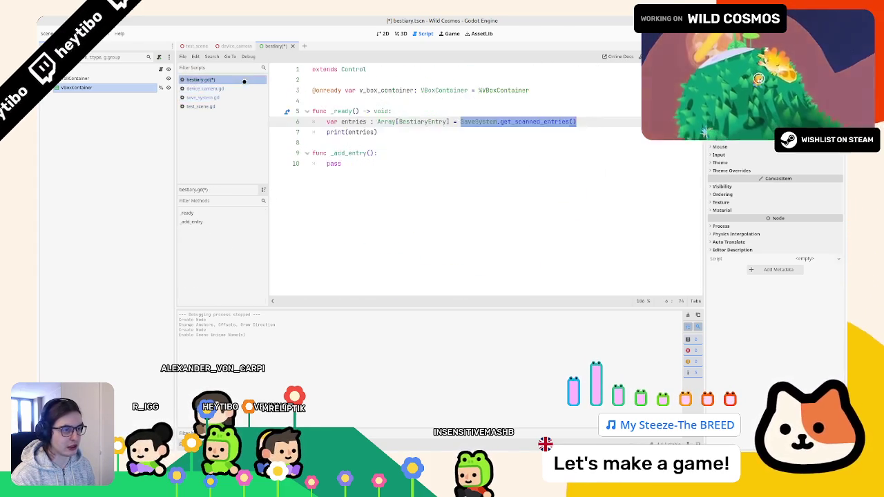
{"action": "left_click", "coordinate": [388, 134]}
{"action": "left_click_drag", "start_coordinate": [388, 134], "coordinate": [326, 122]}
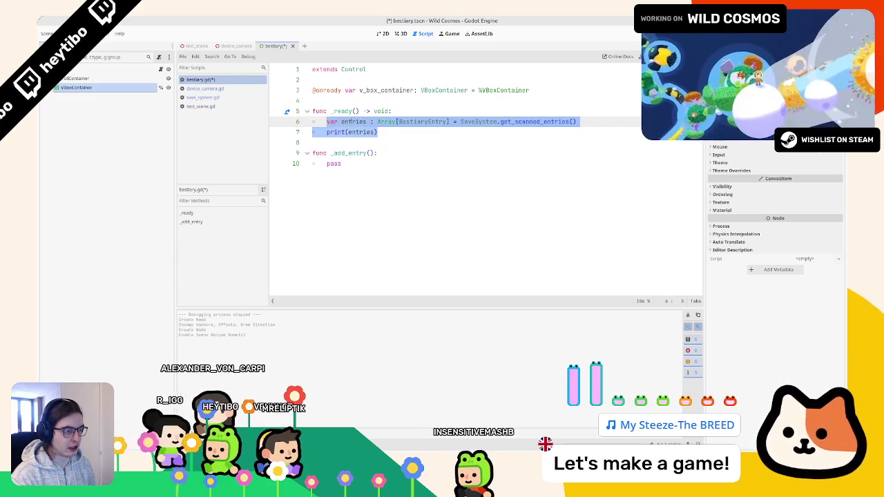
Replace the selected lines with a 'for entry in entries_map:' loop printing each entry, then run
{"action": "key", "text": "BackSpace"}
{"action": "type", "text": "for entry in entries_map:"}
{"action": "key", "text": "Return"}
{"action": "type", "text": "print(ent"}
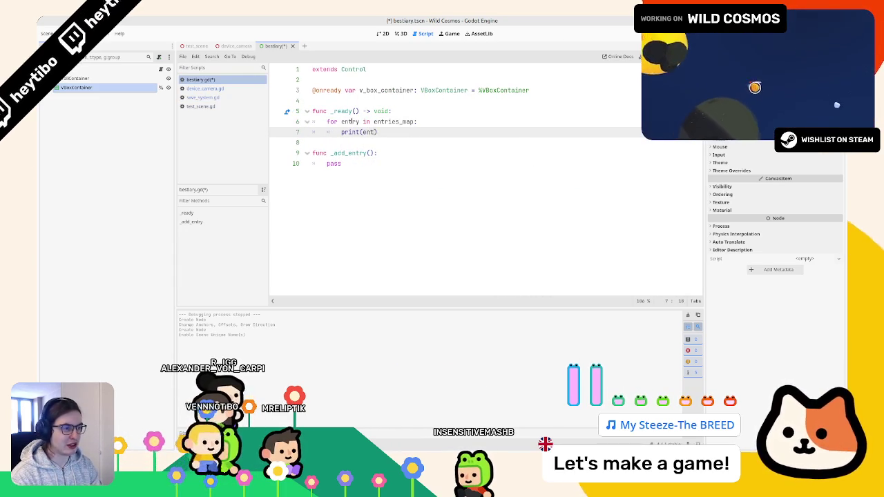
{"action": "type", "text": "ry"}
{"action": "key", "text": "F6"}
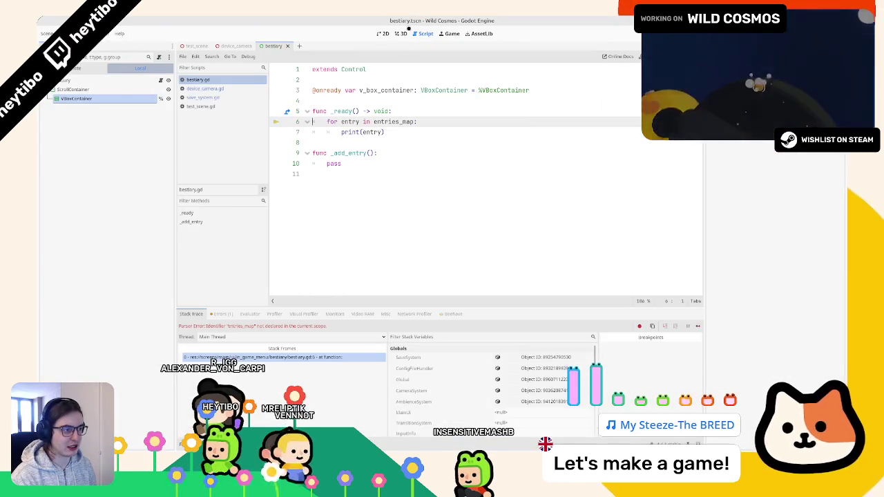
Qualify the loop target as SaveSystem.entries_map and run the game again
{"action": "type", "text": "SaveSys"}
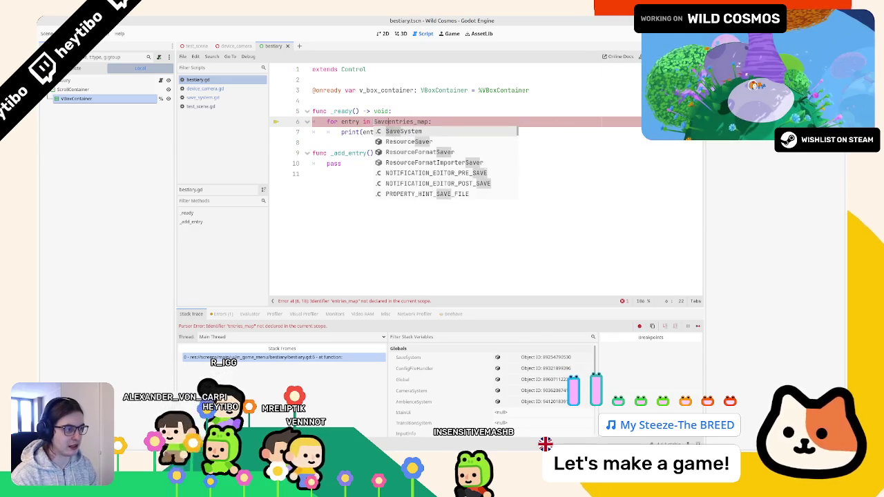
{"action": "key", "text": "Tab"}
{"action": "type", "text": ".e"}
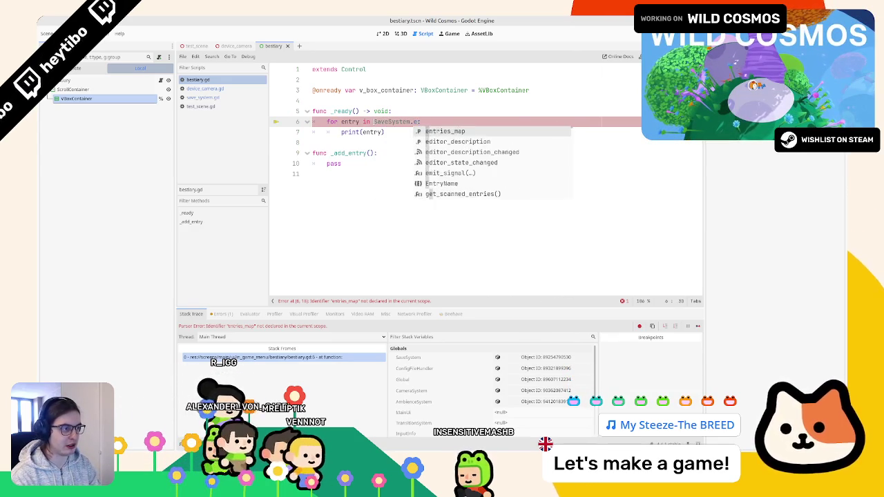
{"action": "key", "text": "Tab"}
{"action": "key", "text": "F6"}
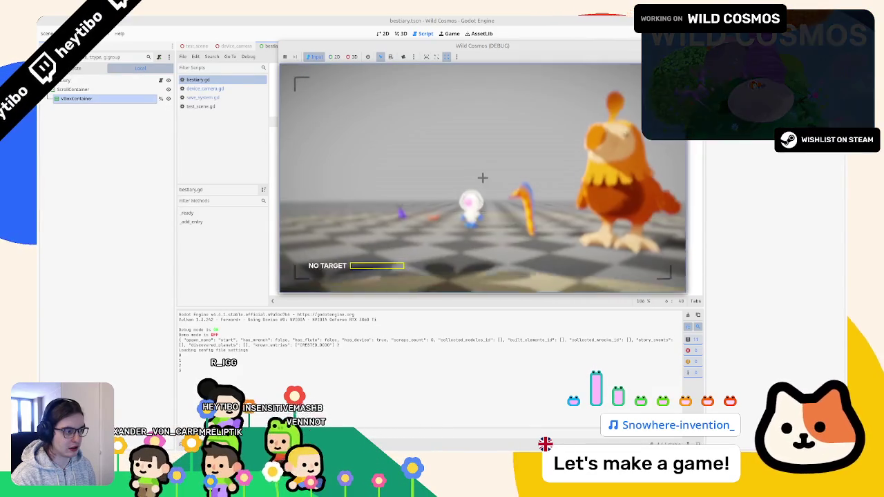
Make print() output SaveSystem.entries_map, run to list the Resource objects, then stop the game
{"action": "key", "text": "F8"}
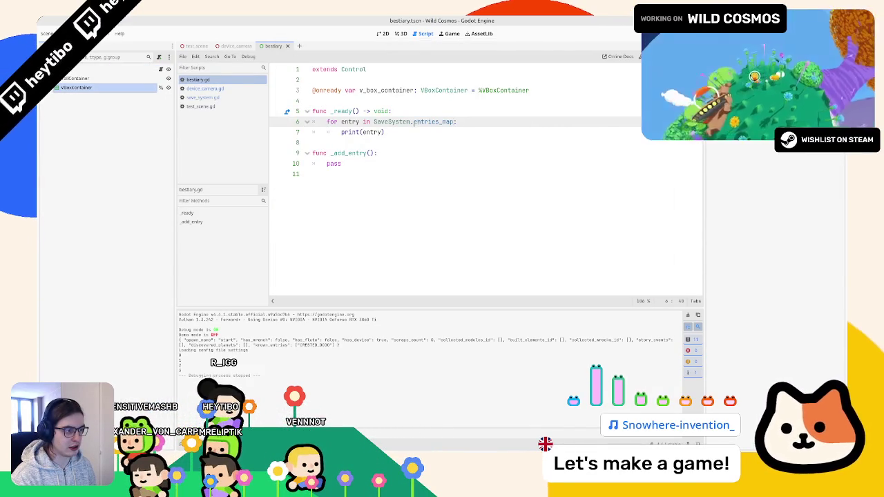
{"action": "left_click", "coordinate": [382, 131]}
{"action": "type", "text": ".i"}
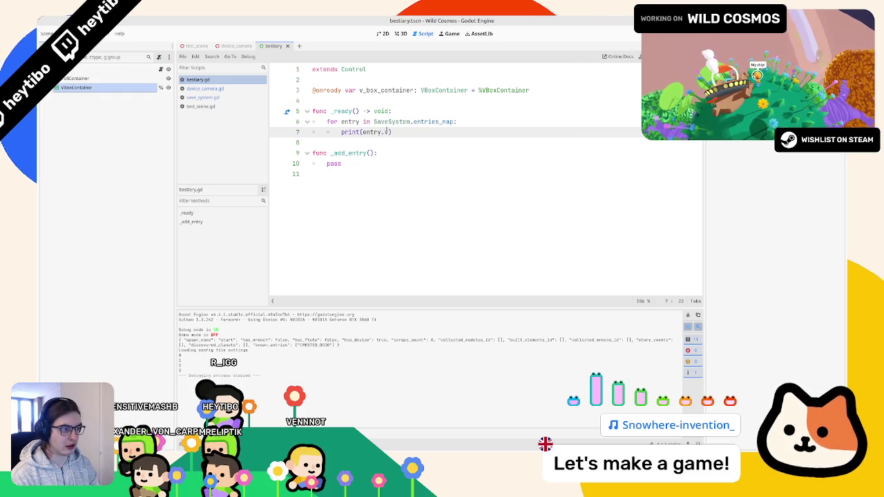
{"action": "key", "text": "BackSpace"}
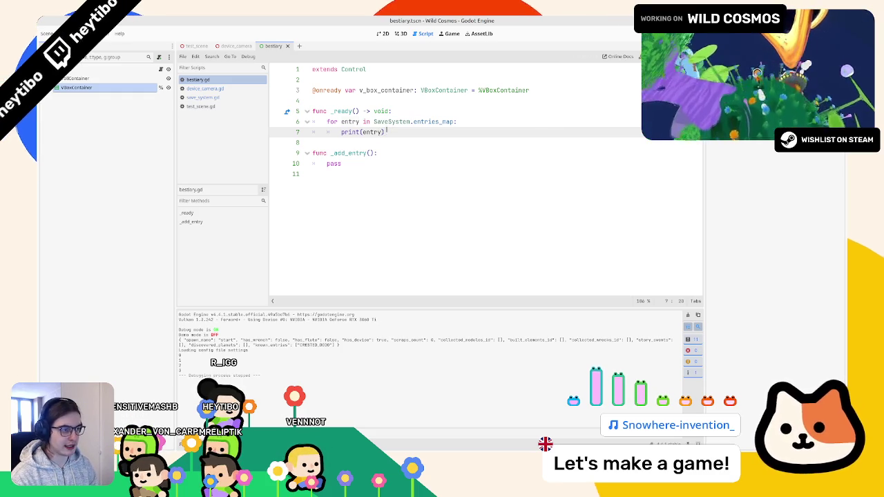
{"action": "left_click_drag", "start_coordinate": [453, 122], "coordinate": [374, 122]}
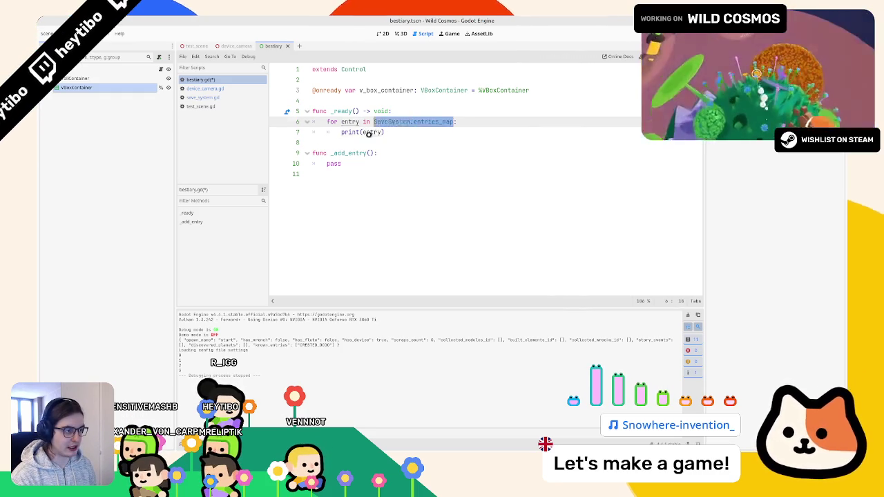
{"action": "key", "text": "ctrl+c"}
{"action": "double_click", "coordinate": [371, 131]}
{"action": "key", "text": "ctrl+v"}
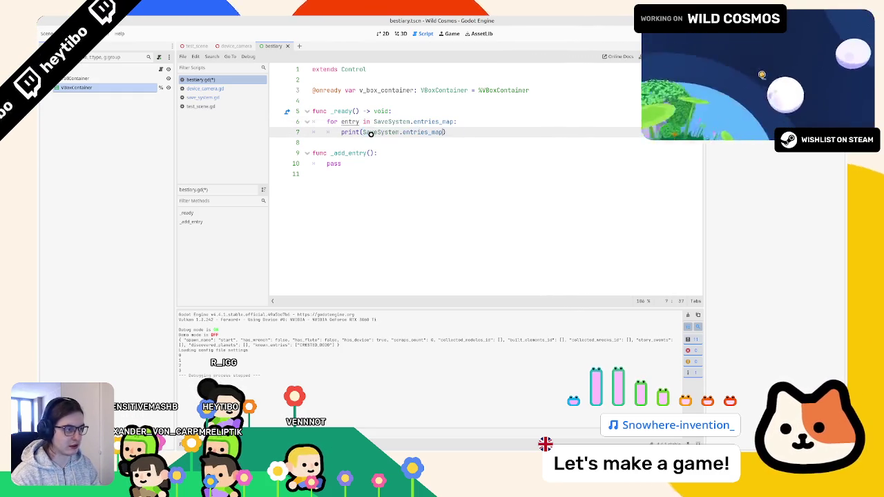
{"action": "key", "text": "F6"}
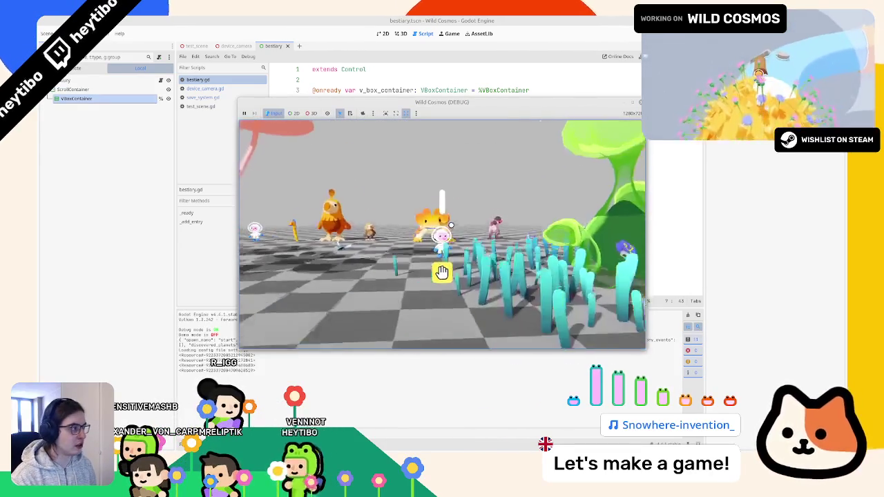
{"action": "key", "text": "F8"}
{"action": "left_click_drag", "start_coordinate": [362, 132], "coordinate": [470, 132]}
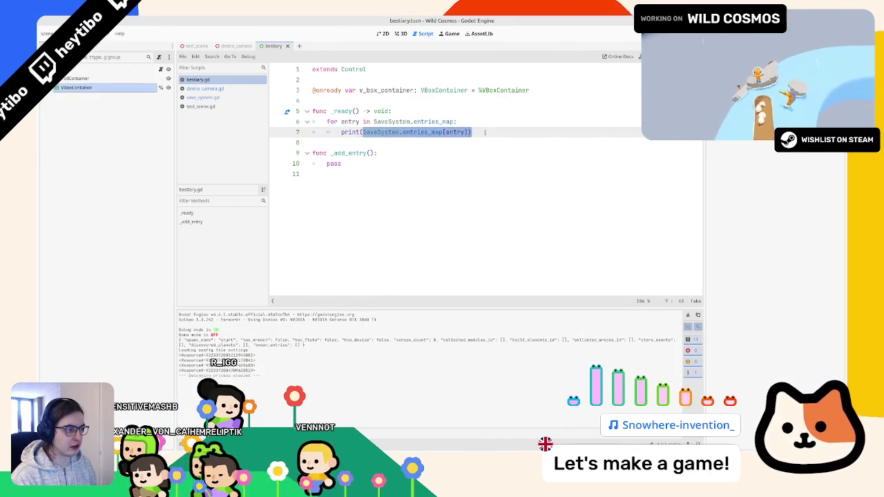
Replace the print line with 'var entry : BestiaryEntry = SaveSystem.entries_map[entry]'
{"action": "left_click", "coordinate": [550, 127]}
{"action": "key", "text": "shift+Home"}
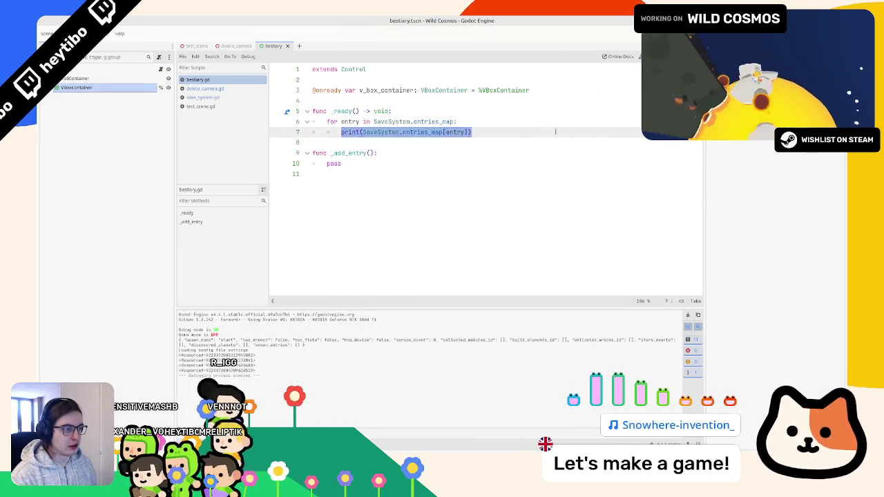
{"action": "type", "text": "var entry :"}
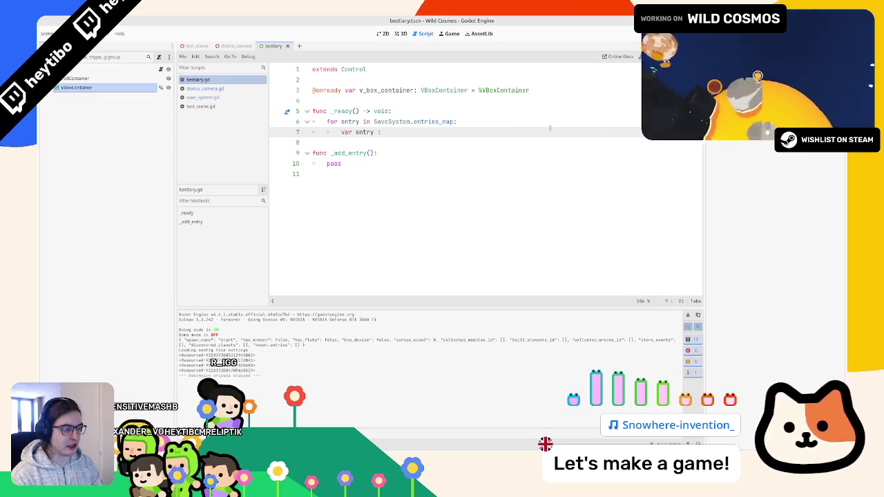
{"action": "type", "text": "st"}
{"action": "key", "text": "Return"}
{"action": "type", "text": "="}
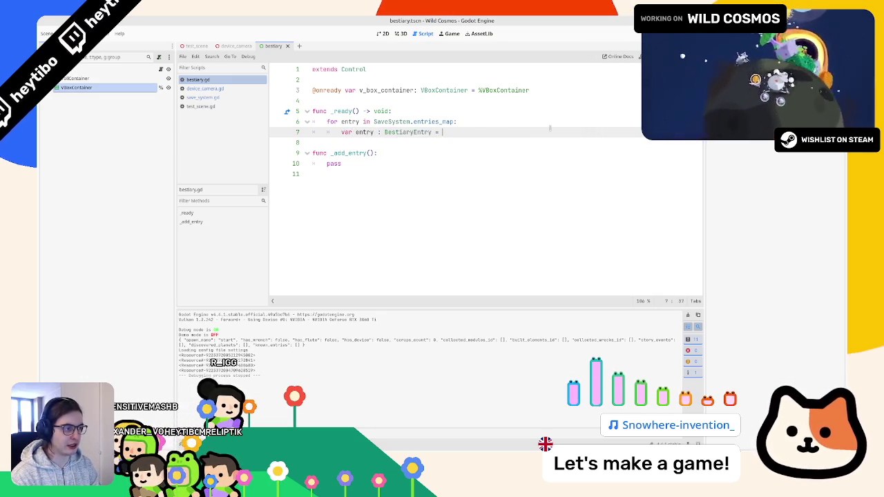
{"action": "key", "text": "ctrl+v"}
{"action": "key", "text": "Down"}
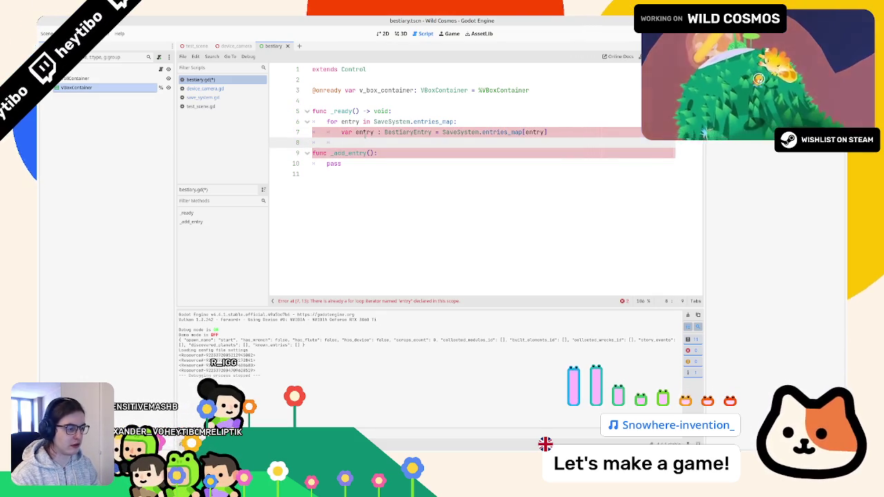
{"action": "key", "text": "Return"}
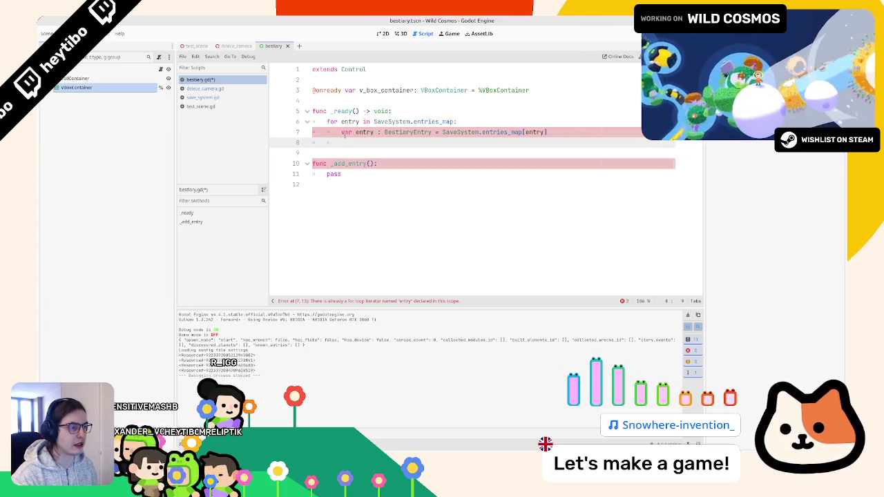
Rename the loop variable to id and index entries_map with id
{"action": "double_click", "coordinate": [350, 121]}
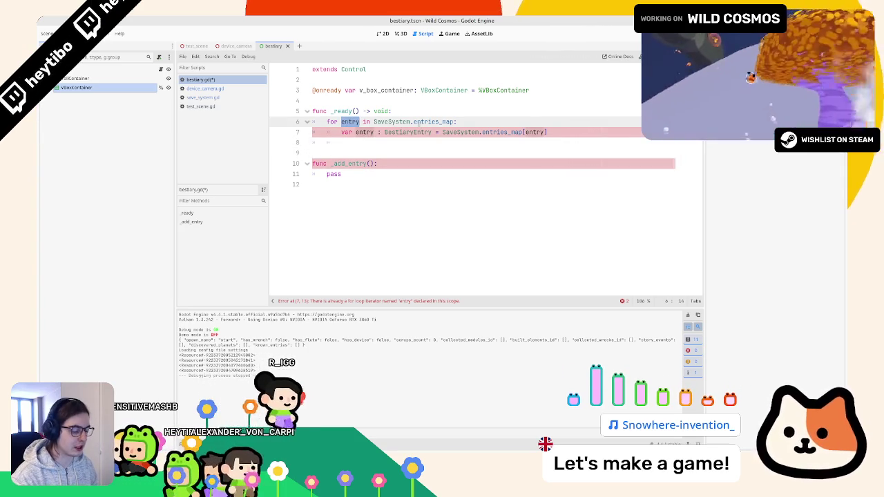
{"action": "type", "text": "id"}
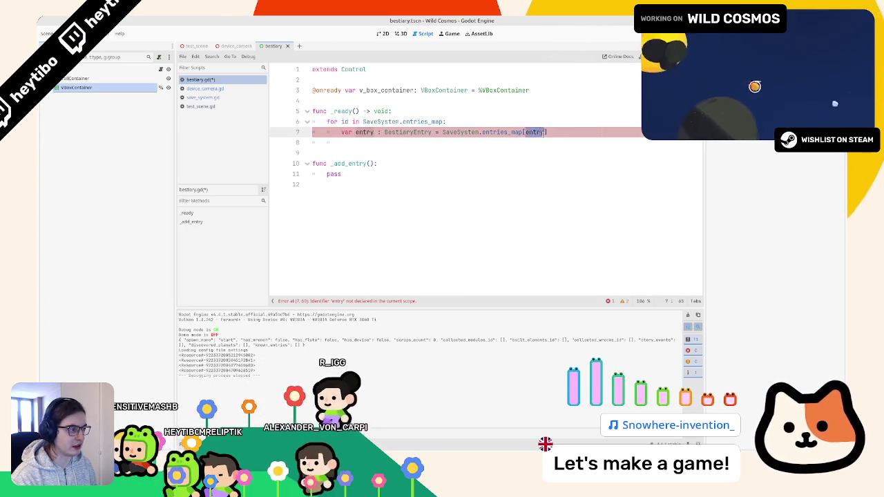
{"action": "double_click", "coordinate": [534, 132]}
{"action": "type", "text": "id"}
{"action": "left_click", "coordinate": [378, 141]}
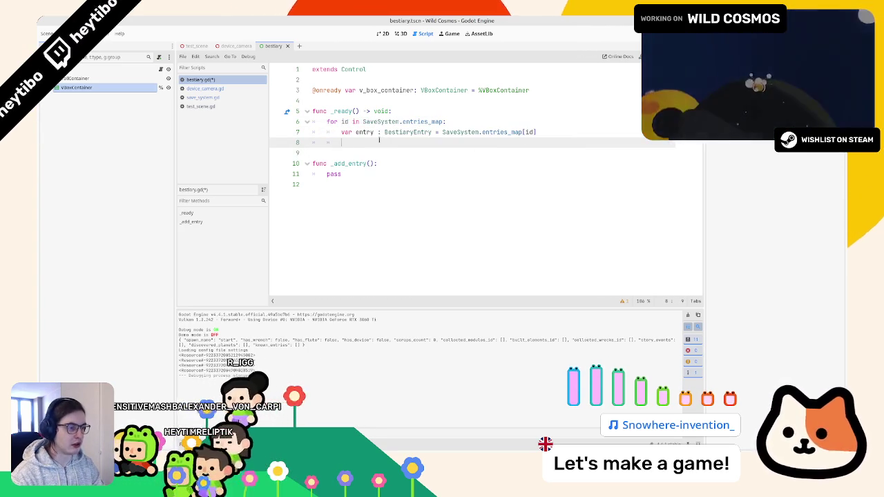
Call _add_entry(entry) inside the loop on line 8
{"action": "type", "text": "_ad"}
{"action": "key", "text": "Return"}
{"action": "type", "text": "e"}
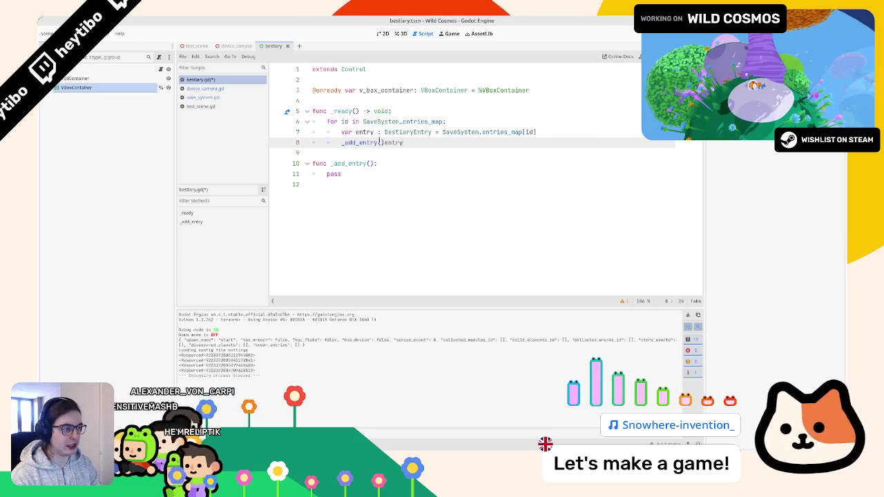
{"action": "type", "text": "ntry"}
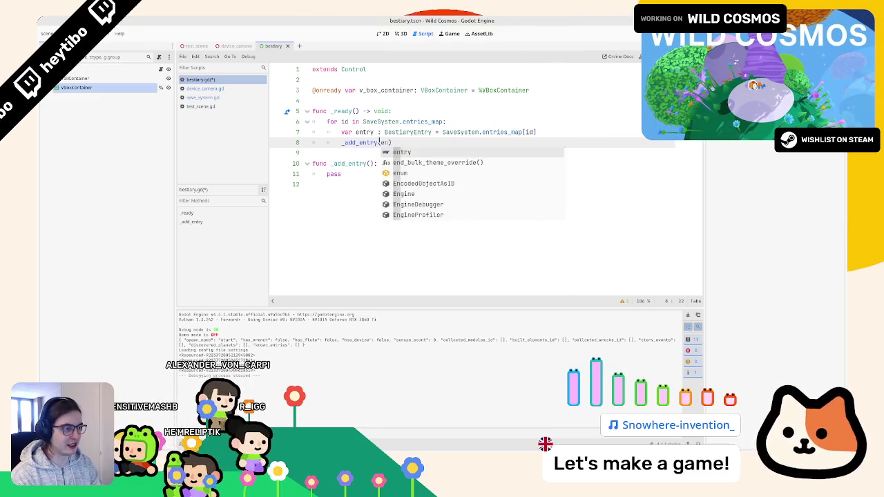
{"action": "key", "text": "Down"}
{"action": "key", "text": "Down"}
{"action": "key", "text": "Down"}
Give _add_entry an 'entry : BestiaryEntry' parameter
{"action": "key", "text": "Up"}
{"action": "key", "text": "End"}
{"action": "key", "text": "Left"}
{"action": "key", "text": "Left"}
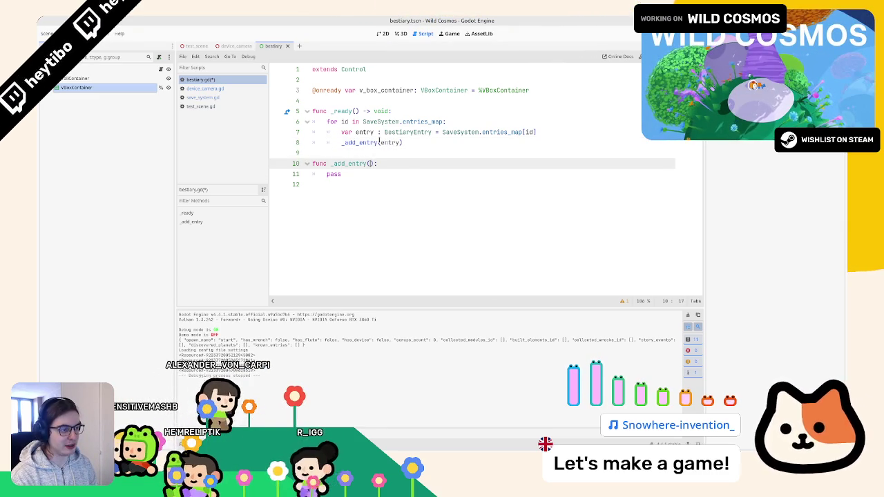
{"action": "type", "text": "entry : "}
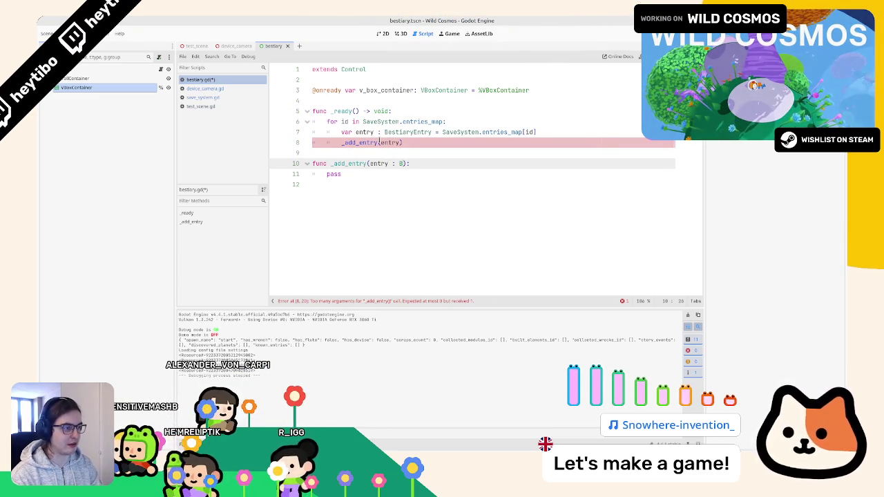
{"action": "type", "text": "BestiaryEntry"}
{"action": "key", "text": "Down"}
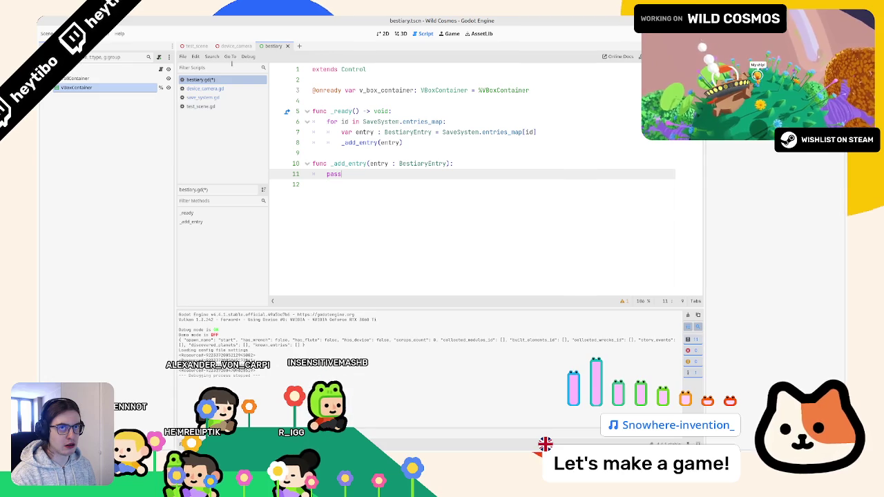
Replace pass in _add_entry with 'var button : BaseButton = BaseButton.new()'
{"action": "double_click", "coordinate": [375, 174]}
{"action": "type", "text": "var button : Ba"}
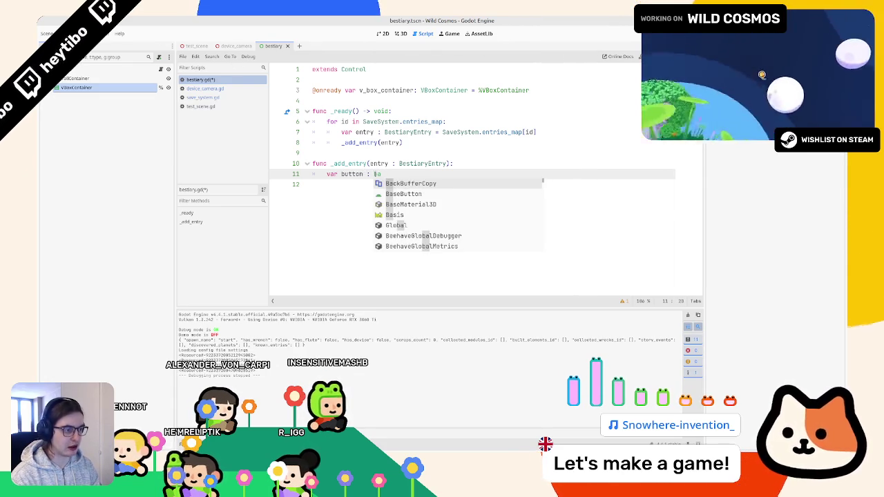
{"action": "type", "text": "se"}
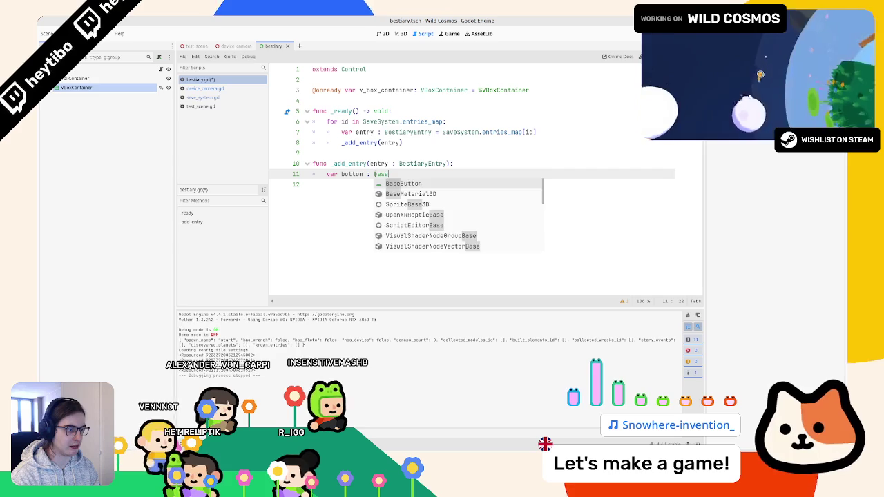
{"action": "key", "text": "Return"}
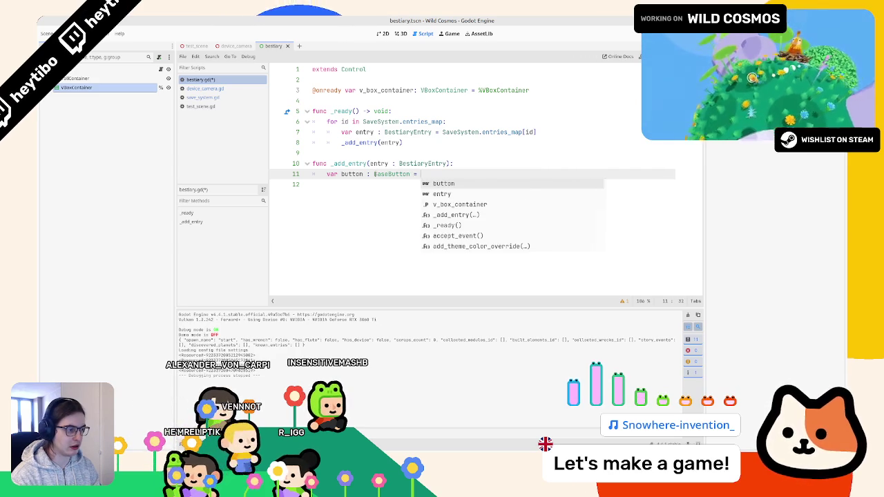
{"action": "type", "text": "Bas"}
{"action": "key", "text": "Return"}
{"action": "key", "text": "Return"}
{"action": "key", "text": "Down"}
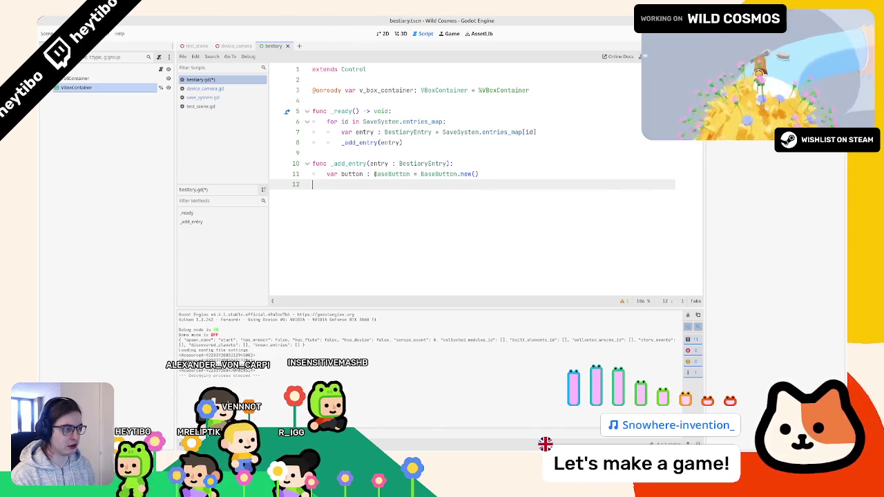
Try a button.text line, erase it, and switch to the 3D workspace
{"action": "key", "text": "Tab"}
{"action": "type", "text": "b"}
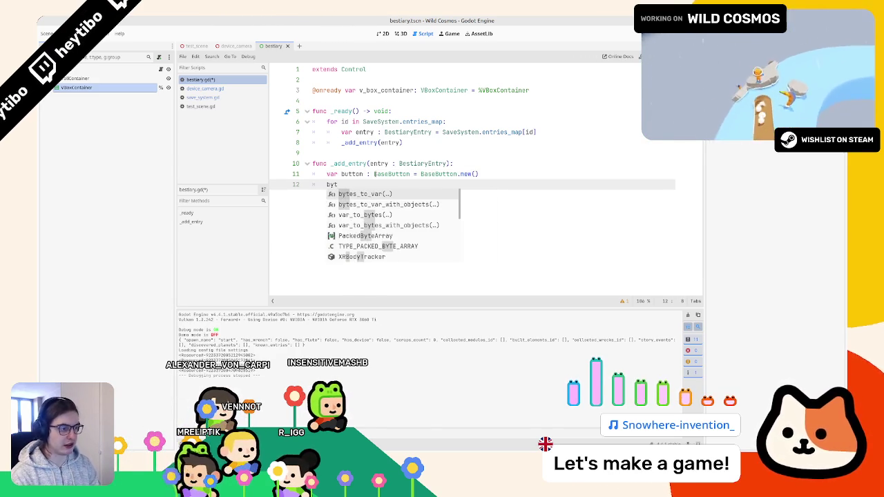
{"action": "type", "text": "utton."}
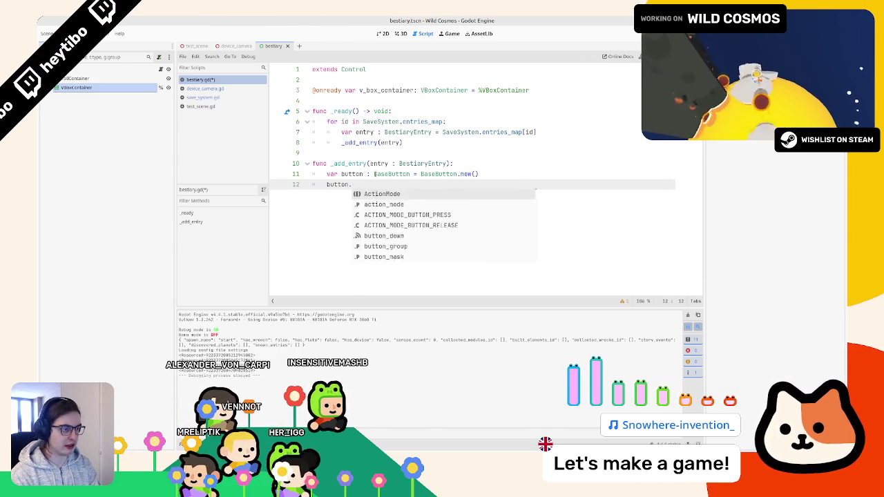
{"action": "type", "text": "text"}
{"action": "key", "text": "BackSpace"}
{"action": "key", "text": "BackSpace"}
{"action": "key", "text": "BackSpace"}
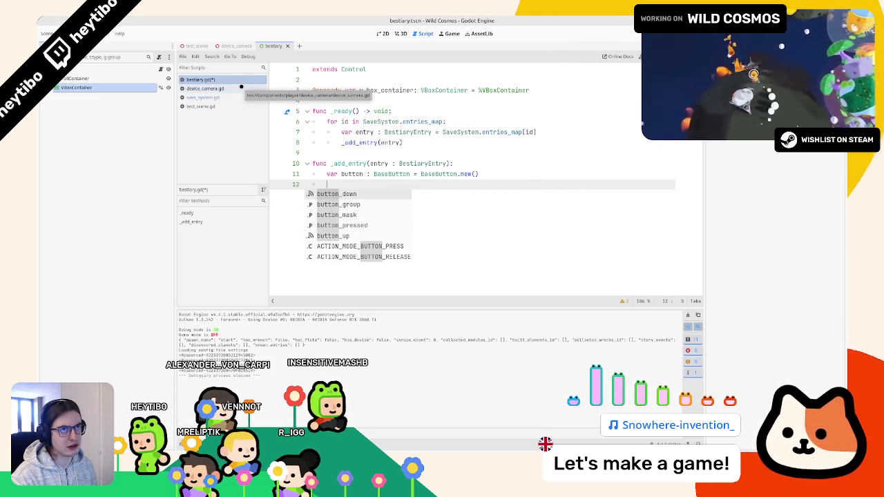
{"action": "left_click", "coordinate": [400, 33]}
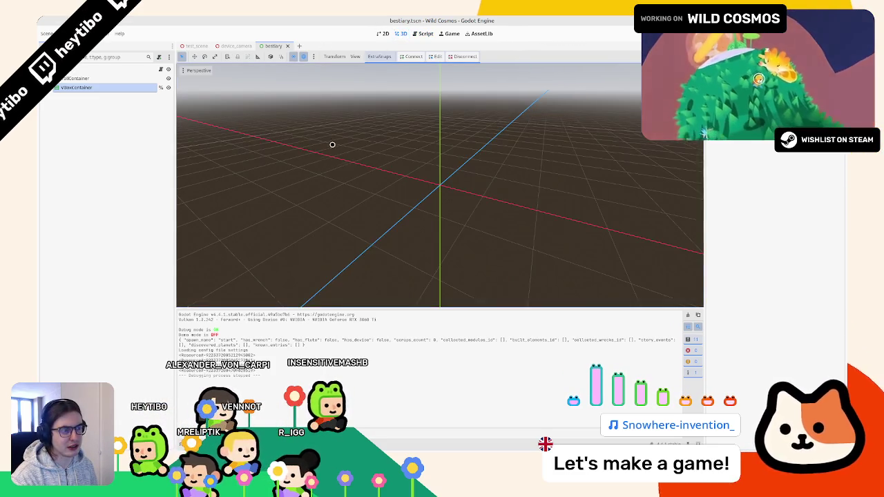
Open journal.tscn and list_button.tscn, inspect the button node, then close list_button
{"action": "key", "text": "ctrl+shift+o"}
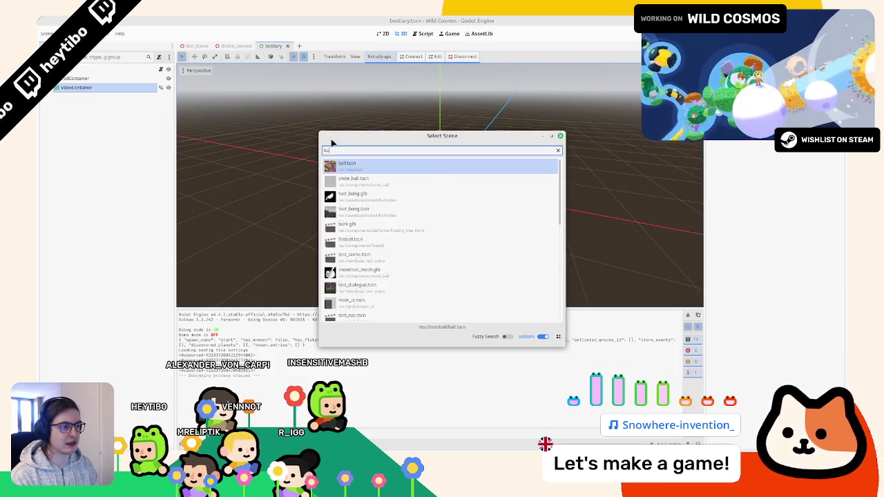
{"action": "key", "text": "Escape"}
{"action": "key", "text": "ctrl+shift+o"}
{"action": "key", "text": "Return"}
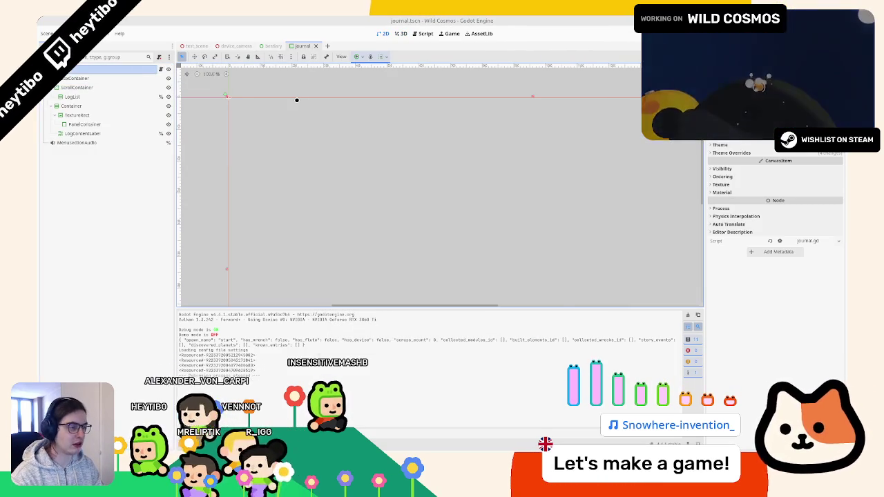
{"action": "key", "text": "ctrl+shift+o"}
{"action": "type", "text": "list_button"}
{"action": "key", "text": "Return"}
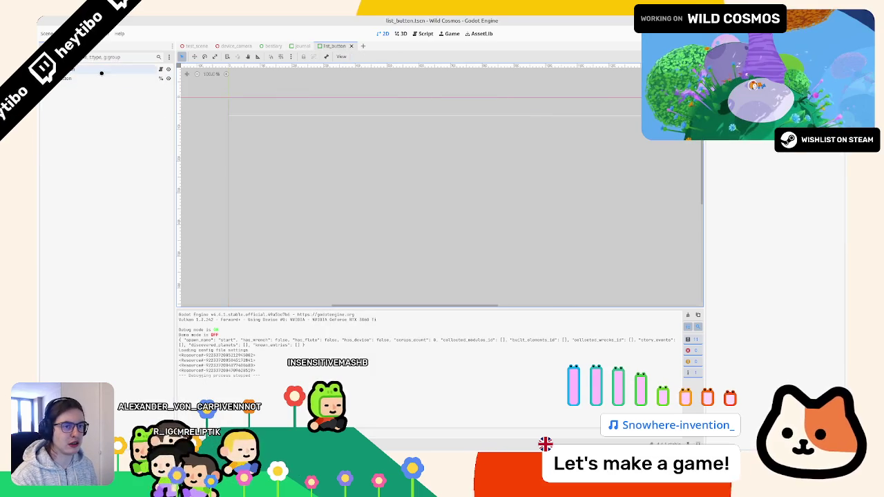
{"action": "left_click", "coordinate": [100, 79]}
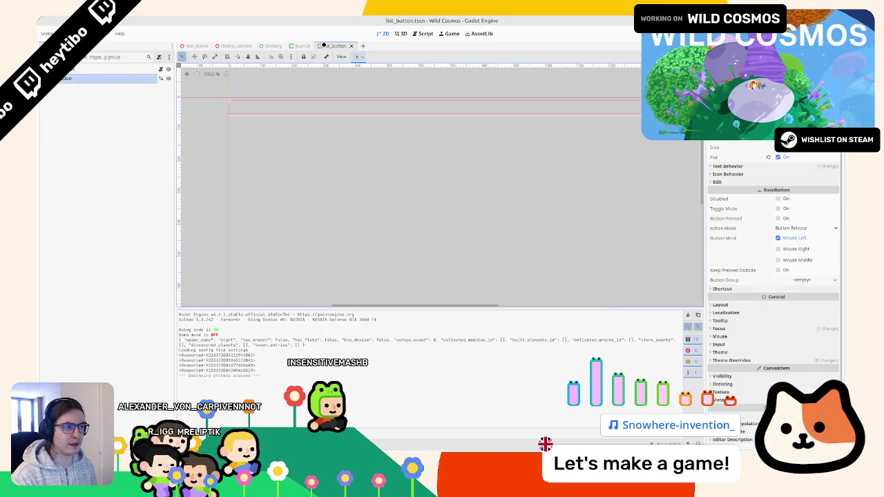
{"action": "key", "text": "ctrl+shift+w"}
Review the journal script's entries list and log_buttons variable
{"action": "key", "text": "ctrl+F3"}
{"action": "left_click", "coordinate": [437, 187]}
{"action": "key", "text": "ctrl+f"}
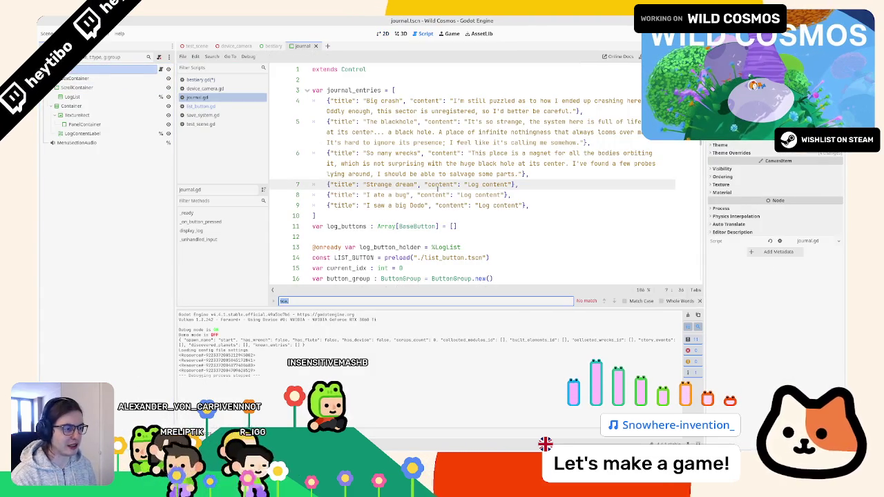
{"action": "key", "text": "Escape"}
{"action": "double_click", "coordinate": [346, 226]}
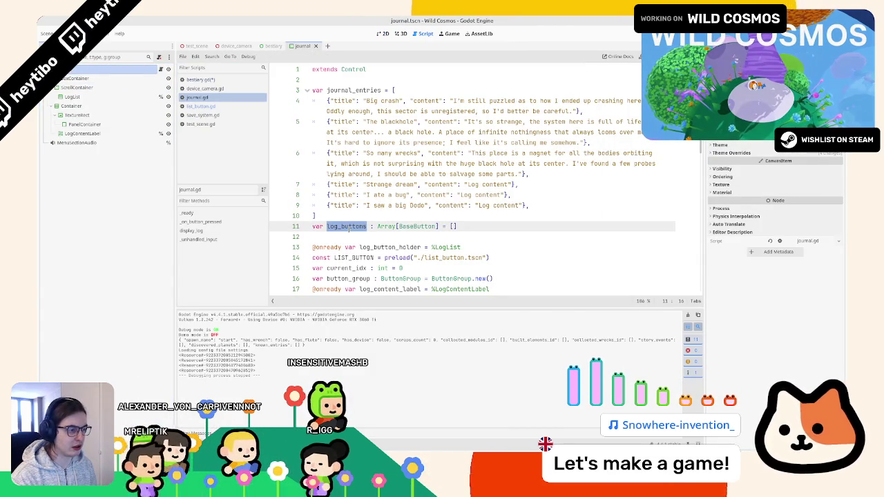
{"action": "scroll", "coordinate": [354, 230], "scroll_direction": "down", "scroll_amount": 5}
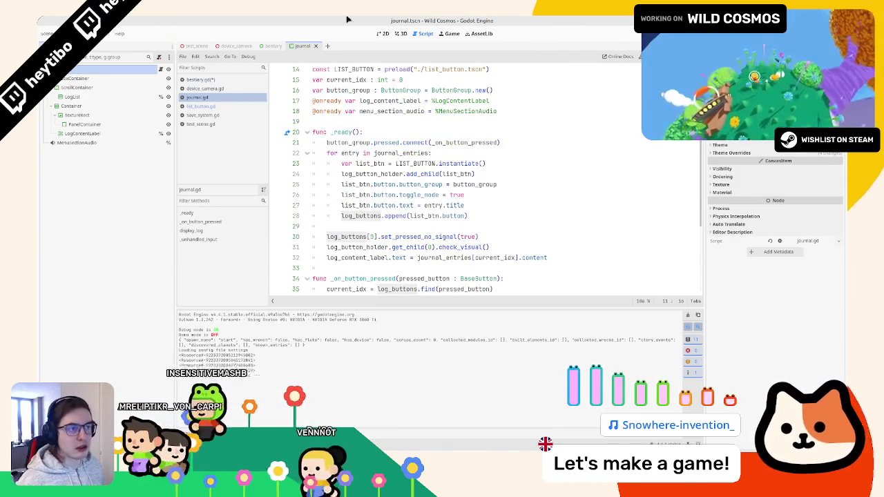
Recheck the list_button root node, then close the list_button and journal scene tabs
{"action": "left_click", "coordinate": [459, 69], "text": "ctrl"}
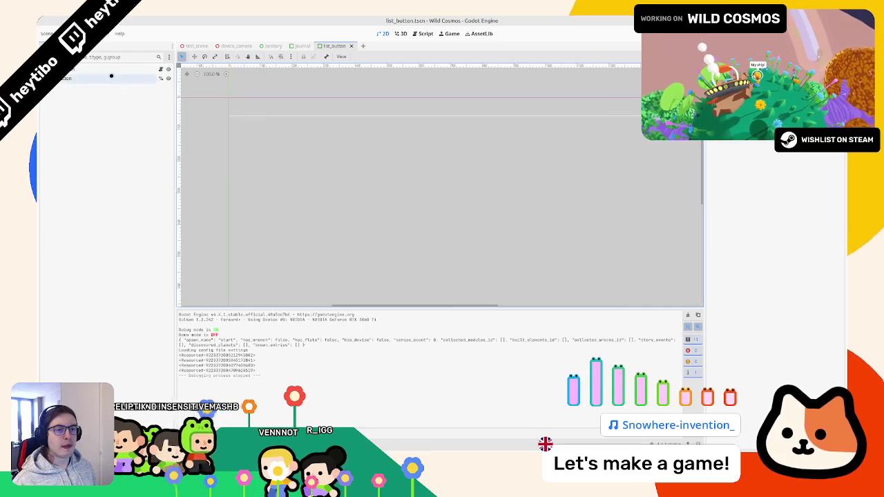
{"action": "left_click", "coordinate": [111, 71]}
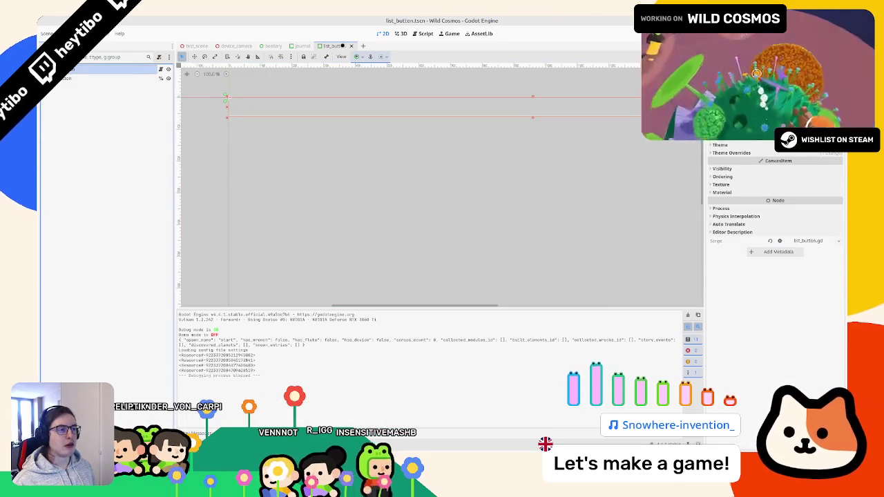
{"action": "left_click", "coordinate": [351, 46]}
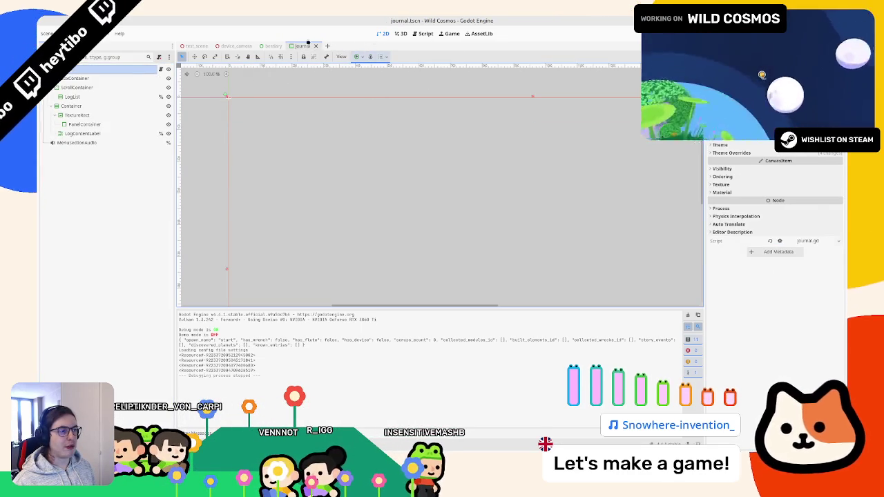
{"action": "left_click", "coordinate": [316, 46]}
Change both BaseButton words on line 11 of bestiary.gd to Button
{"action": "left_click", "coordinate": [421, 33]}
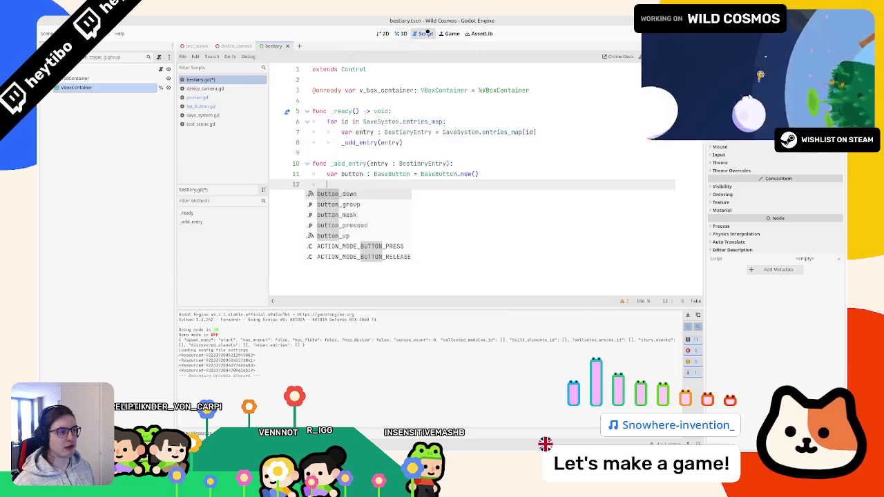
{"action": "key", "text": "Escape"}
{"action": "left_click", "coordinate": [456, 174]}
{"action": "double_click", "coordinate": [438, 174]}
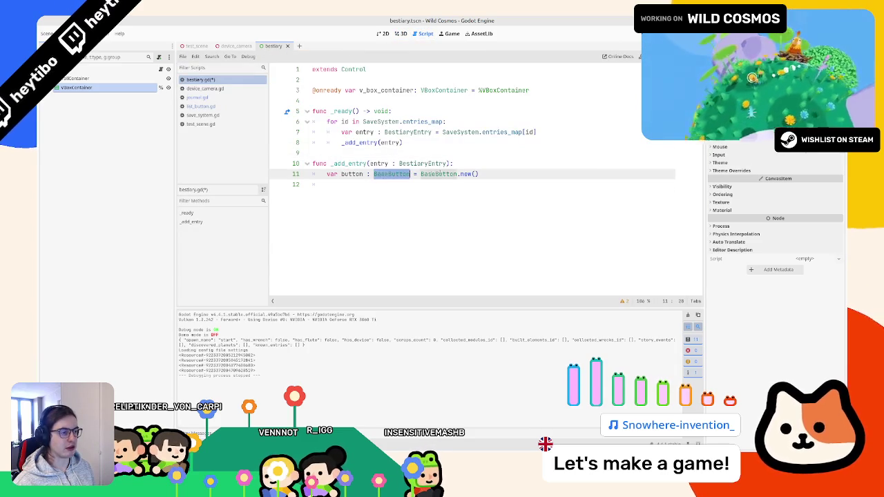
{"action": "key", "text": "ctrl+d"}
{"action": "key", "text": "BackSpace"}
{"action": "type", "text": "Button"}
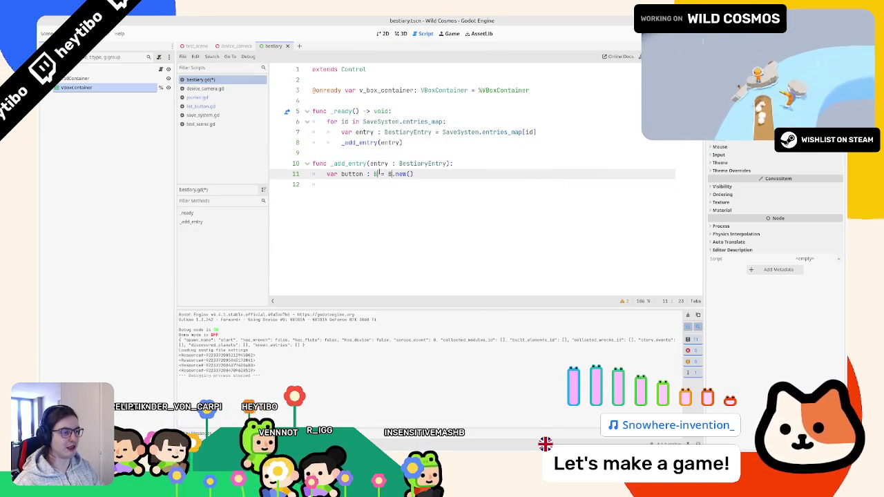
{"action": "key", "text": "Escape"}
Add the line button.text = entry.name below the button declaration
{"action": "key", "text": "Down"}
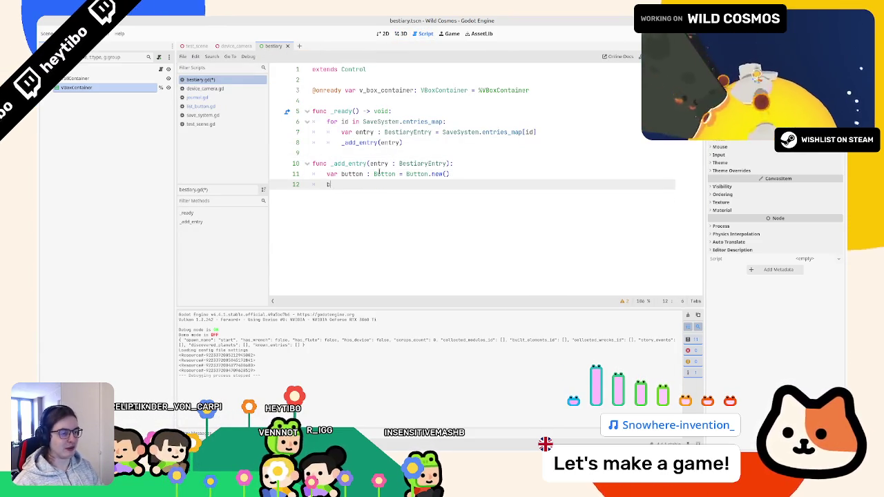
{"action": "type", "text": "utt."}
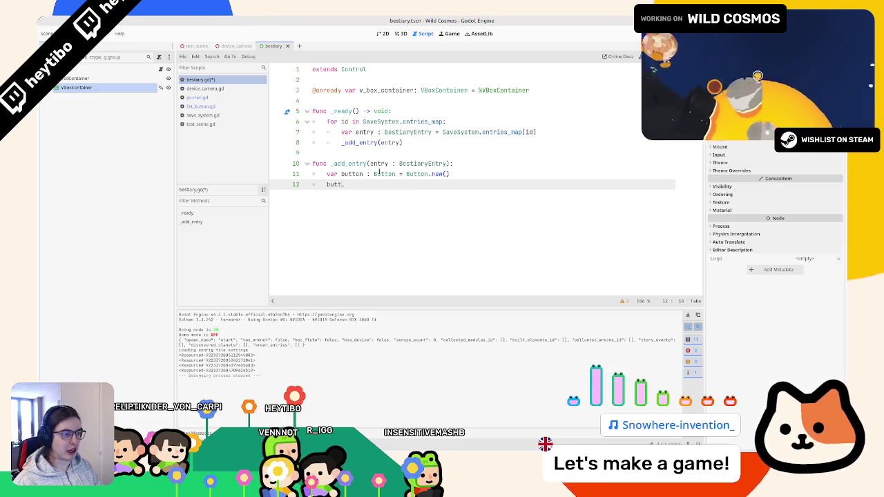
{"action": "type", "text": "buttonn.text ="}
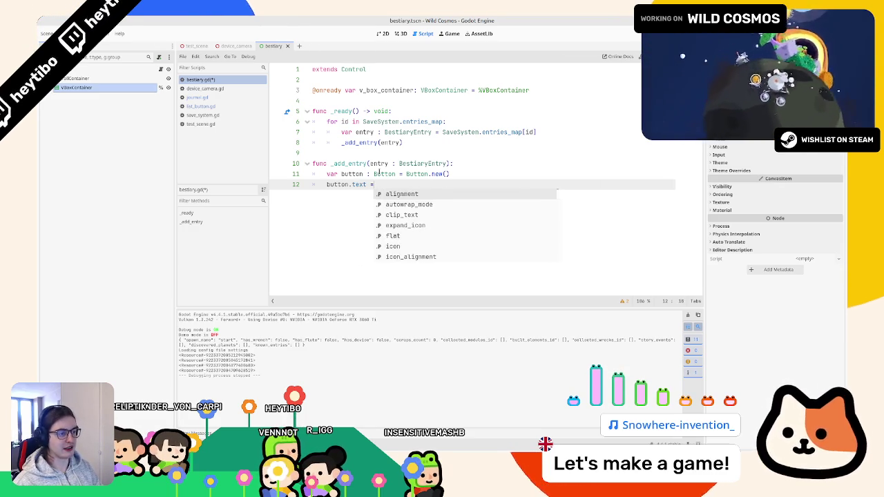
{"action": "key", "text": "Escape"}
{"action": "type", "text": "try.name"}
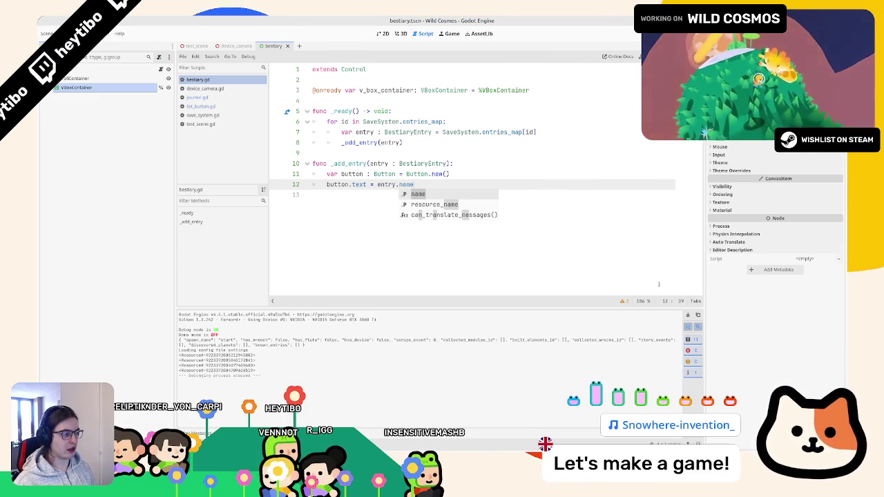
Add v_box_container.add_child(button) to _add_entry
{"action": "left_click", "coordinate": [592, 261]}
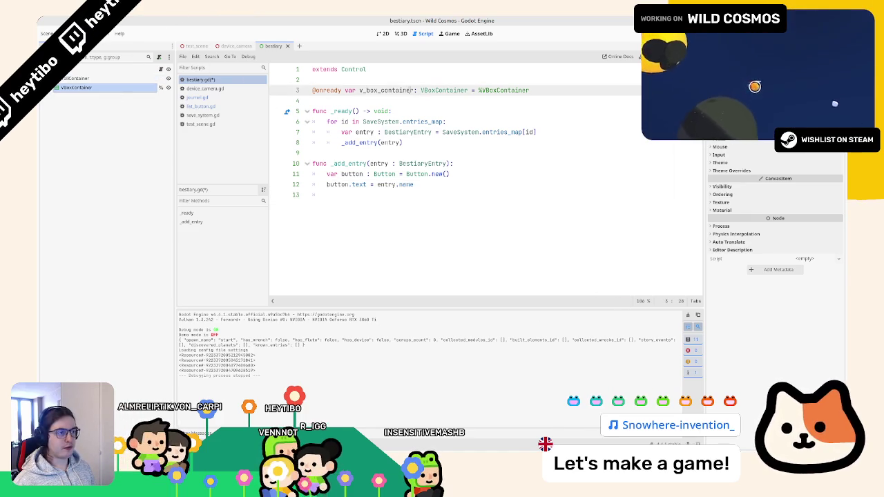
{"action": "type", "text": "v_box_container"}
{"action": "type", "text": "dd_but"}
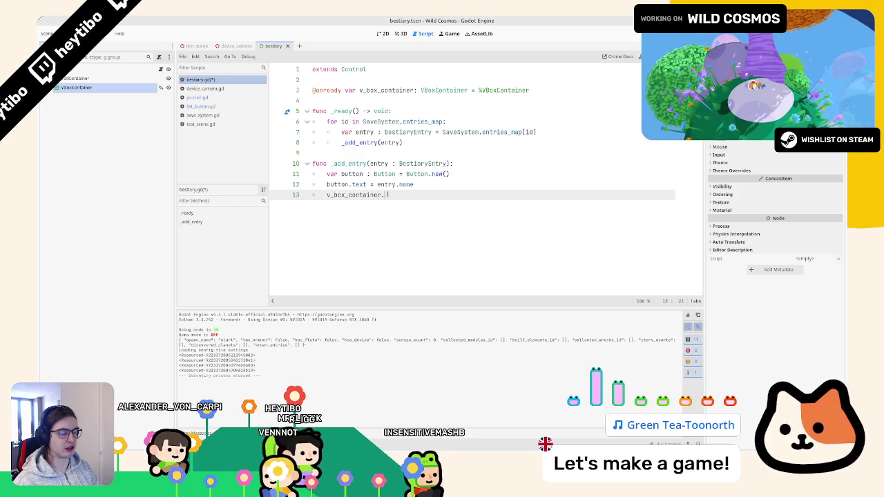
{"action": "type", "text": "ch"}
{"action": "key", "text": "Return"}
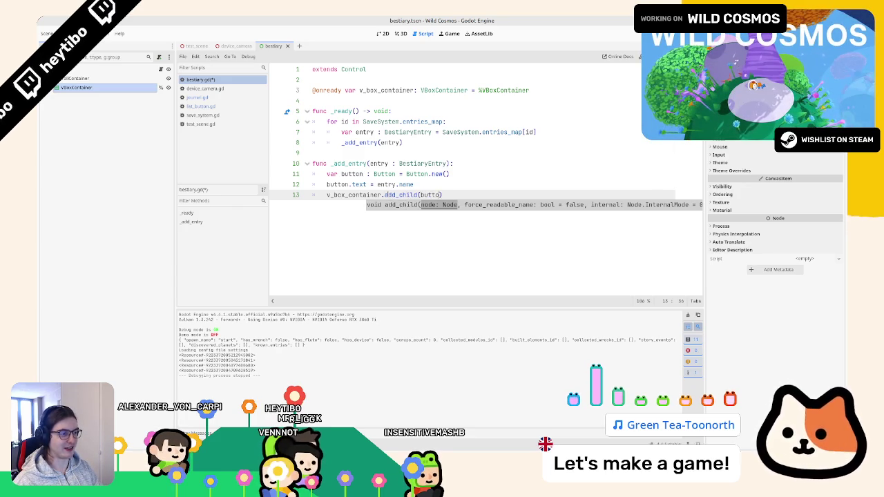
{"action": "key", "text": "Return"}
{"action": "left_click", "coordinate": [84, 87]}
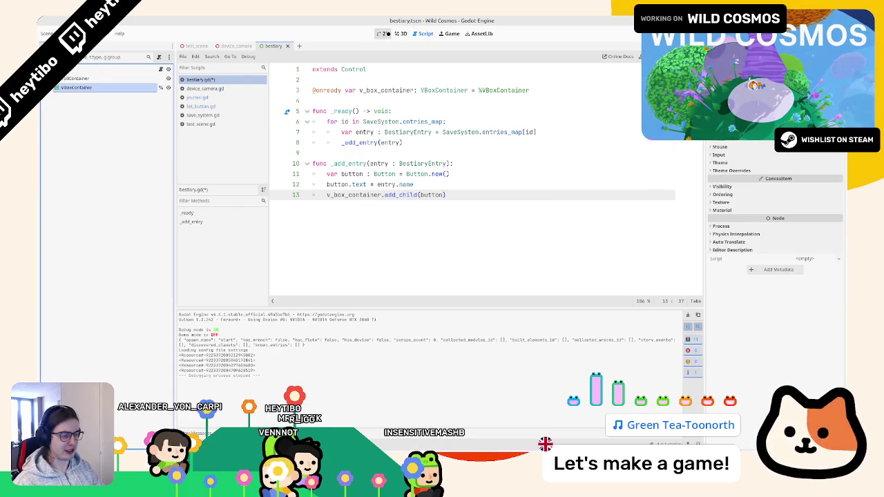
Open journal.gd through the quick-open script search
{"action": "key", "text": "ctrl+alt+o"}
{"action": "type", "text": "journal"}
{"action": "key", "text": "Return"}
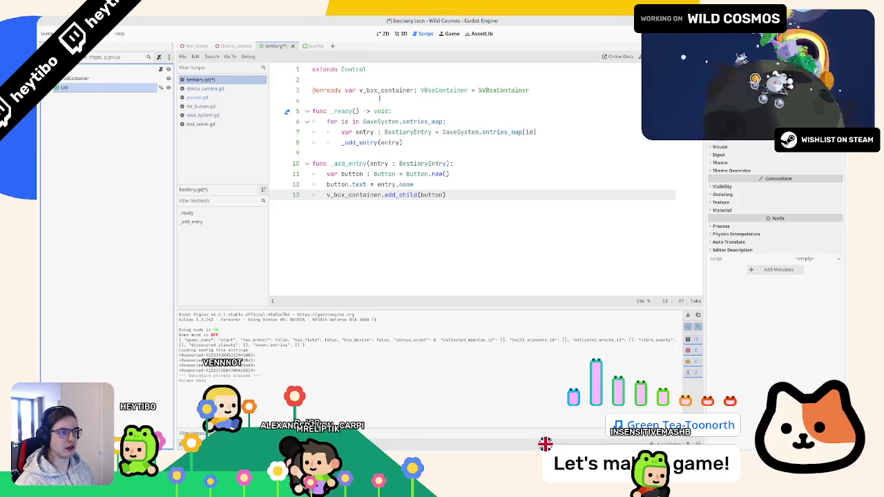
{"action": "triple_click", "coordinate": [414, 90]}
{"action": "key", "text": "BackSpace"}
{"action": "mouse_move", "coordinate": [65, 87]}
{"action": "left_mouse_down"}
{"action": "mouse_move", "coordinate": [309, 79]}
{"action": "mouse_move", "coordinate": [312, 90]}
{"action": "left_mouse_up"}
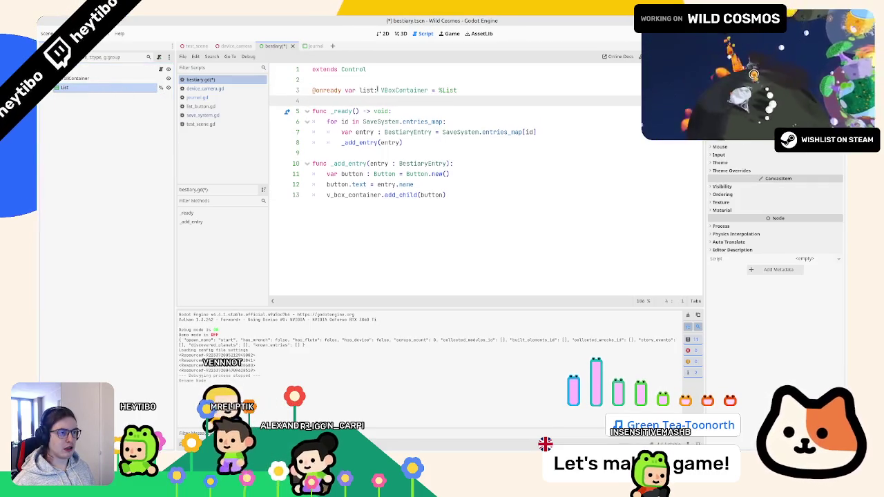
{"action": "left_click", "coordinate": [358, 194]}
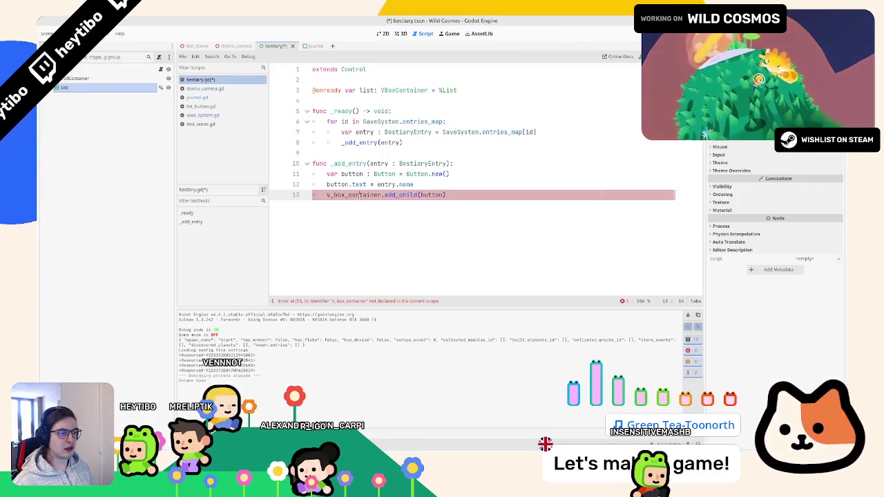
{"action": "type", "text": "list"}
Set a horizontal scroll mode on the ScrollContainer and save the bestiary scene
{"action": "left_click", "coordinate": [129, 75]}
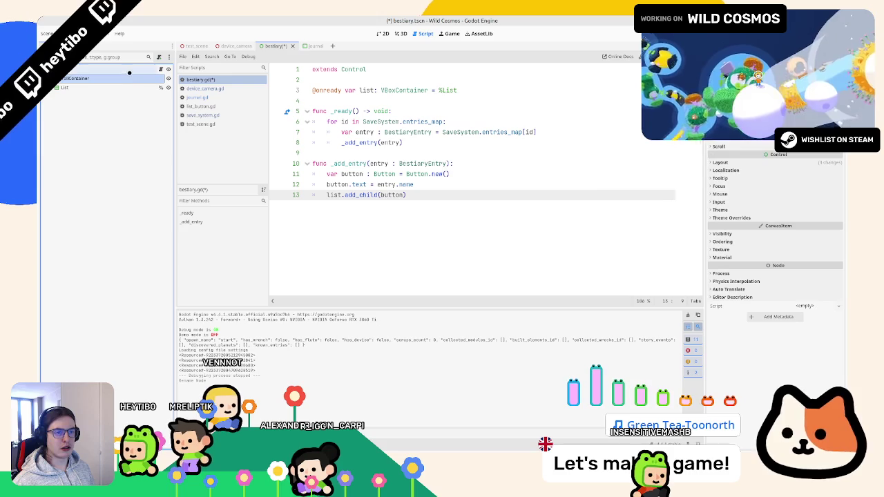
{"action": "left_click", "coordinate": [725, 146]}
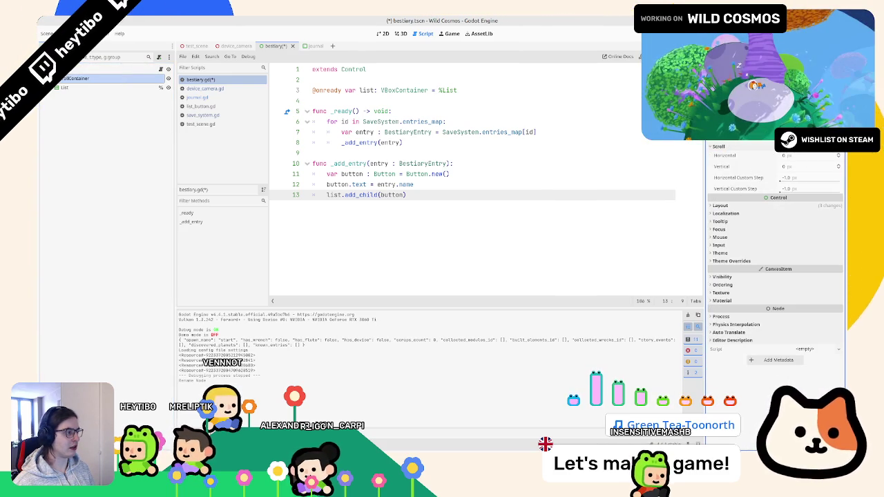
{"action": "left_click", "coordinate": [808, 156]}
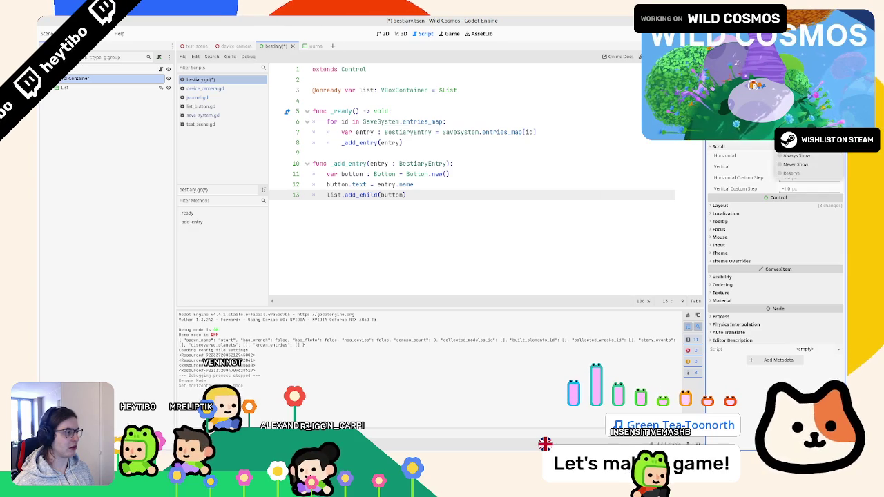
{"action": "key", "text": "ctrl+s"}
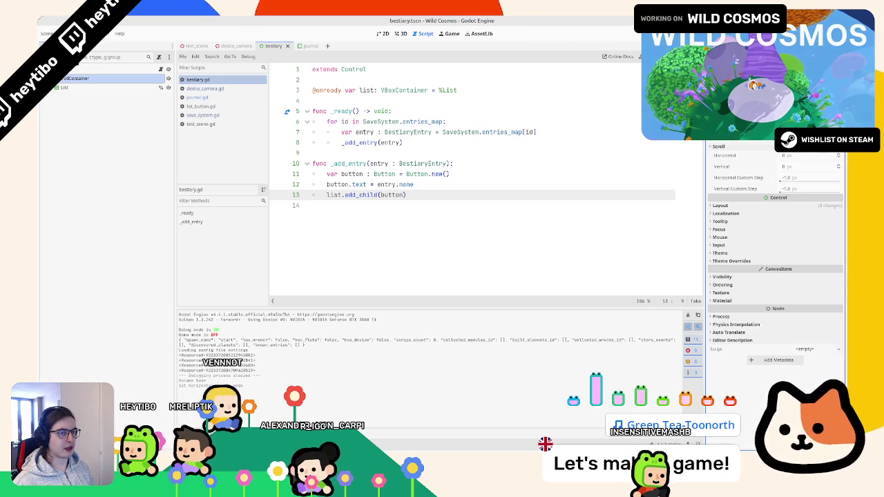
{"action": "left_click", "coordinate": [76, 69]}
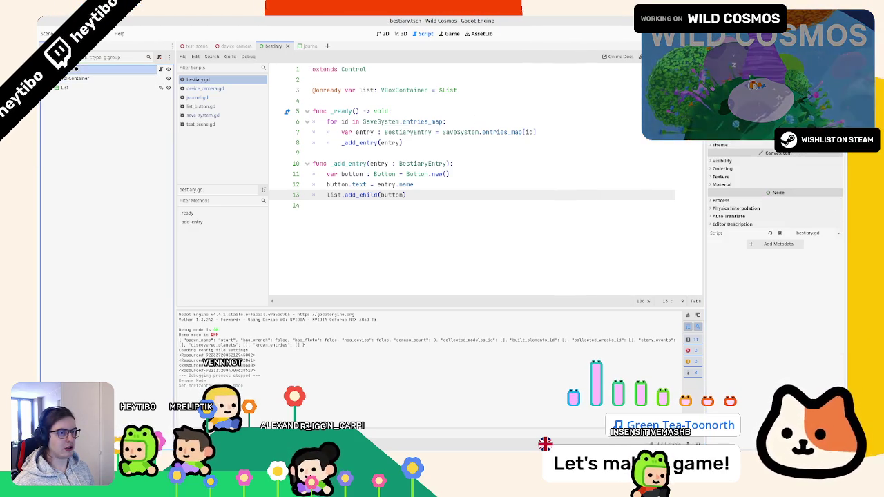
Add a VBoxContainer and move List under the ScrollContainer
{"action": "key", "text": "ctrl+a"}
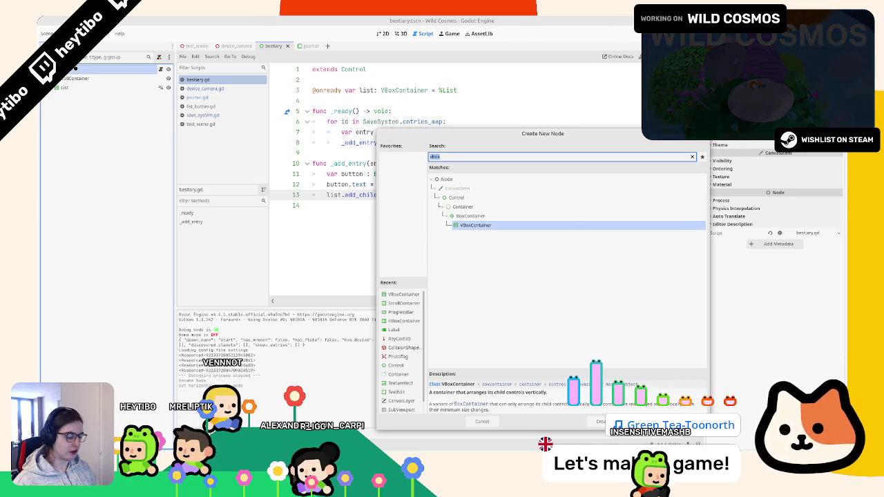
{"action": "type", "text": "vbox"}
{"action": "key", "text": "Return"}
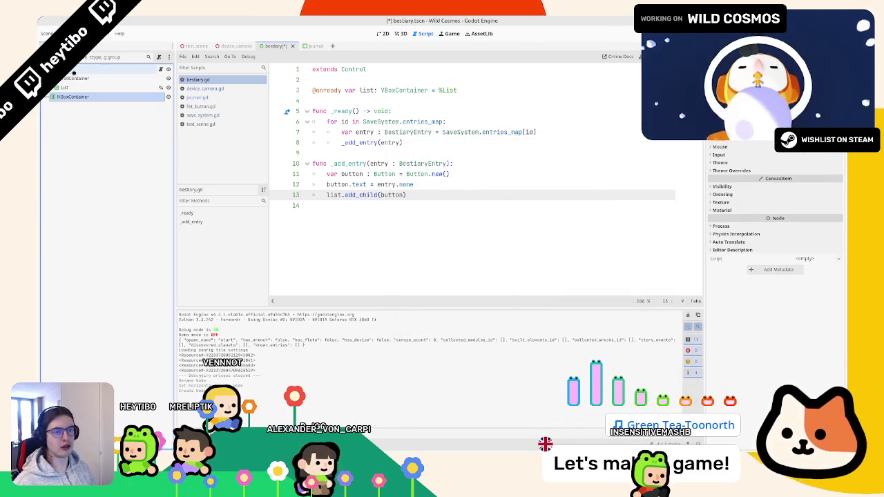
{"action": "left_click", "coordinate": [76, 79]}
{"action": "left_click_drag", "start_coordinate": [78, 97], "coordinate": [78, 95]}
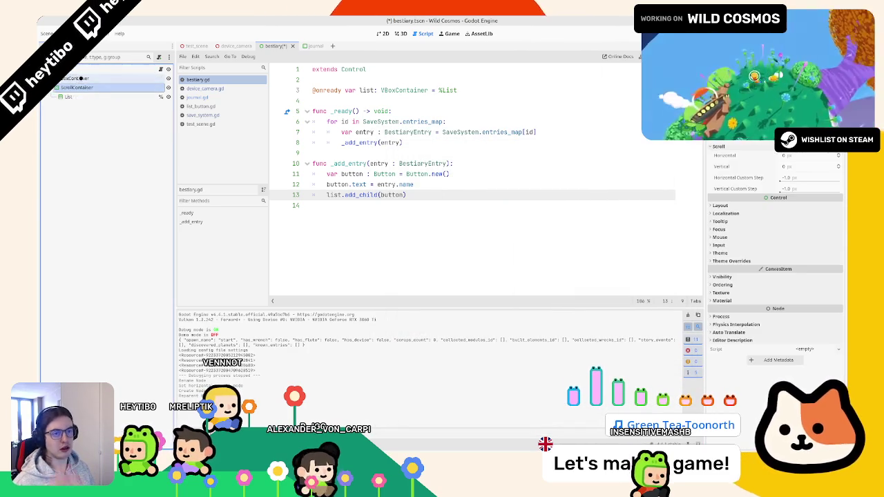
Add a MarginContainer node and rename it Entry
{"action": "left_click", "coordinate": [82, 78]}
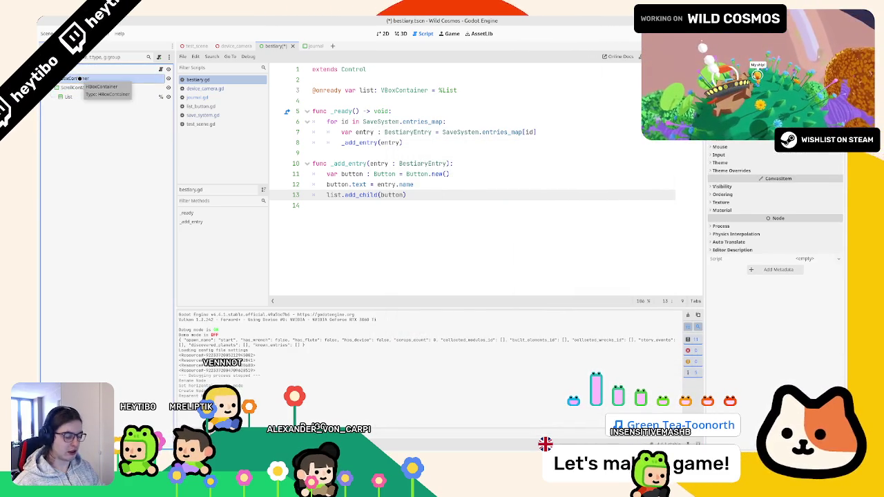
{"action": "key", "text": "ctrl+a"}
{"action": "type", "text": "contr"}
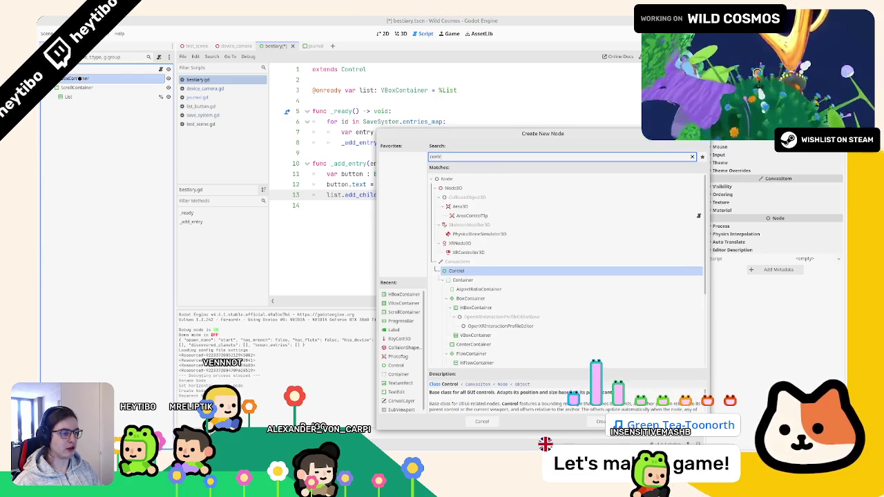
{"action": "key", "text": "BackSpace"}
{"action": "key", "text": "BackSpace"}
{"action": "key", "text": "BackSpace"}
{"action": "type", "text": "margi"}
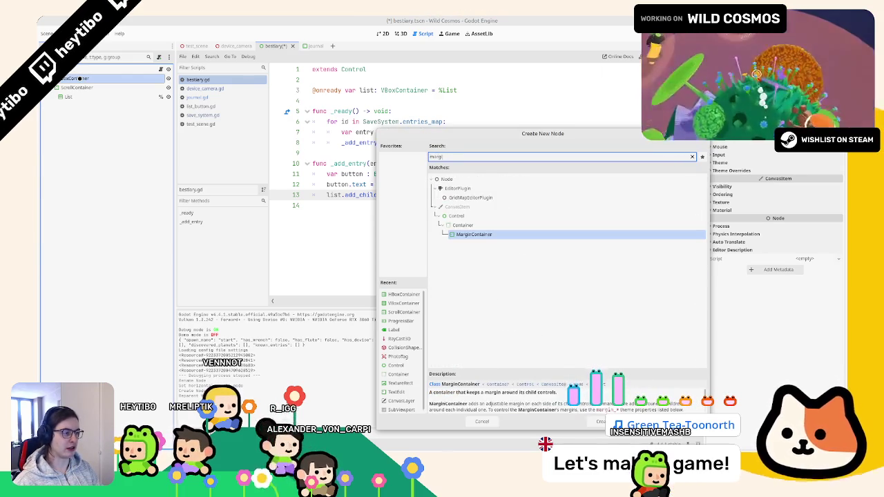
{"action": "key", "text": "Return"}
{"action": "key", "text": "F2"}
{"action": "type", "text": "Log"}
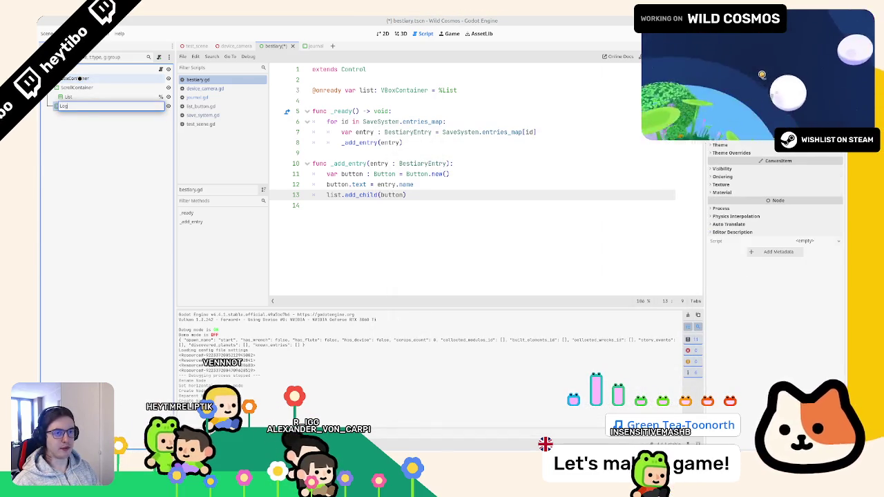
{"action": "key", "text": "Return"}
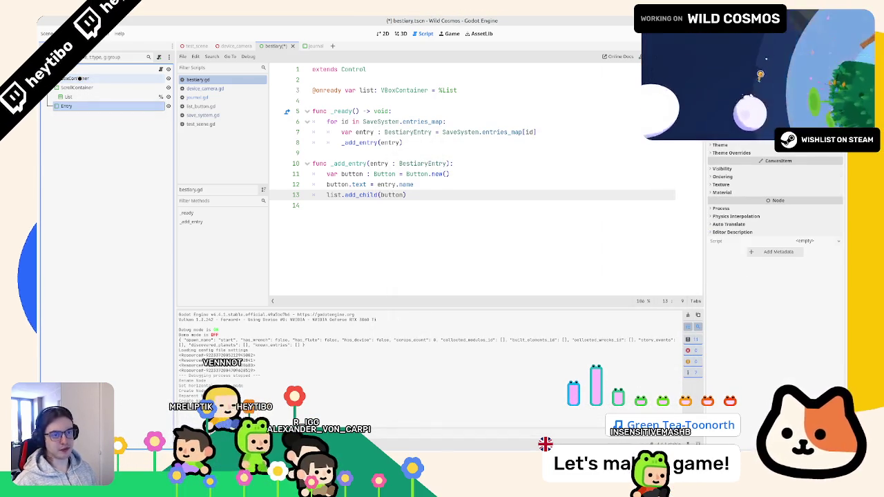
Change the Entry node's type to VBoxContainer
{"action": "key", "text": "ctrl+a"}
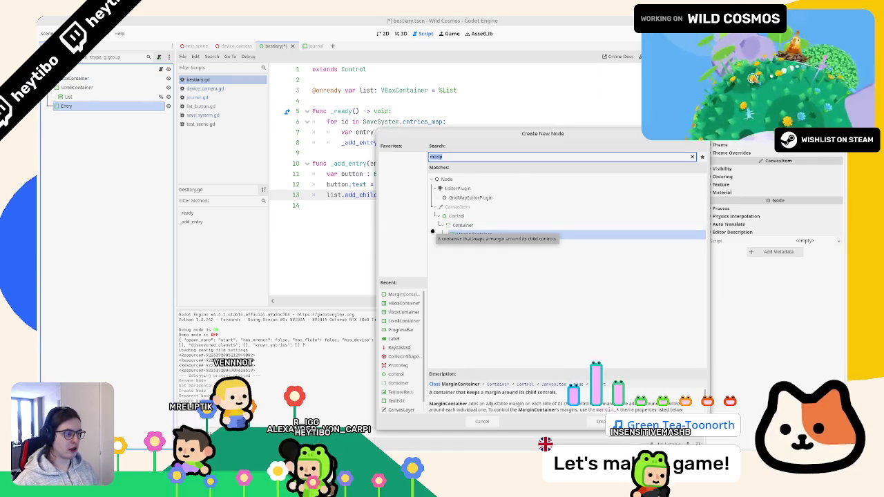
{"action": "key", "text": "Escape"}
{"action": "left_click", "coordinate": [69, 97]}
{"action": "right_click", "coordinate": [98, 111]}
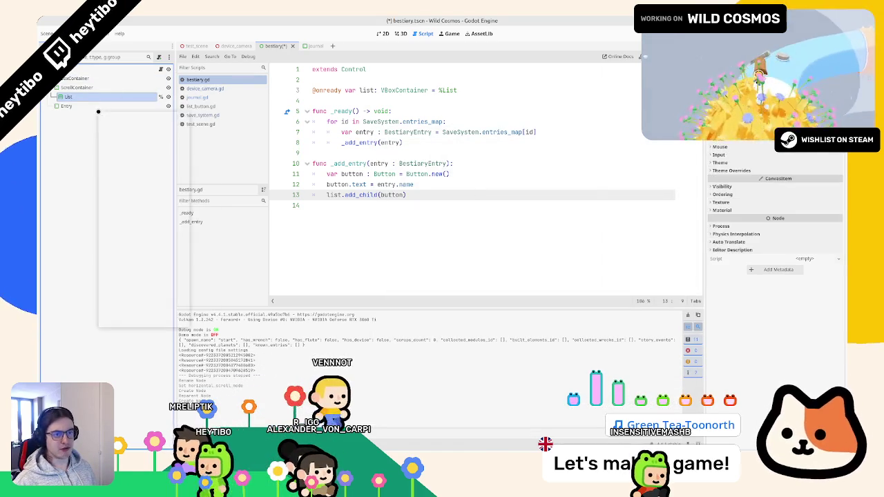
{"action": "right_click", "coordinate": [98, 107]}
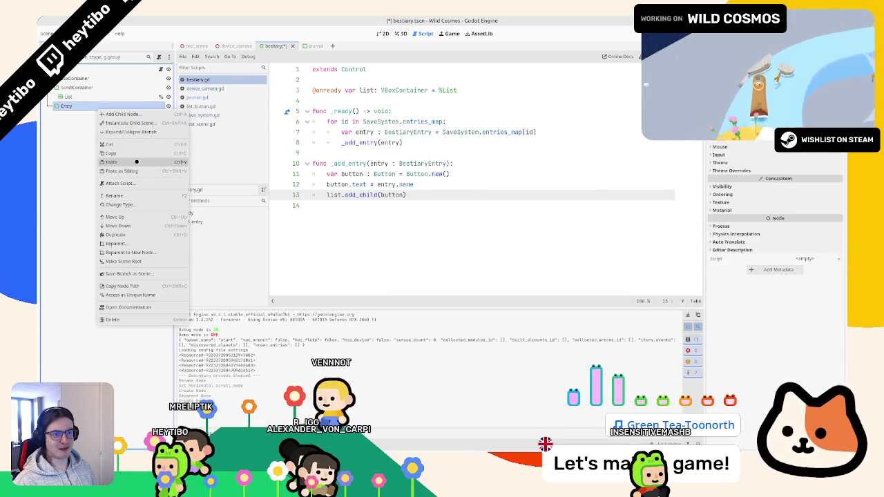
{"action": "left_click", "coordinate": [143, 204]}
{"action": "type", "text": "vb"}
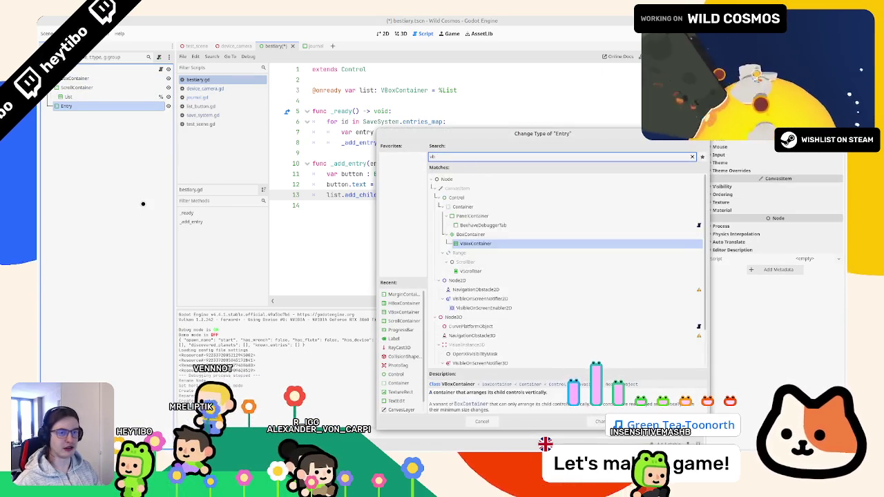
{"action": "key", "text": "Return"}
Add two Label children under Entry and rename the first one
{"action": "key", "text": "ctrl+a"}
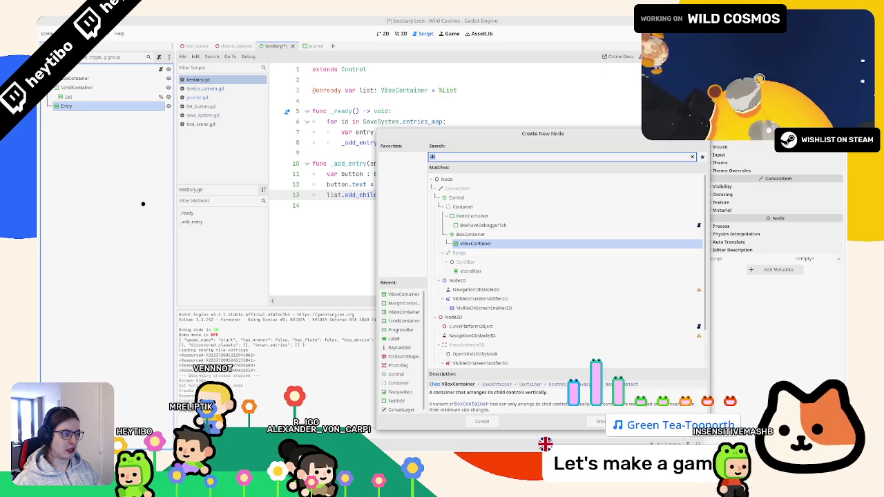
{"action": "type", "text": "label"}
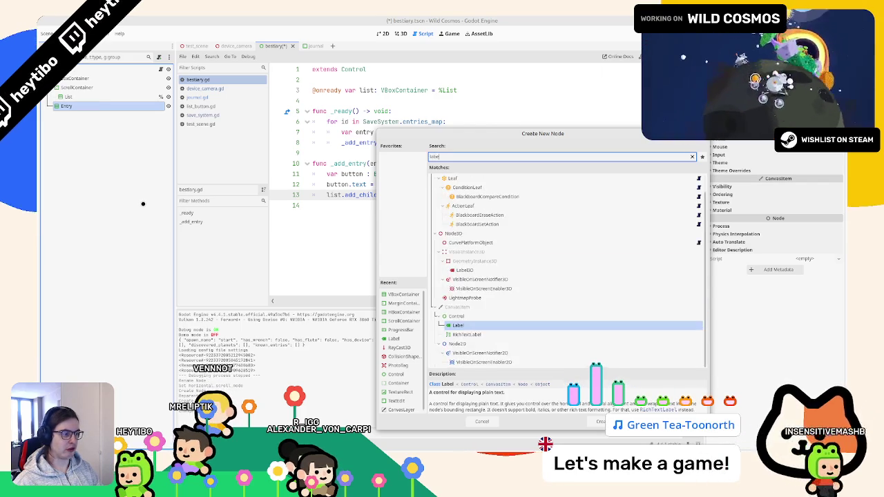
{"action": "key", "text": "Return"}
{"action": "key", "text": "ctrl+d"}
{"action": "key", "text": "Up"}
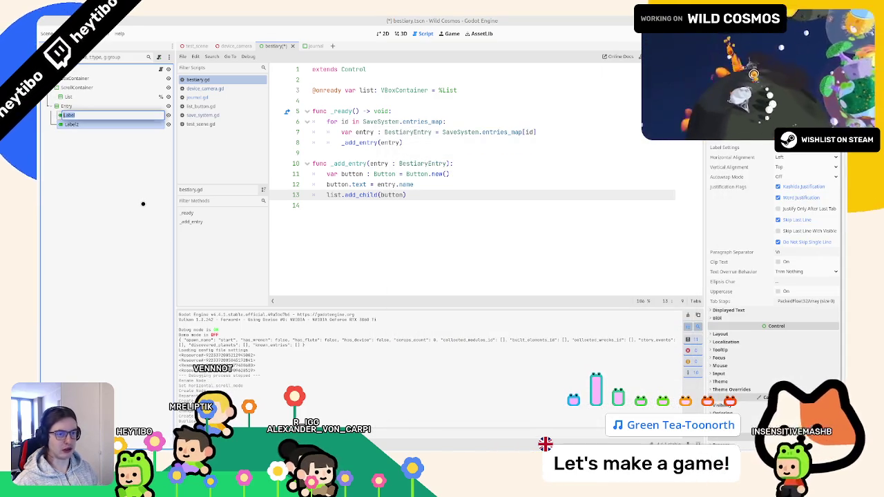
{"action": "key", "text": "F2"}
{"action": "type", "text": "EntryName"}
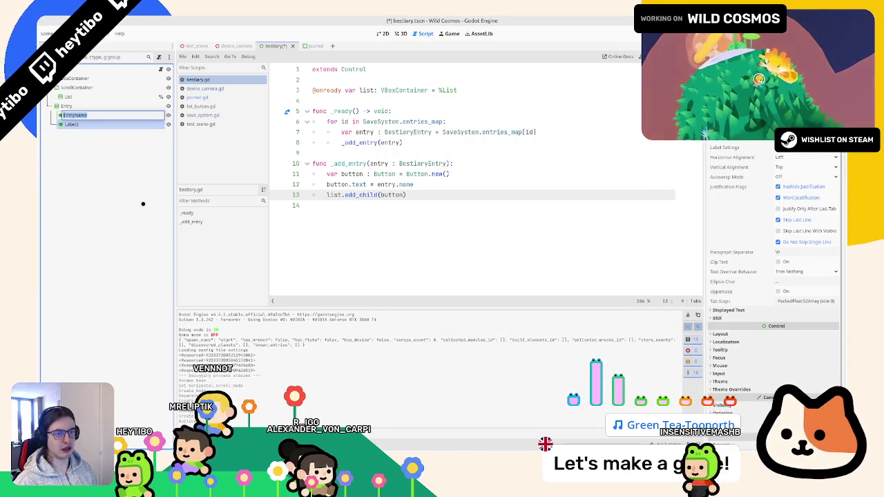
{"action": "key", "text": "Return"}
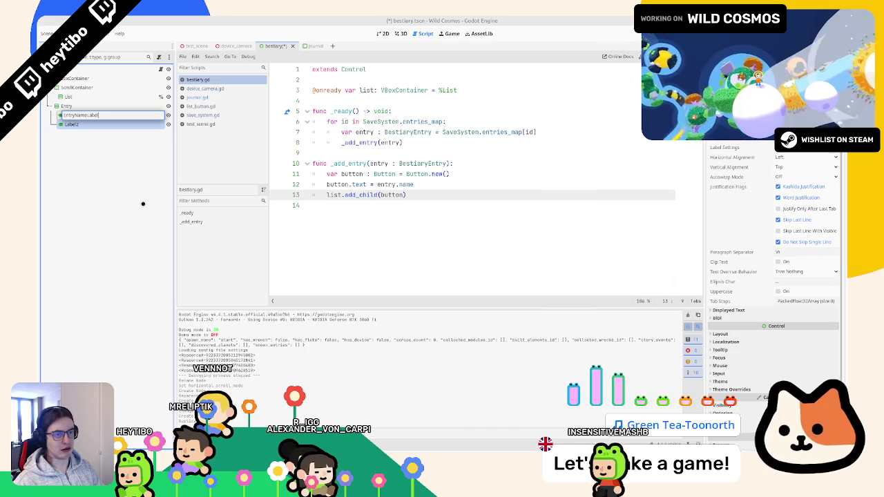
Rename the second label EntryDescriptionLabel and save the scene
{"action": "key", "text": "Down"}
{"action": "key", "text": "F2"}
{"action": "type", "text": "Entry"}
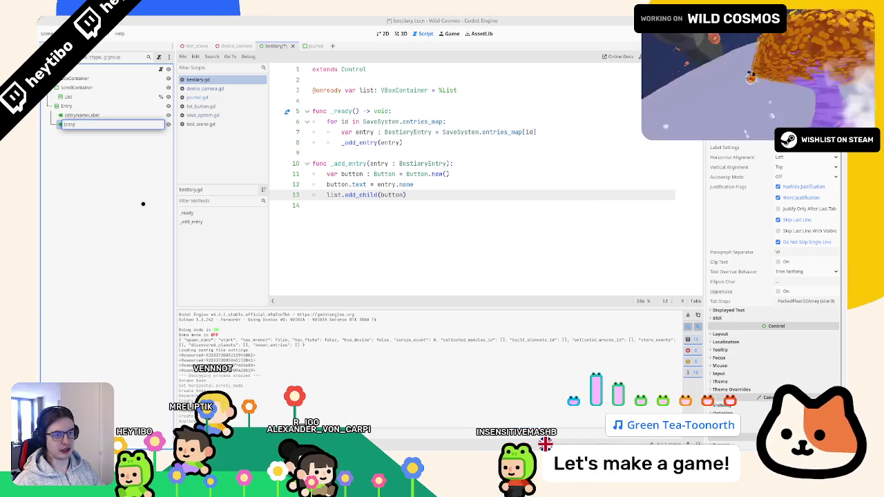
{"action": "type", "text": "DescriptionLabel"}
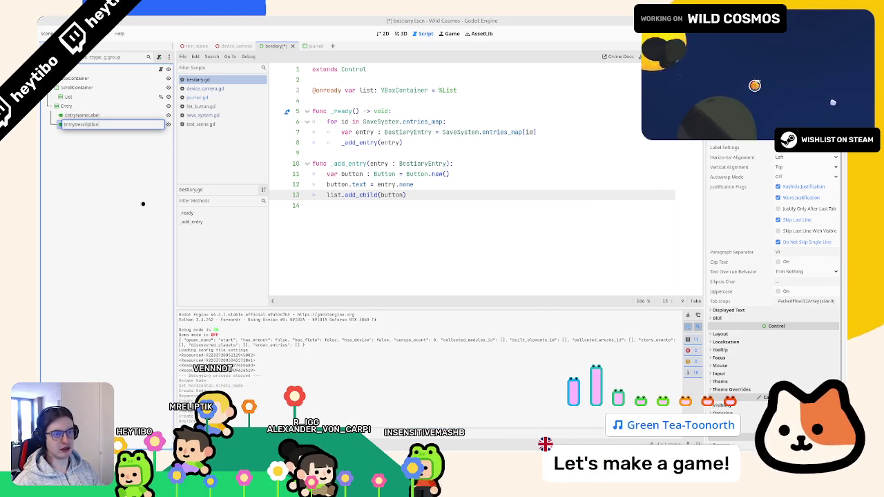
{"action": "key", "text": "Return"}
{"action": "key", "text": "ctrl+s"}
{"action": "left_click", "coordinate": [86, 115], "text": "shift"}
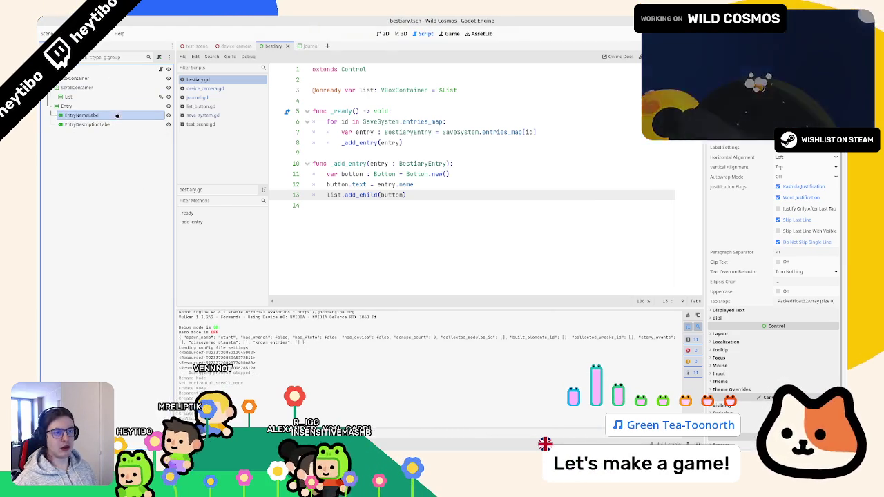
Mark both labels Access as Unique Name and name the first EntryNameLabel
{"action": "right_click", "coordinate": [116, 125]}
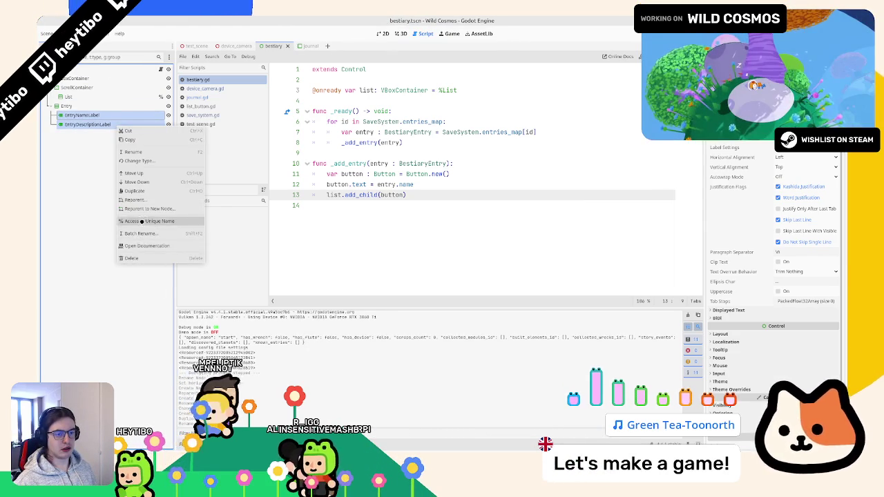
{"action": "mouse_move", "coordinate": [86, 120]}
{"action": "left_mouse_down"}
{"action": "mouse_move", "coordinate": [224, 124]}
{"action": "mouse_move", "coordinate": [101, 115]}
{"action": "left_mouse_up"}
{"action": "double_click", "coordinate": [101, 114]}
{"action": "type", "text": "EntryNameLabel"}
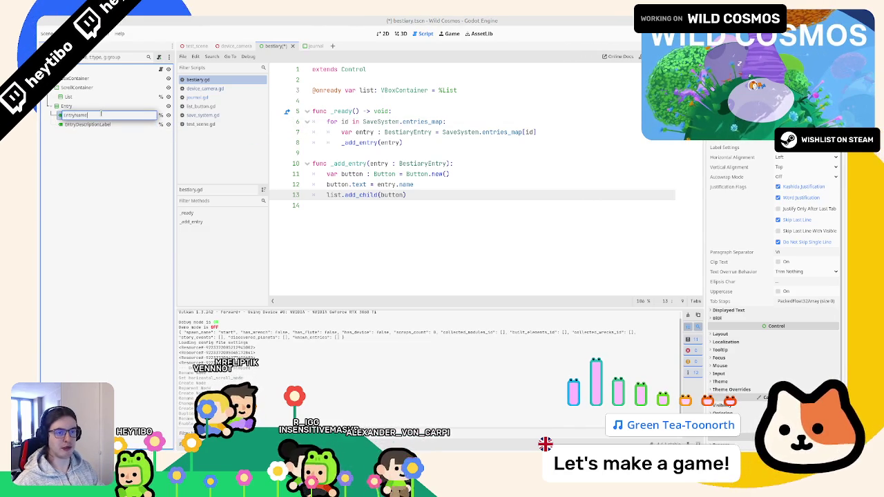
{"action": "key", "text": "Return"}
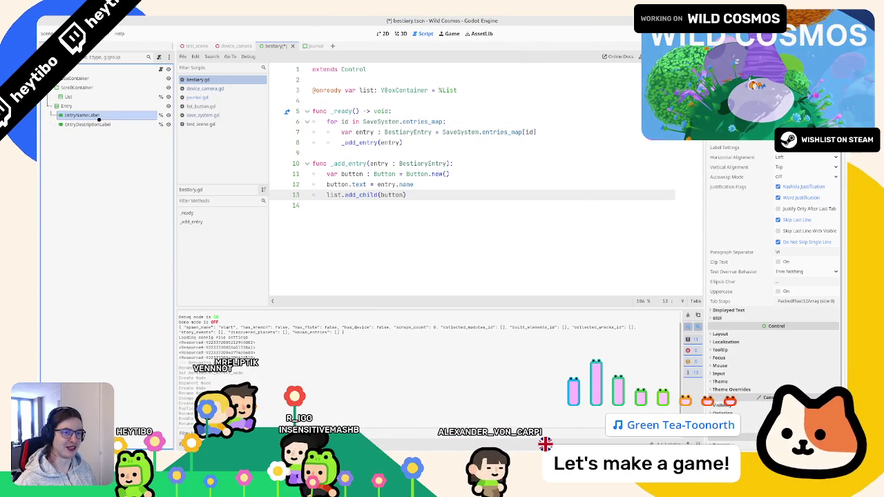
{"action": "left_click", "coordinate": [115, 122], "text": "shift"}
{"action": "left_click_drag", "start_coordinate": [115, 118], "coordinate": [325, 102]}
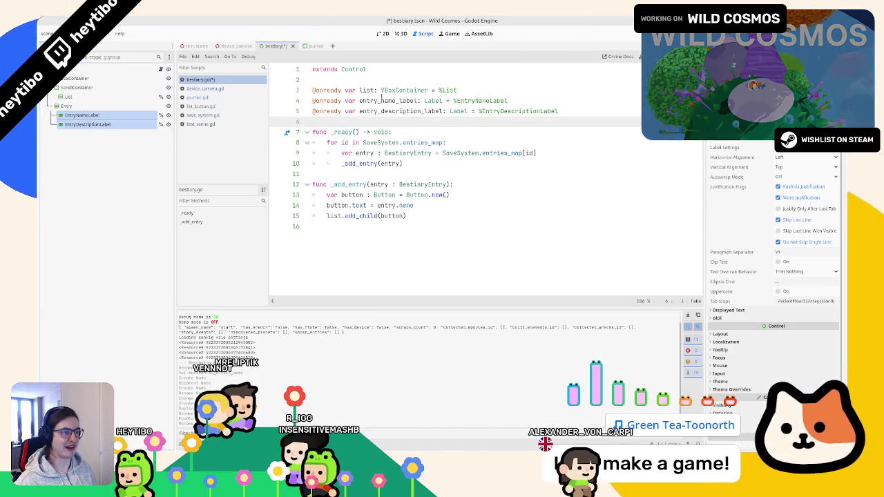
{"action": "key", "text": "ctrl+s"}
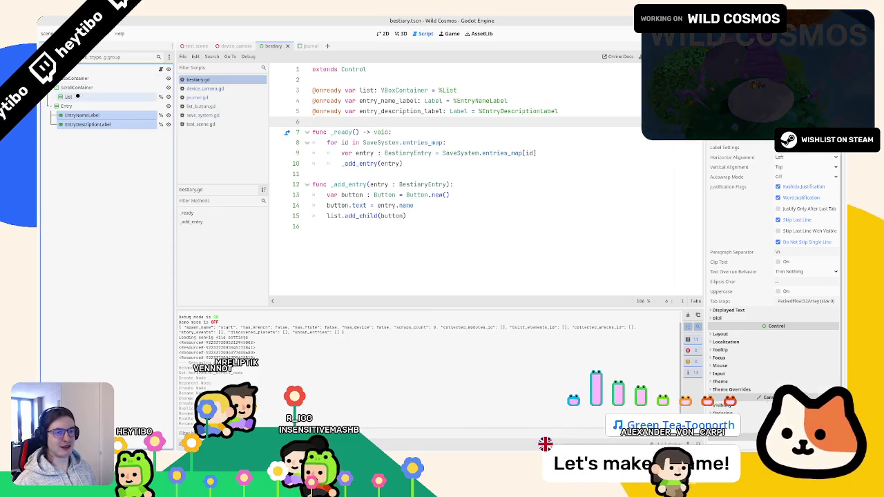
Inspect the List, Entry and label nodes, then paste over the entry_name_label variable name
{"action": "left_click", "coordinate": [76, 97]}
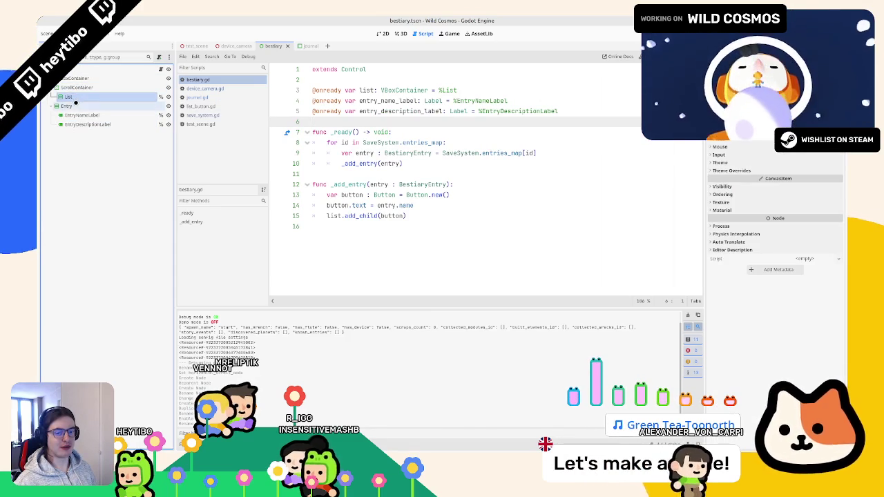
{"action": "left_click", "coordinate": [76, 115]}
{"action": "left_click", "coordinate": [69, 105]}
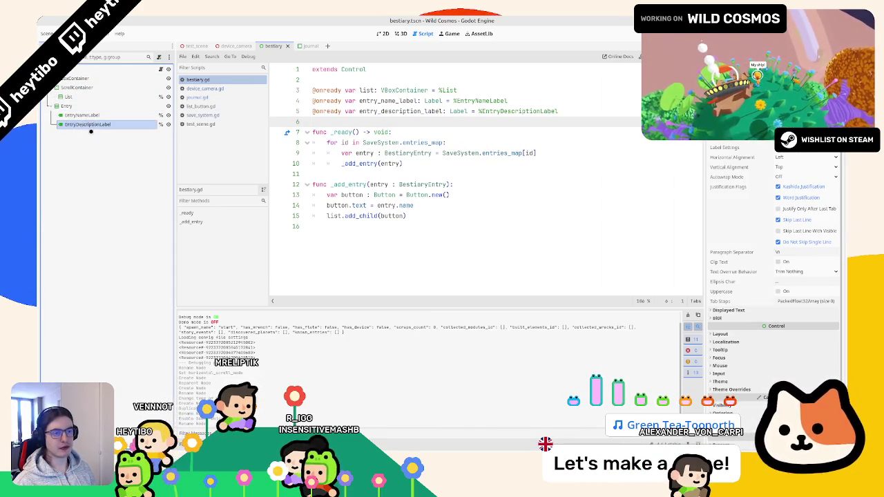
{"action": "left_click", "coordinate": [82, 115]}
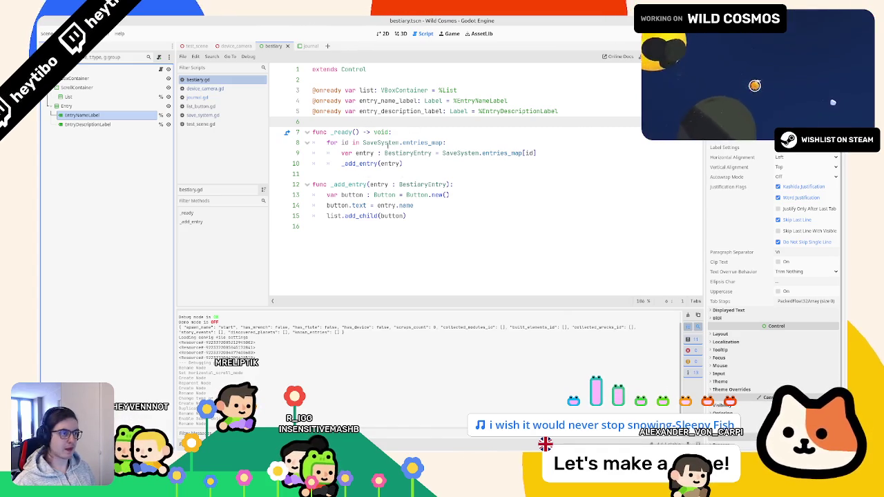
{"action": "double_click", "coordinate": [395, 111]}
{"action": "double_click", "coordinate": [399, 101]}
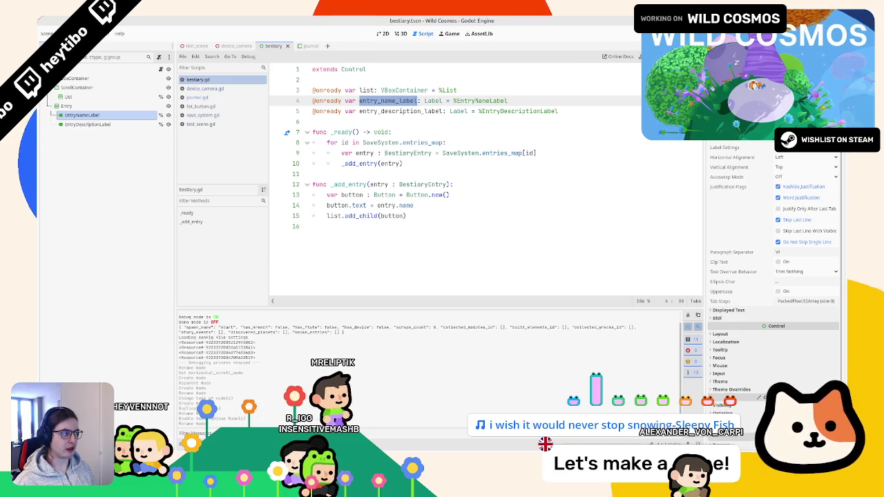
{"action": "key", "text": "ctrl+v"}
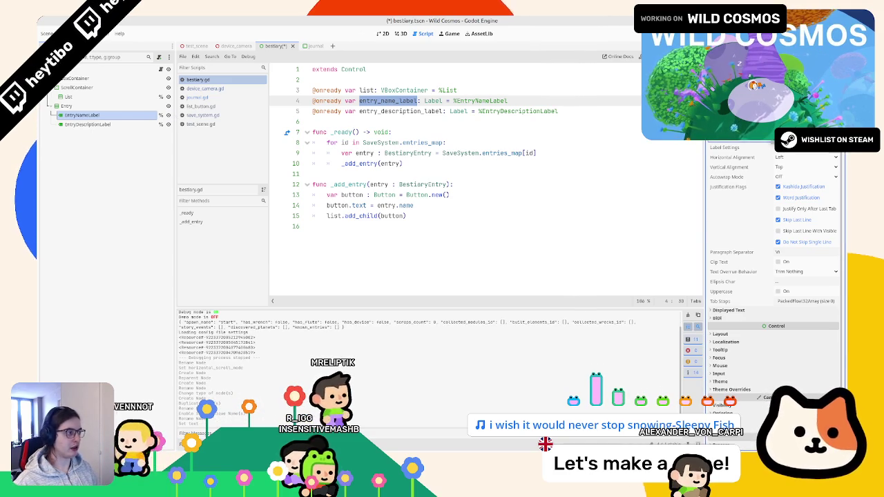
{"action": "left_click", "coordinate": [88, 124]}
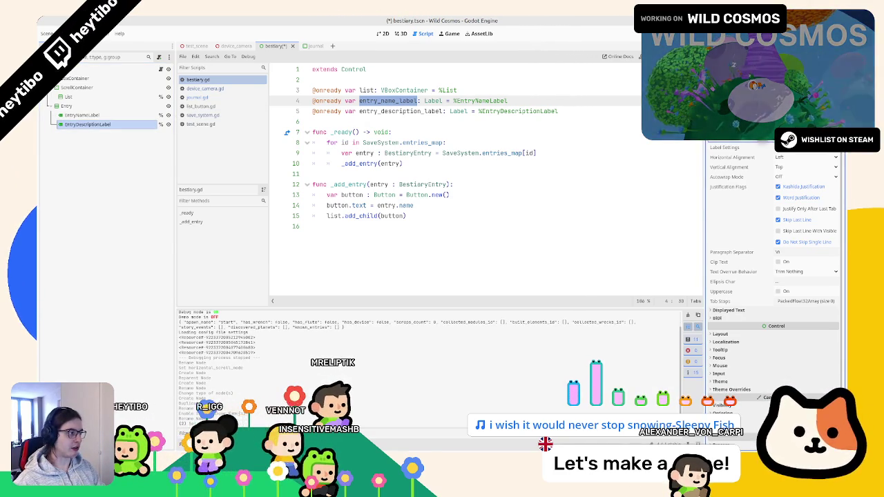
Add a new function stub with a pass body at the end of bestiary.gd
{"action": "left_click", "coordinate": [396, 267]}
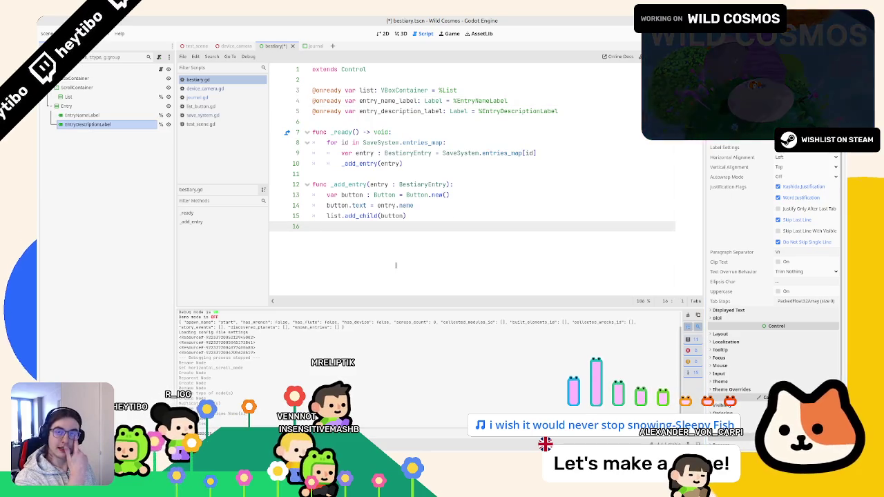
{"action": "key", "text": "Return"}
{"action": "type", "text": "func _update_entry("}
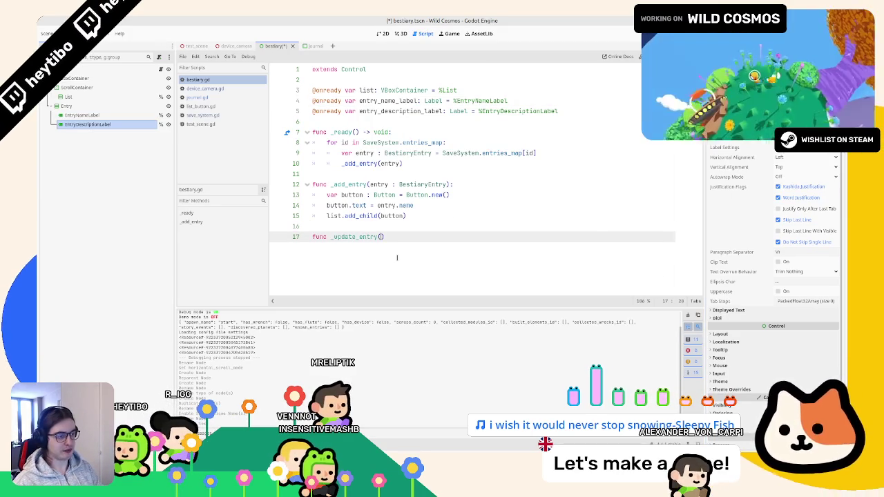
{"action": "type", "text": ":"}
{"action": "key", "text": "Return"}
{"action": "type", "text": "pass"}
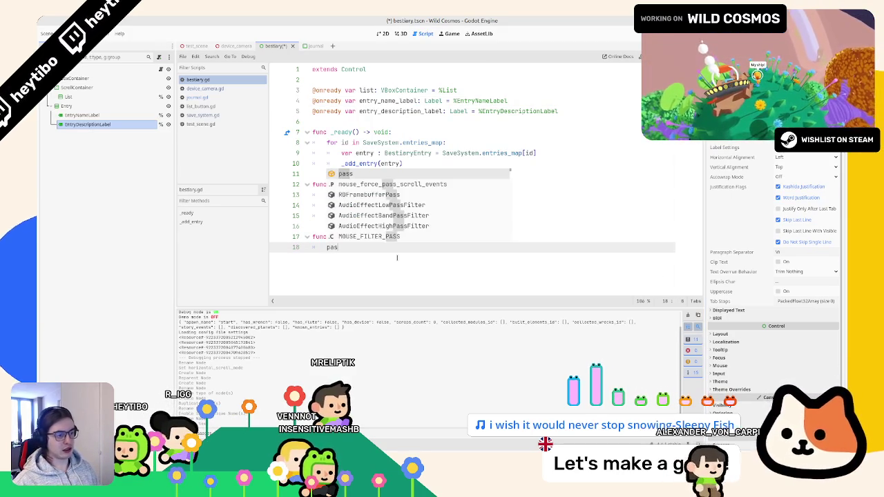
{"action": "key", "text": "Up"}
{"action": "key", "text": "End"}
{"action": "key", "text": "Left"}
{"action": "key", "text": "Left"}
{"action": "key", "text": "Left"}
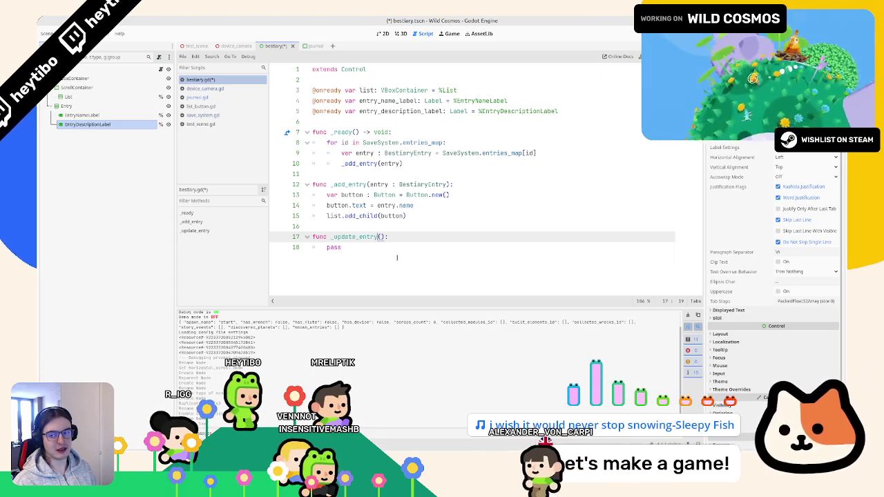
Name the function _update_displayed_entry and save the script
{"action": "key", "text": "Left"}
{"action": "key", "text": "Left"}
{"action": "key", "text": "Left"}
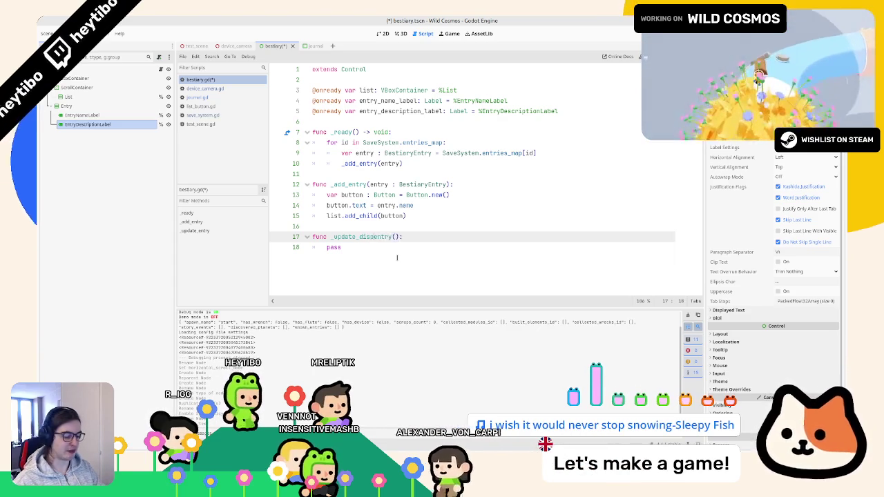
{"action": "type", "text": "displayed_"}
{"action": "key", "text": "ctrl+Left"}
{"action": "key", "text": "ctrl+shift+Right"}
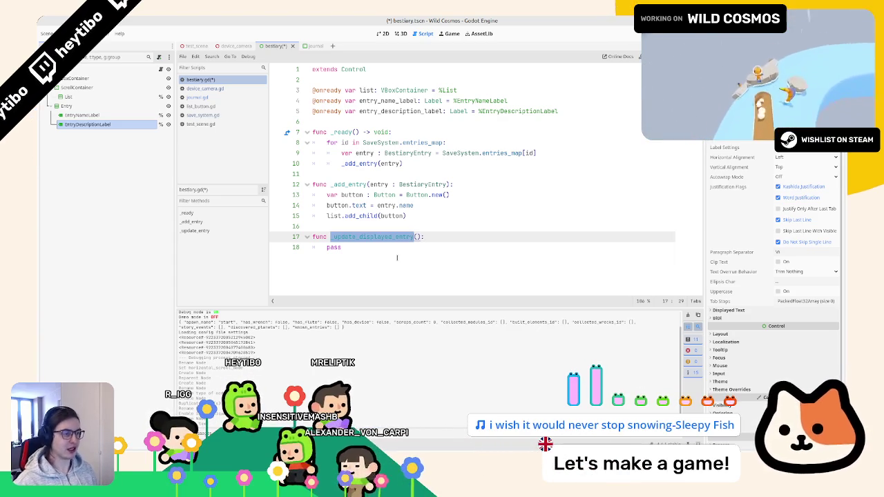
{"action": "left_click", "coordinate": [387, 178]}
{"action": "key", "text": "ctrl+s"}
Undo the stray inserted line at line 11 and open the journal scene's script
{"action": "key", "text": "ctrl+shift+Return"}
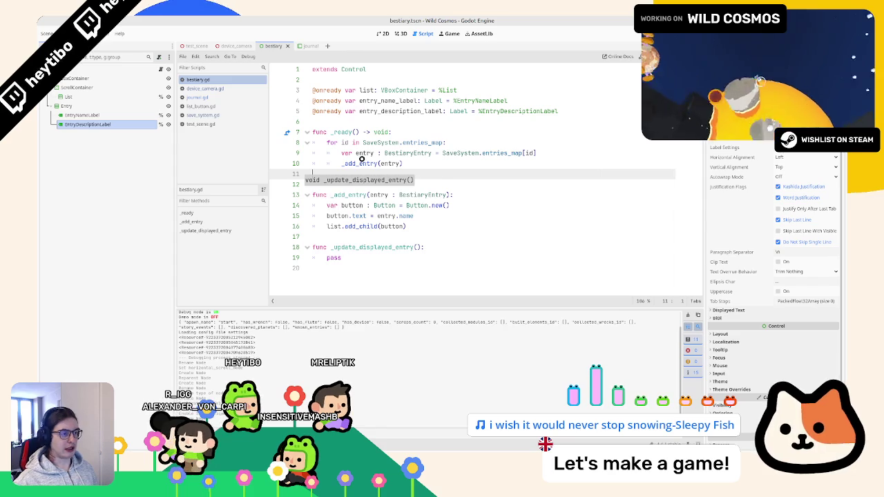
{"action": "key", "text": "ctrl+z"}
{"action": "left_click", "coordinate": [384, 122]}
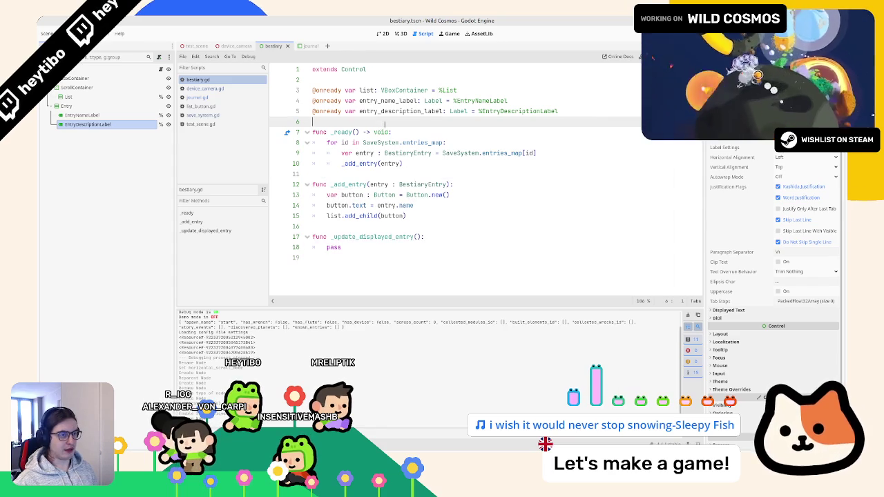
{"action": "left_click", "coordinate": [308, 45]}
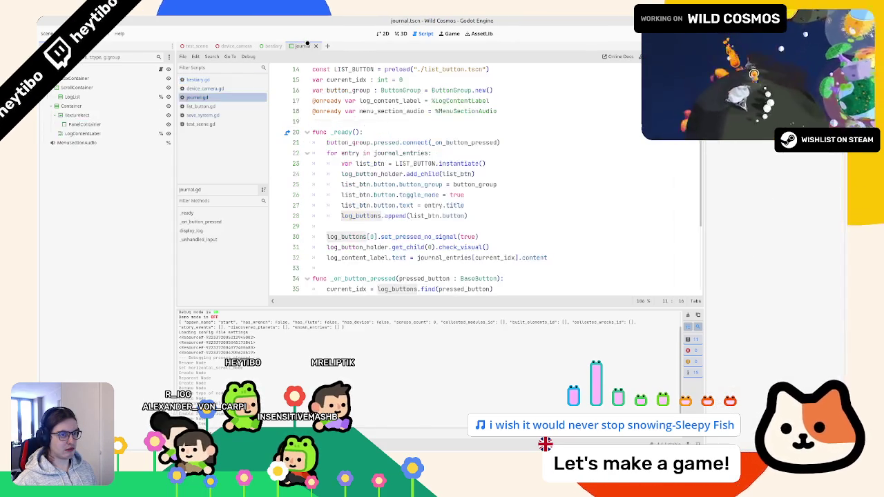
Copy the current_idx declaration from journal.gd and paste it into bestiary.gd
{"action": "scroll", "coordinate": [332, 130], "scroll_direction": "down", "scroll_amount": 3}
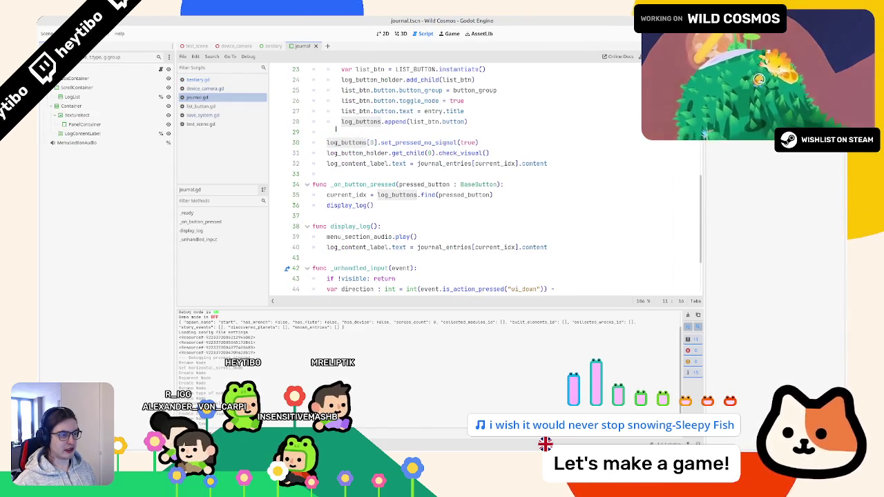
{"action": "scroll", "coordinate": [336, 128], "scroll_direction": "down", "scroll_amount": 2}
{"action": "double_click", "coordinate": [349, 132]}
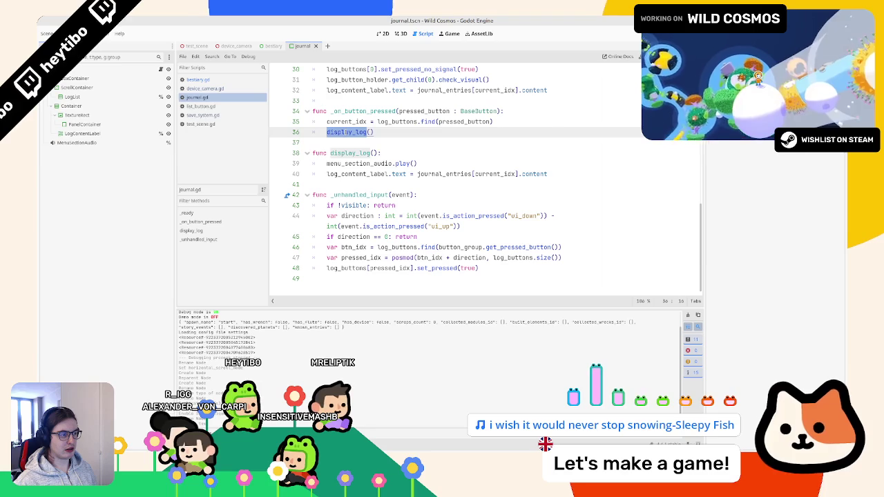
{"action": "left_click", "coordinate": [476, 174]}
{"action": "left_click", "coordinate": [477, 173], "text": "ctrl"}
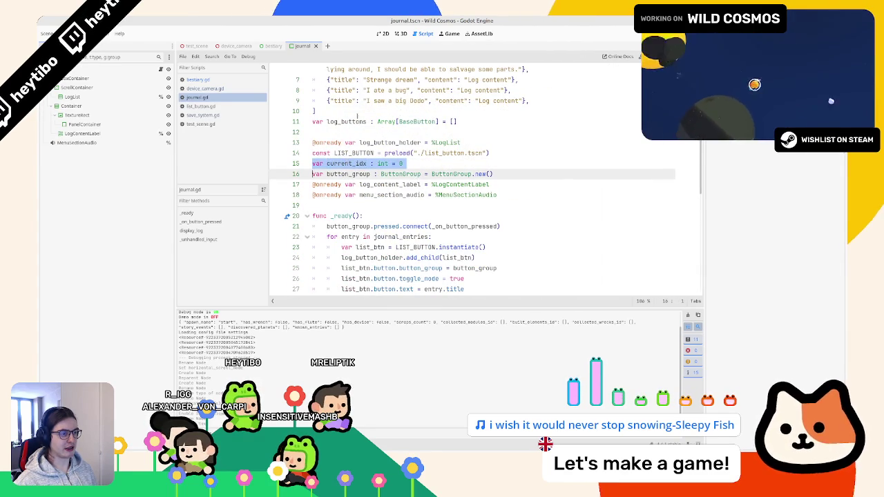
{"action": "left_click", "coordinate": [401, 34]}
{"action": "left_click", "coordinate": [383, 34]}
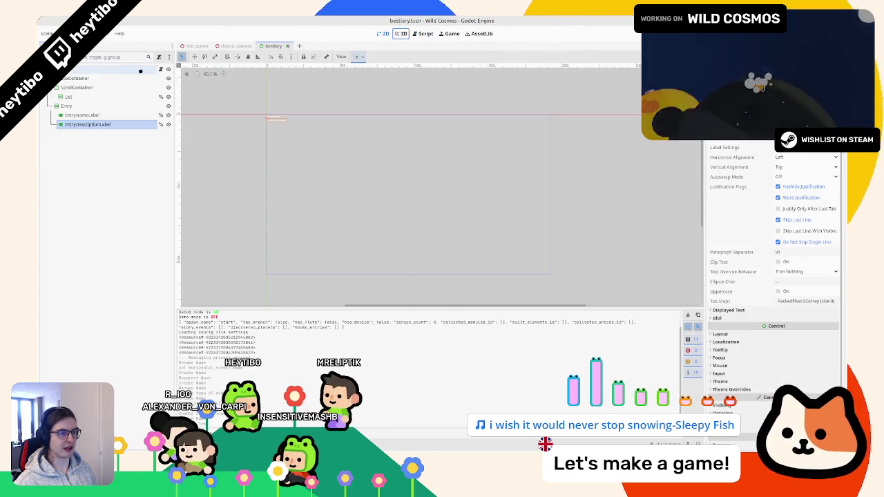
{"action": "key", "text": "ctrl+shift+w"}
{"action": "left_click", "coordinate": [422, 34]}
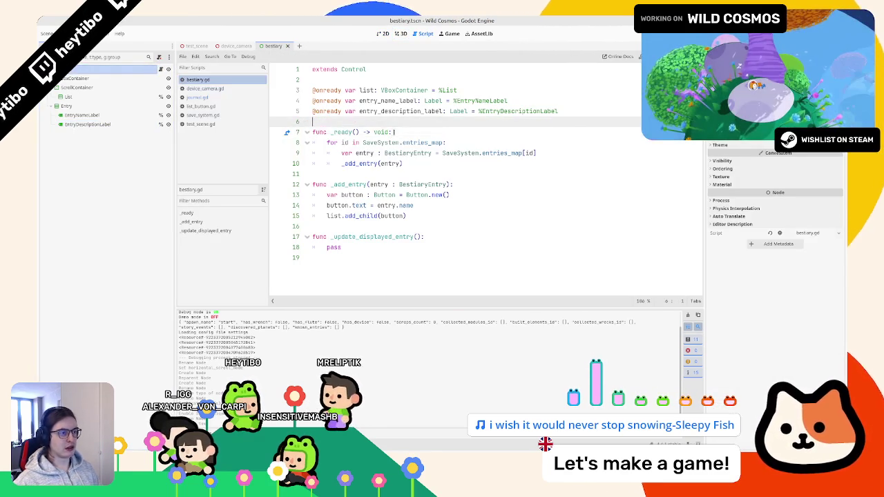
{"action": "type", "text": "var current_idx : int = 0"}
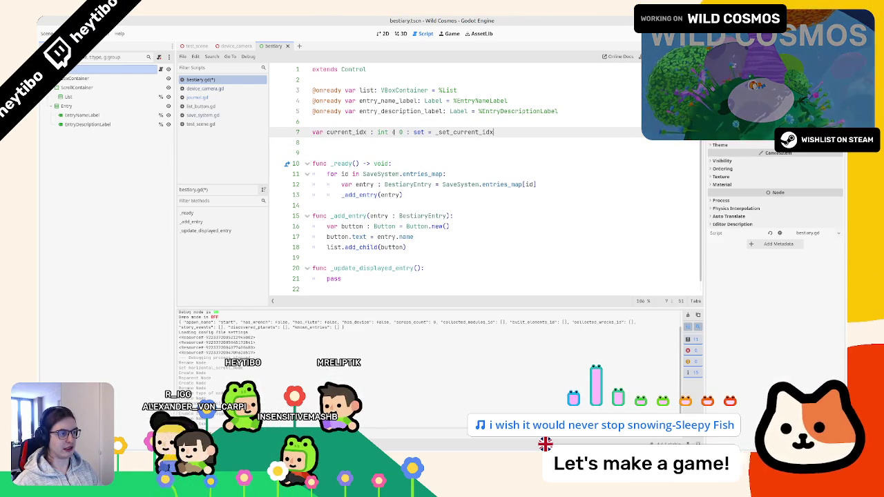
Write the _set_current_idx -> void setter that returns early if current_idx == value
{"action": "key", "text": "ctrl+shift+Left"}
{"action": "key", "text": "Down"}
{"action": "key", "text": "Return"}
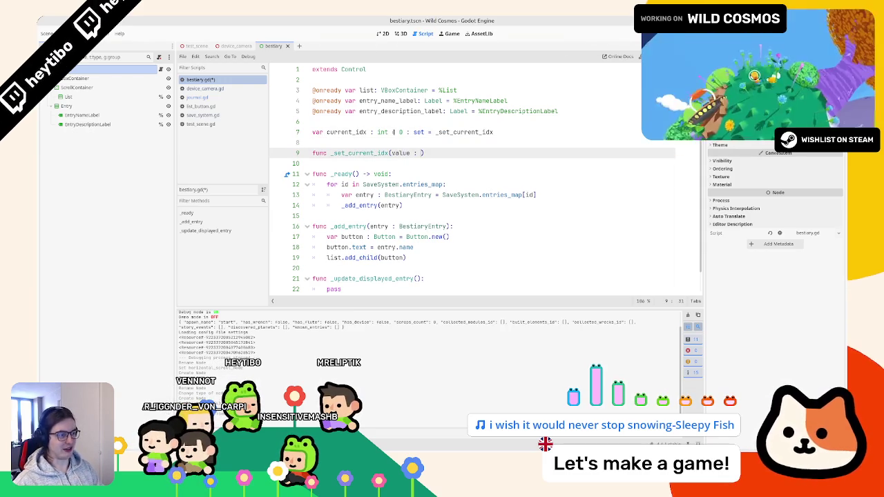
{"action": "type", "text": "-> void:"}
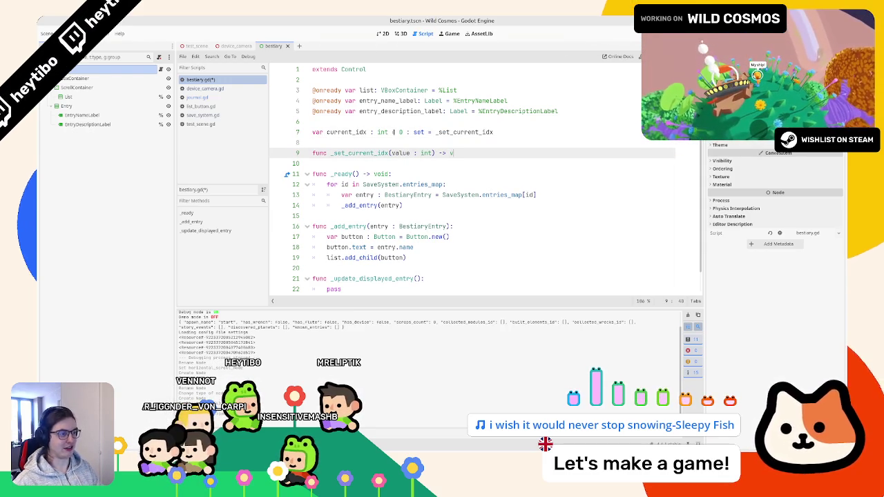
{"action": "key", "text": "Return"}
{"action": "type", "text": "if cu"}
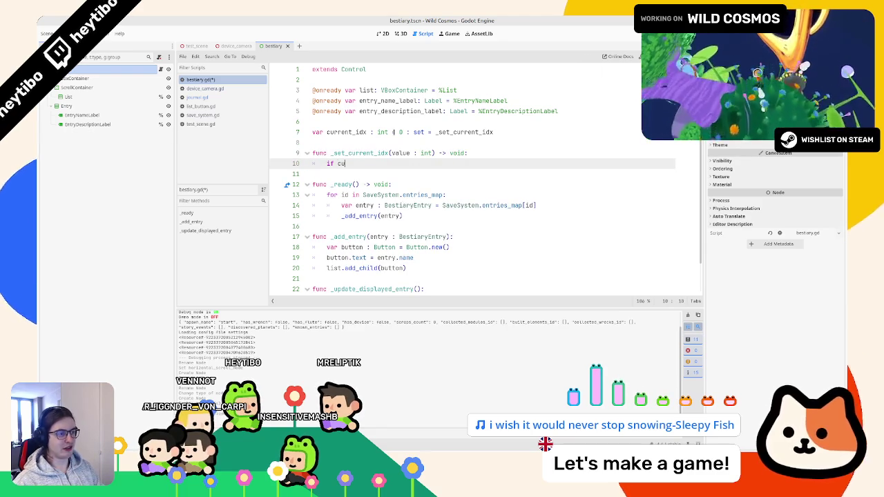
{"action": "type", "text": "rrent_idx == value: return"}
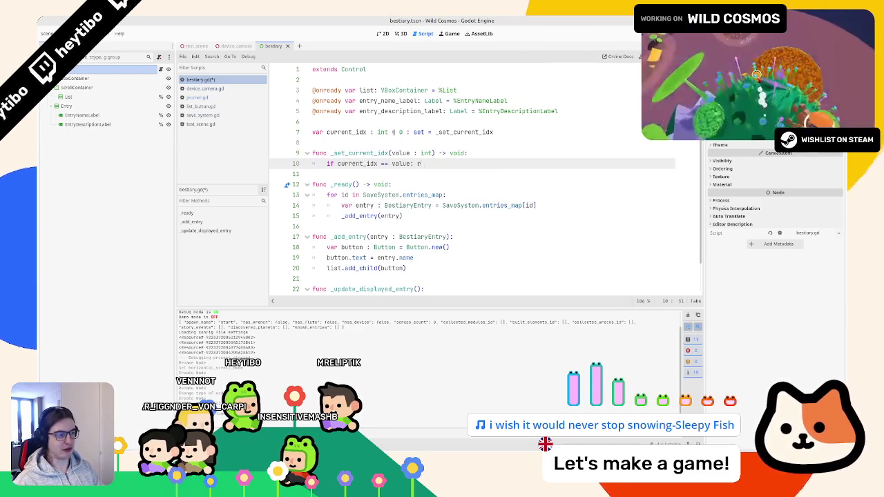
{"action": "key", "text": "Escape"}
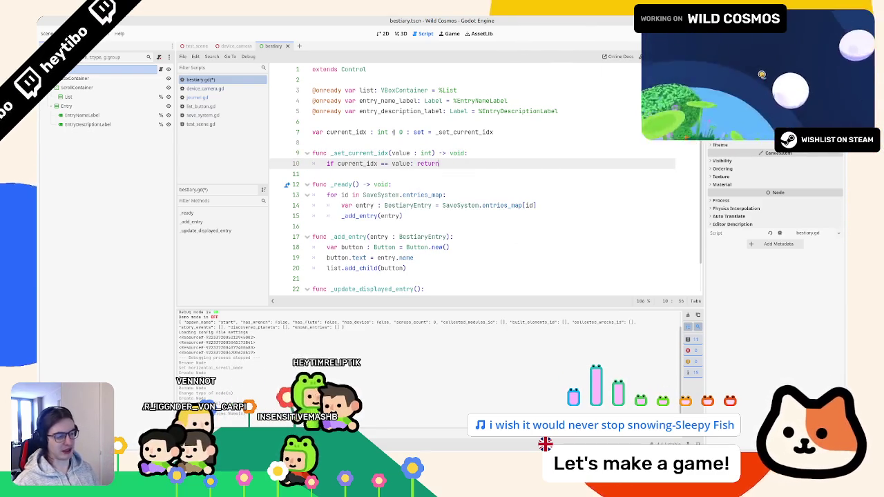
{"action": "key", "text": "Return"}
Have the setter call _update_displayed_entry(), then select pass in that function
{"action": "scroll", "coordinate": [393, 132], "scroll_direction": "down", "scroll_amount": 1}
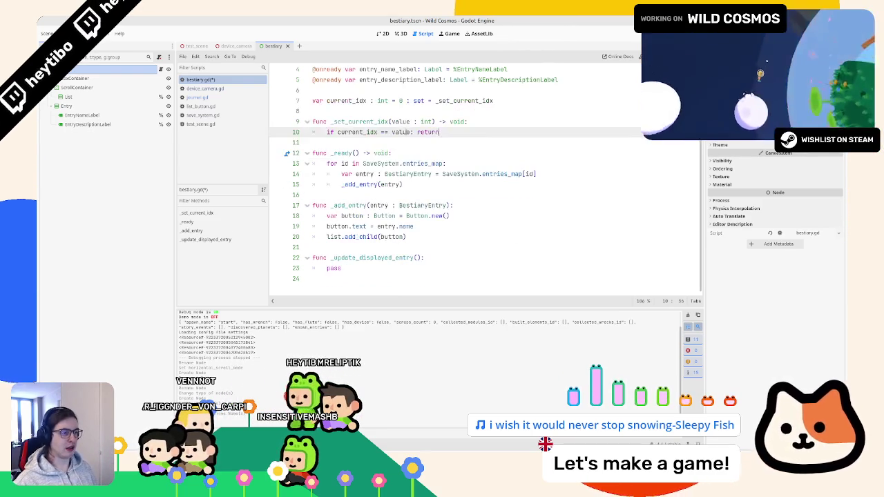
{"action": "left_click", "coordinate": [412, 132]}
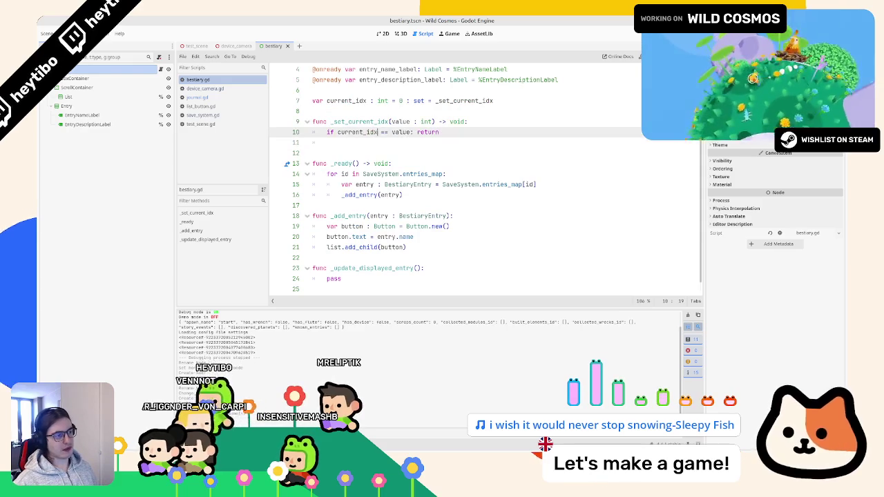
{"action": "left_click", "coordinate": [356, 268]}
{"action": "double_click", "coordinate": [356, 268]}
{"action": "key", "text": "ctrl+c"}
{"action": "left_click", "coordinate": [359, 143]}
{"action": "key", "text": "ctrl+v"}
{"action": "type", "text": "("}
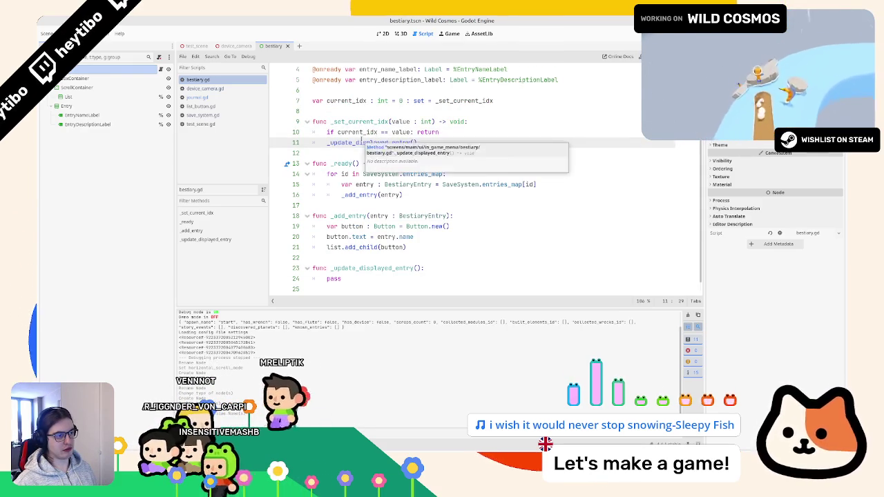
{"action": "scroll", "coordinate": [355, 134], "scroll_direction": "down", "scroll_amount": 1}
{"action": "double_click", "coordinate": [334, 268]}
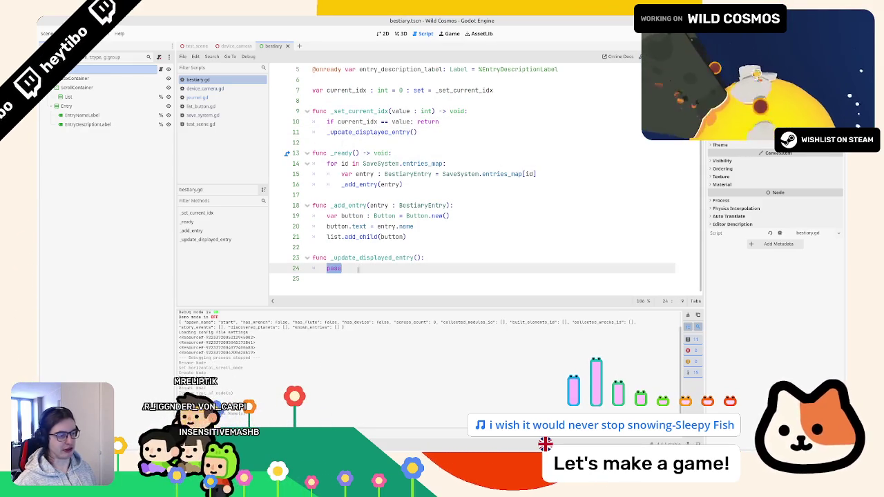
{"action": "key", "text": "F6"}
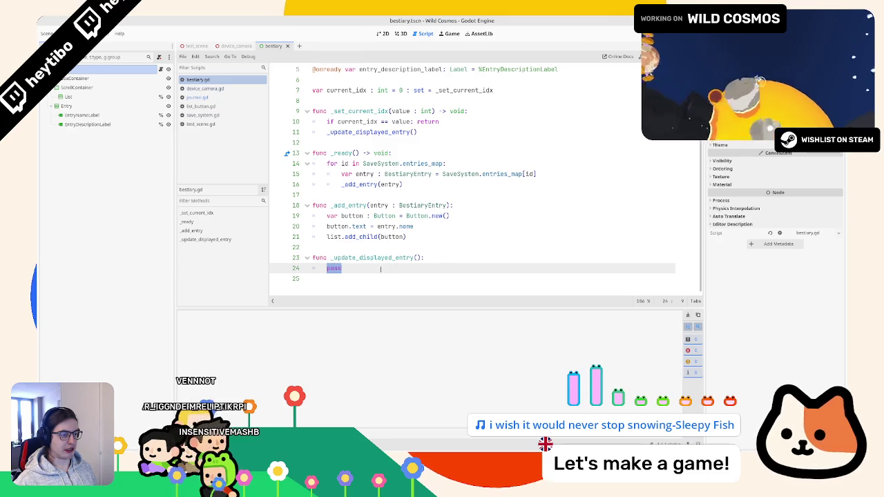
Replace pass with entry_name_label.text, then open entries_map's definition in save_system.gd
{"action": "type", "text": "entr"}
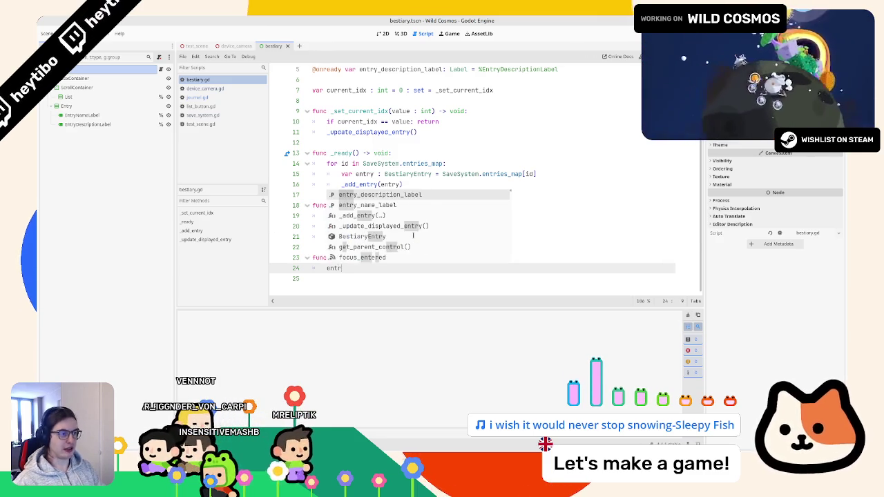
{"action": "type", "text": "y_name_label.text"}
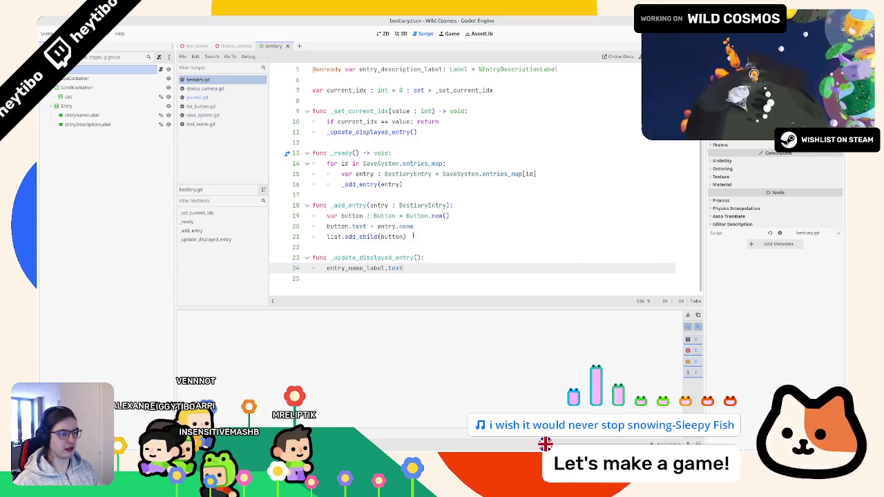
{"action": "type", "text": " = entrie"}
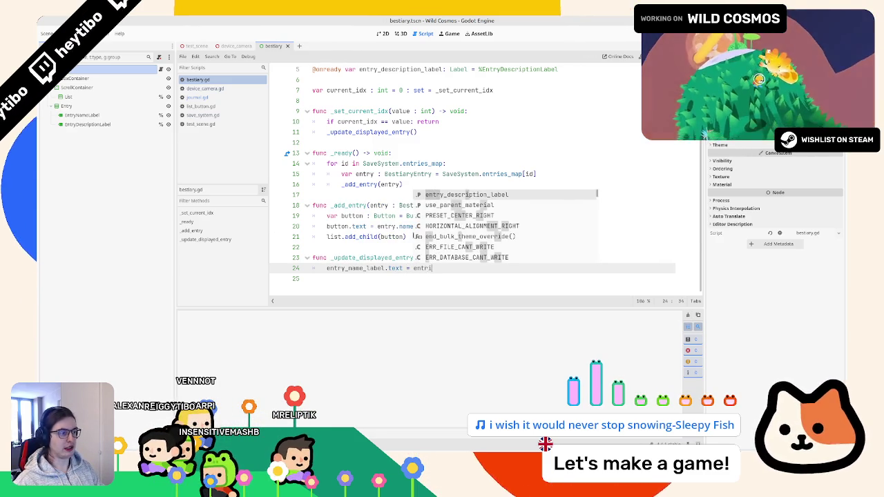
{"action": "key", "text": "BackSpace"}
{"action": "key", "text": "BackSpace"}
{"action": "key", "text": "BackSpace"}
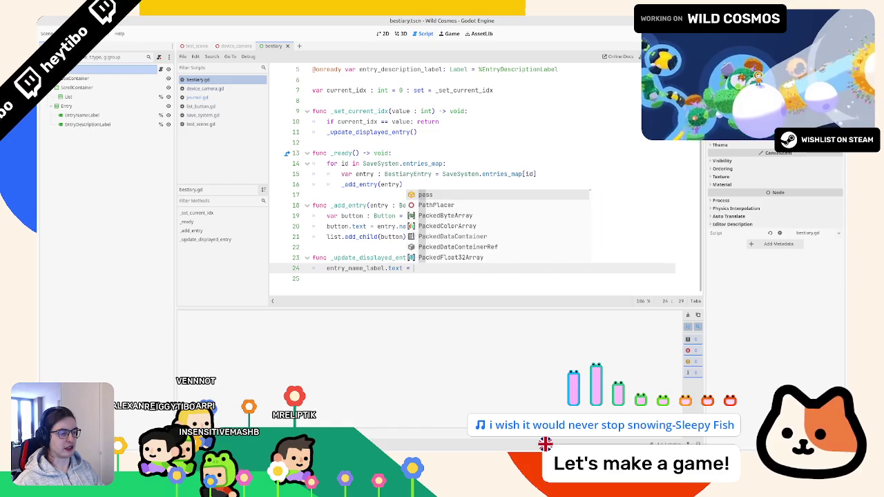
{"action": "scroll", "coordinate": [412, 236], "scroll_direction": "up", "scroll_amount": 2}
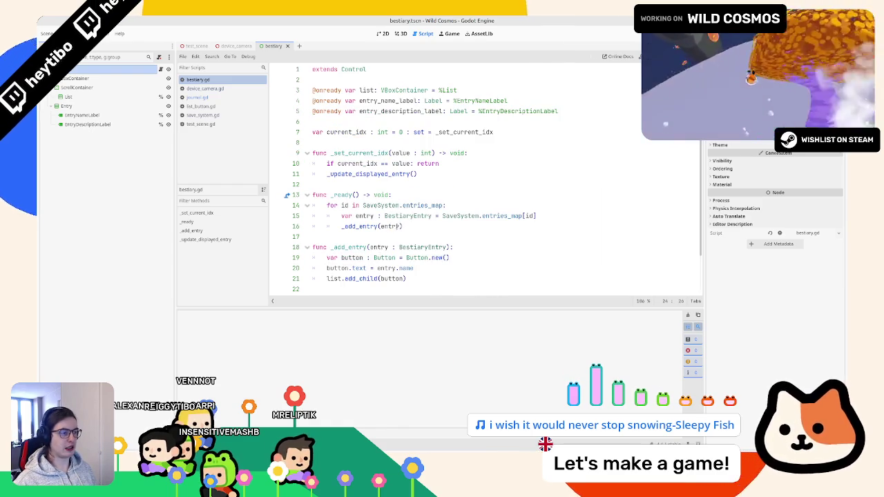
{"action": "scroll", "coordinate": [430, 204], "scroll_direction": "down", "scroll_amount": 2}
{"action": "left_click_drag", "start_coordinate": [443, 174], "coordinate": [612, 173]}
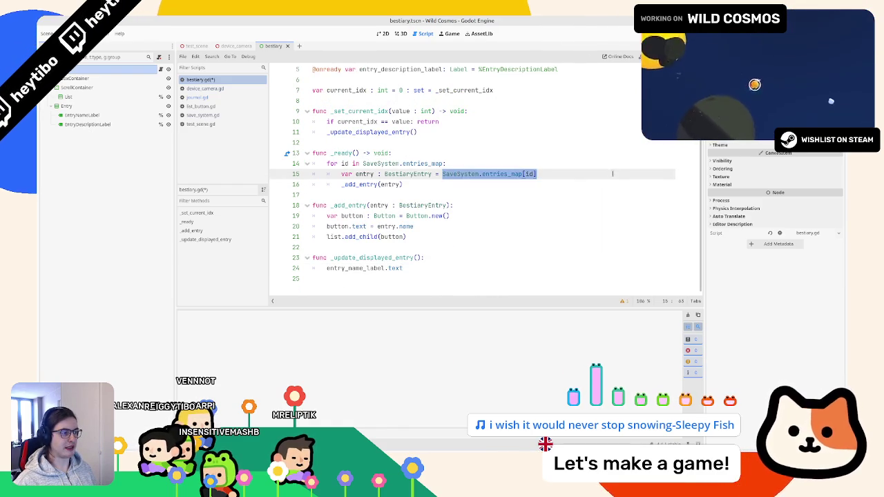
{"action": "scroll", "coordinate": [525, 207], "scroll_direction": "up", "scroll_amount": 2}
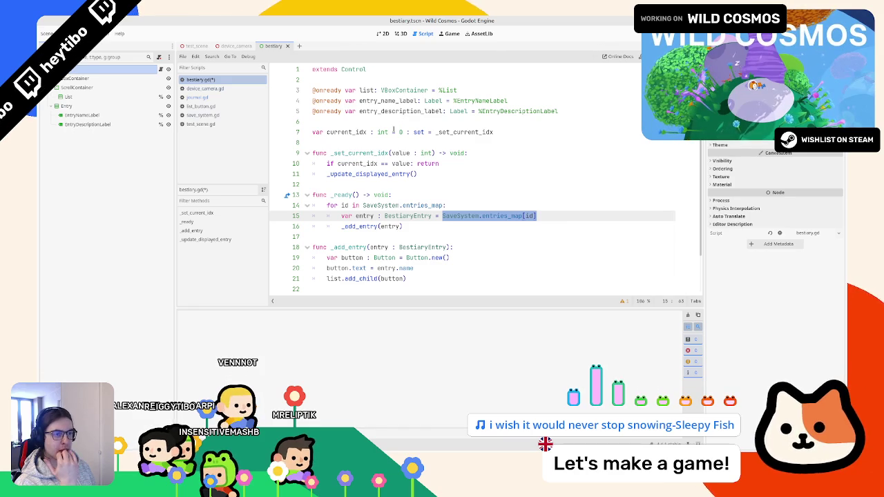
{"action": "double_click", "coordinate": [364, 164]}
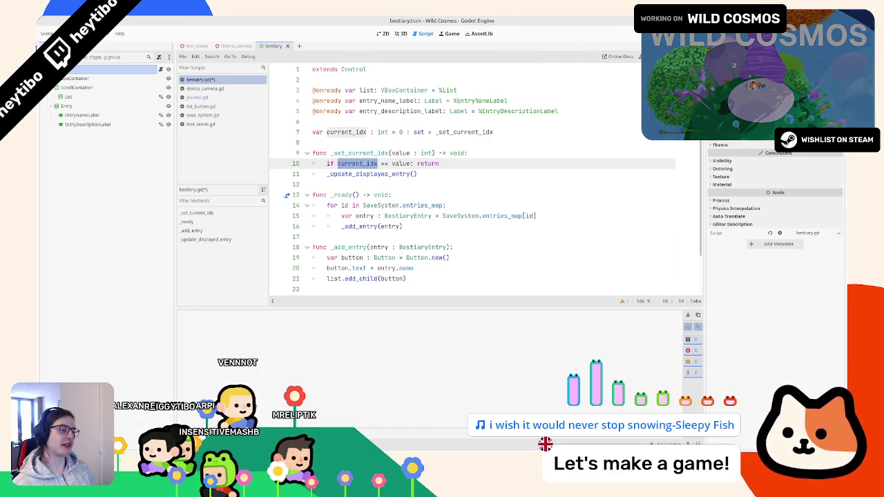
{"action": "left_click", "coordinate": [407, 205], "text": "ctrl"}
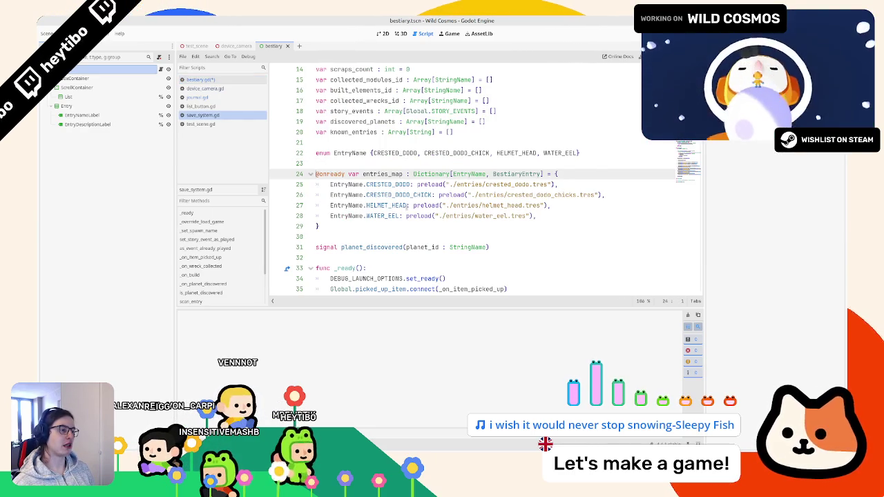
Back in bestiary.gd, remove the SaveSystem.entries_map lookup from line 24
{"action": "key", "text": "alt+Left"}
{"action": "scroll", "coordinate": [442, 207], "scroll_direction": "down", "scroll_amount": 2}
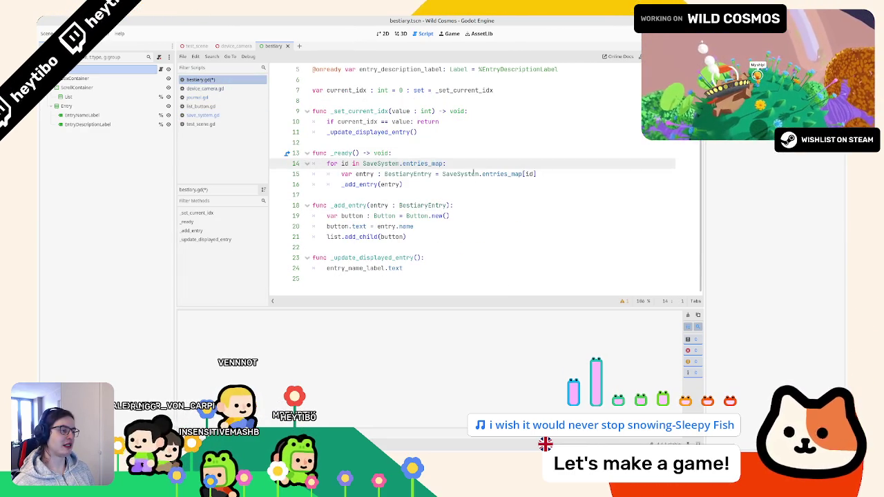
{"action": "left_click", "coordinate": [443, 268]}
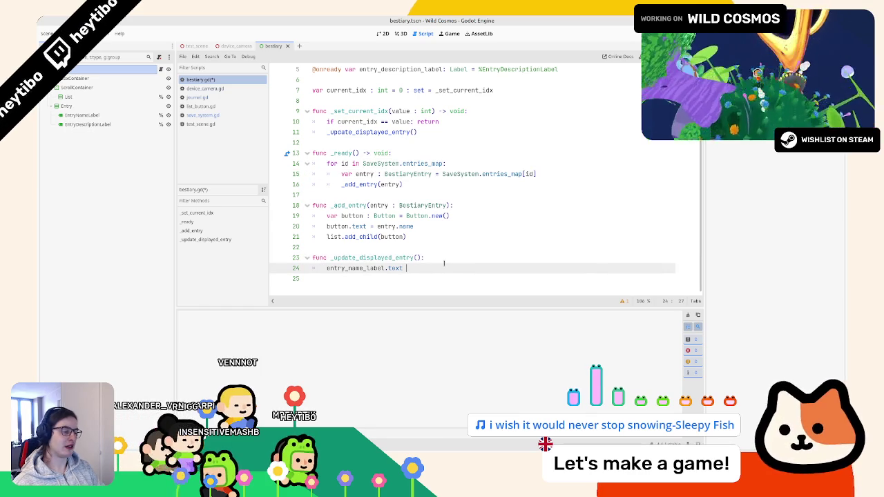
{"action": "type", "text": "=SaveSystem.entries_map[0"}
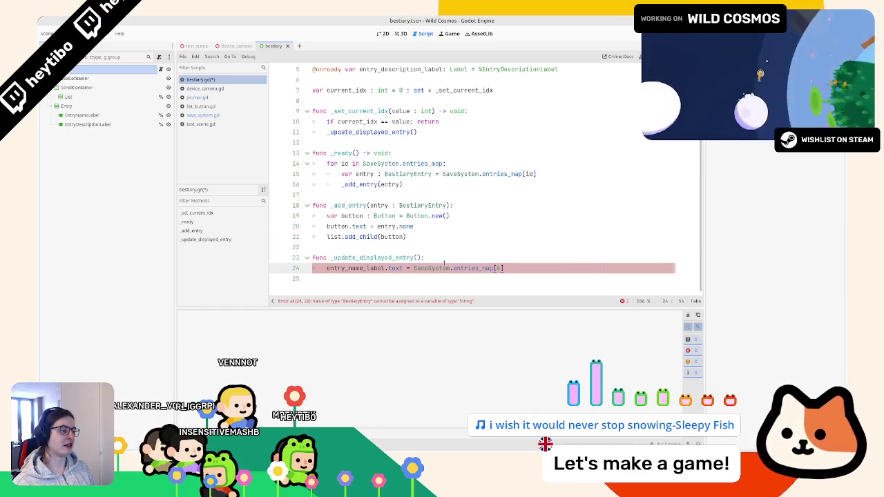
{"action": "key", "text": "ctrl+BackSpace"}
{"action": "key", "text": "ctrl+BackSpace"}
{"action": "key", "text": "ctrl+BackSpace"}
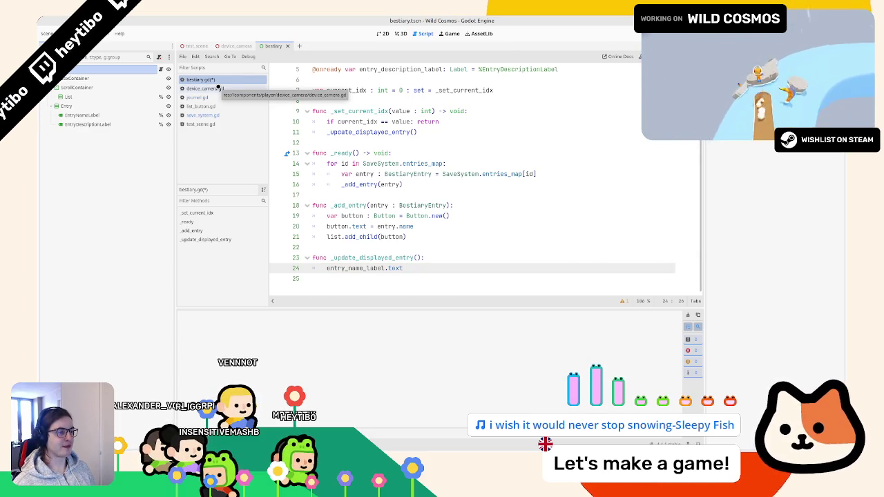
{"action": "scroll", "coordinate": [435, 138], "scroll_direction": "up", "scroll_amount": 2}
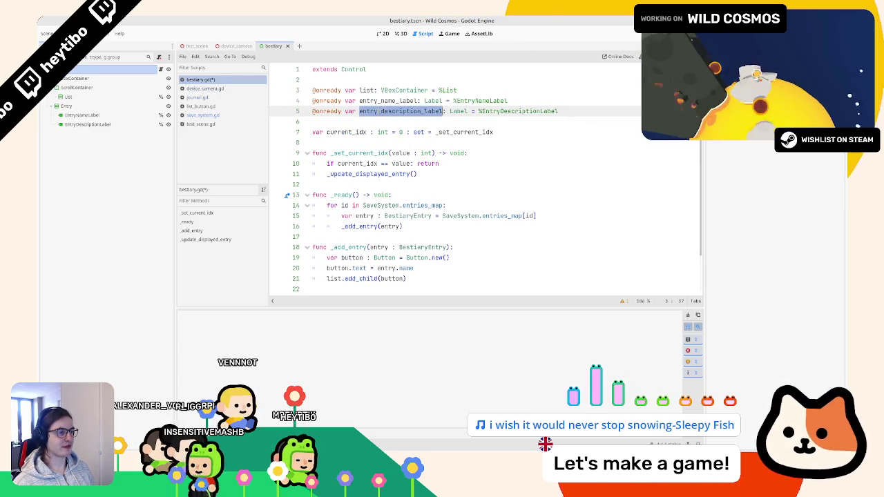
Check save_system.gd, then return to bestiary.gd and add a blank line below current_idx
{"action": "left_click", "coordinate": [200, 88]}
{"action": "left_click", "coordinate": [201, 106]}
{"action": "left_click", "coordinate": [202, 115]}
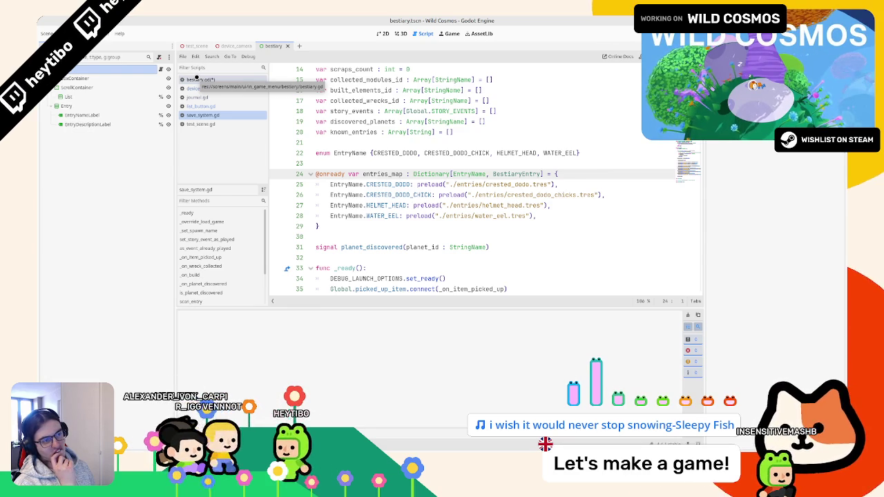
{"action": "left_click", "coordinate": [197, 78]}
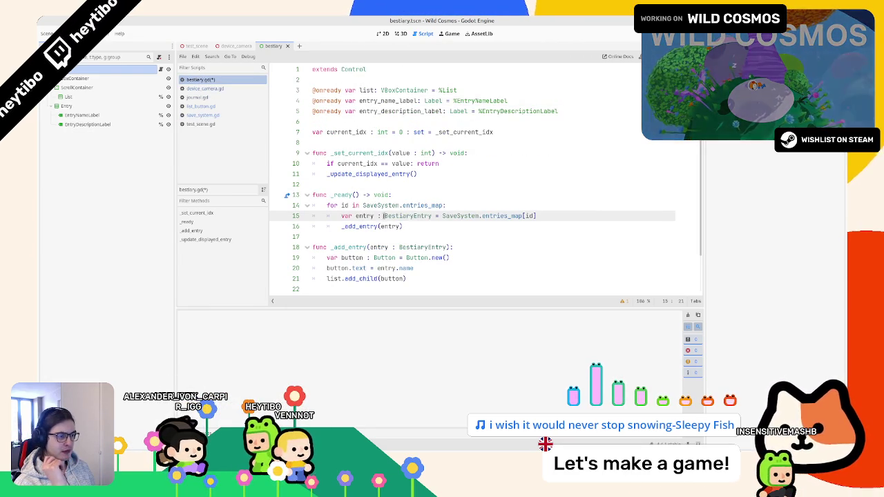
{"action": "double_click", "coordinate": [390, 216]}
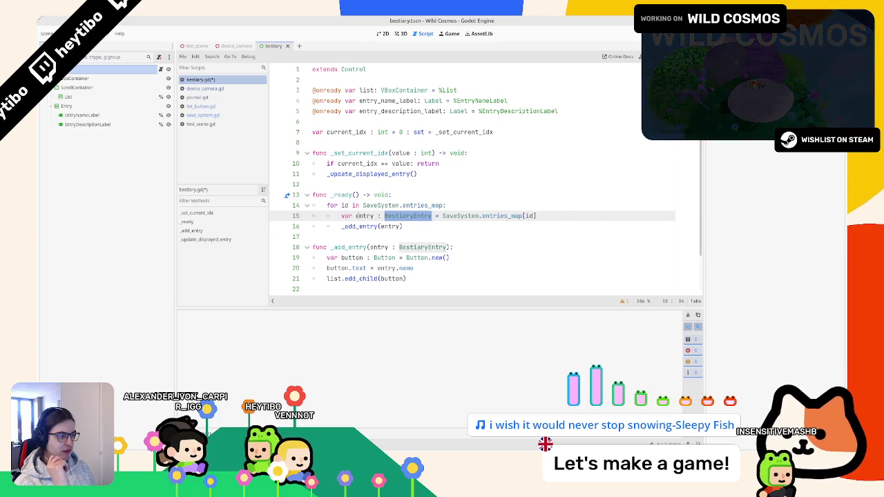
{"action": "left_click", "coordinate": [399, 144]}
{"action": "key", "text": "Return"}
{"action": "key", "text": "Return"}
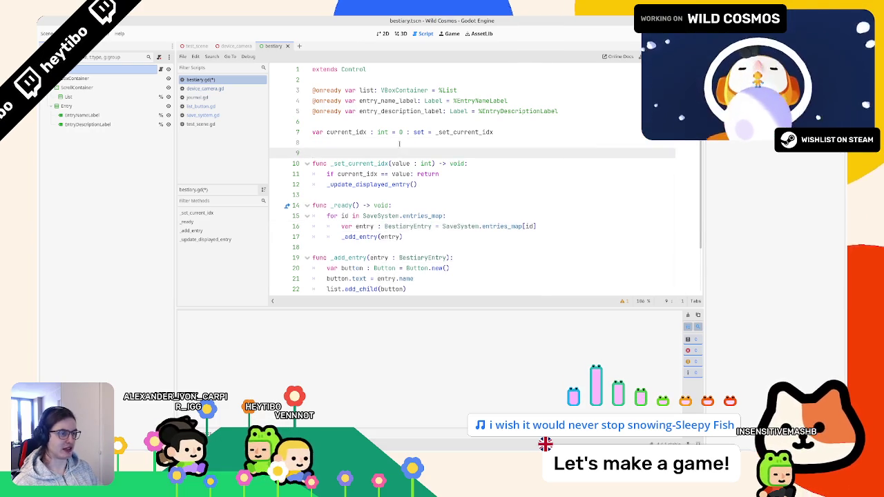
Declare entries as Array[BestiaryEntry], append each entry to it in _ready, and save
{"action": "type", "text": "v"}
{"action": "key", "text": "alt+Up"}
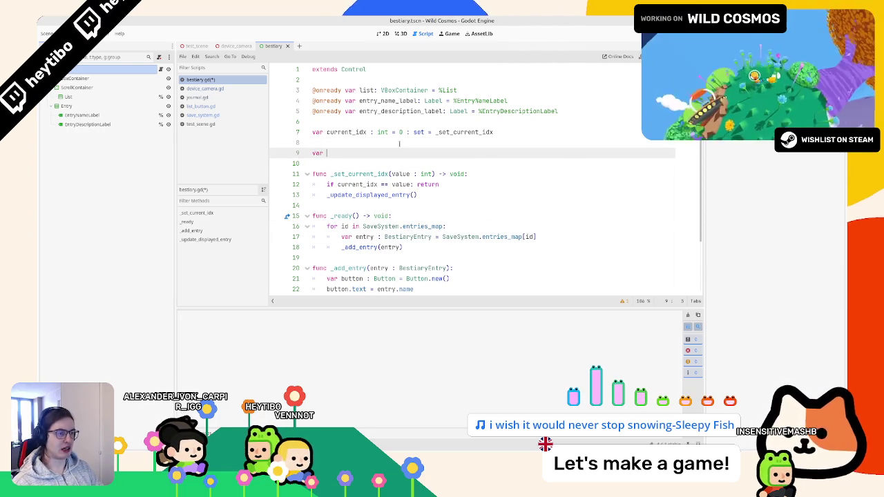
{"action": "type", "text": "entries :"}
{"action": "type", "text": "Array[Besti"}
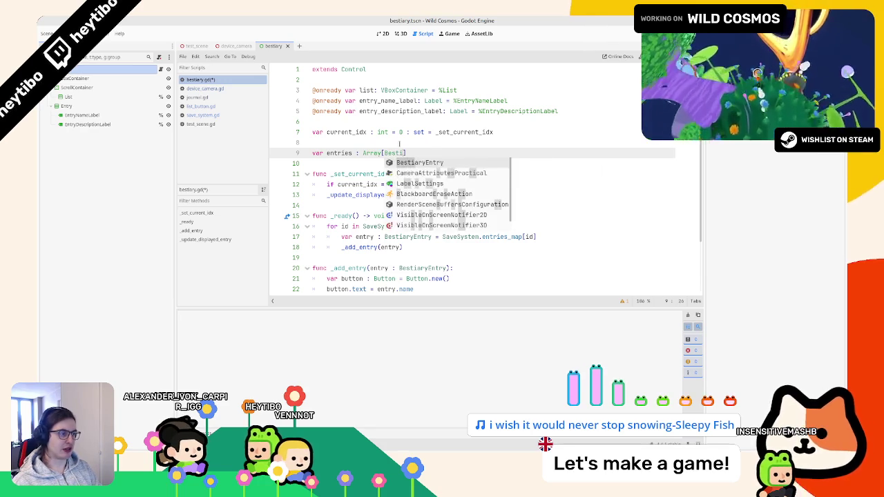
{"action": "key", "text": "Return"}
{"action": "type", "text": "]"}
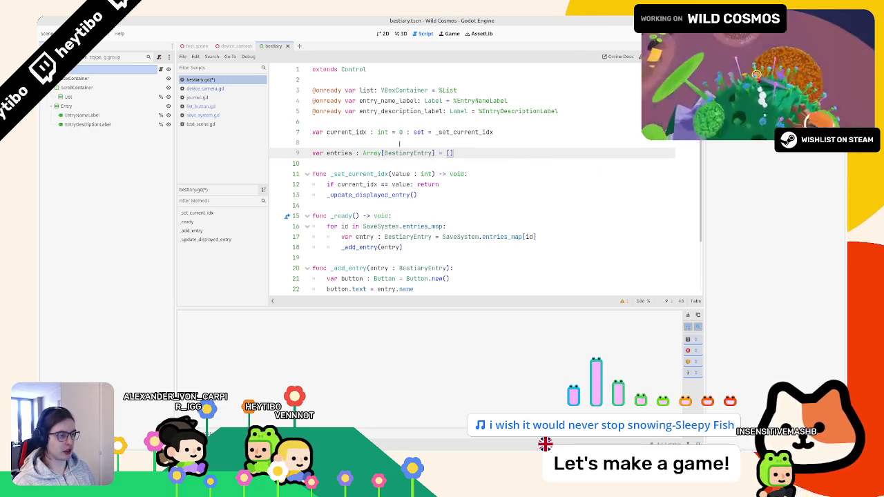
{"action": "double_click", "coordinate": [342, 153]}
{"action": "left_click", "coordinate": [564, 237]}
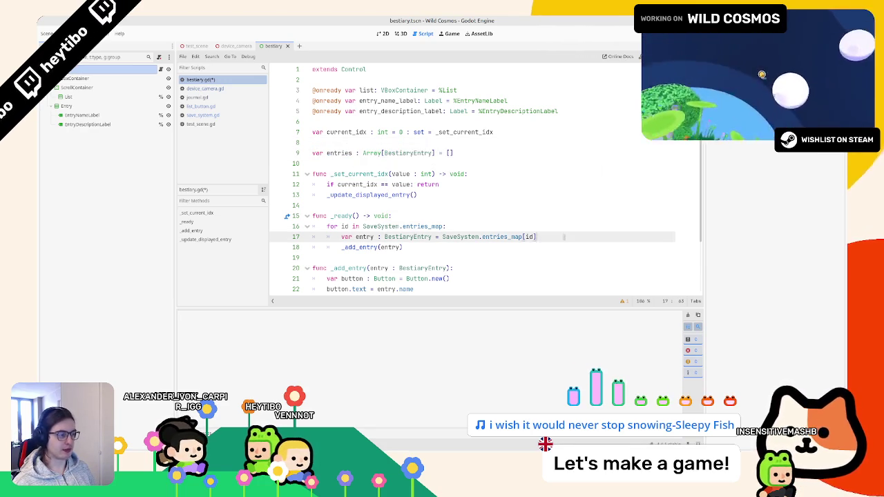
{"action": "key", "text": "Return"}
{"action": "type", "text": "entries.append(entry"}
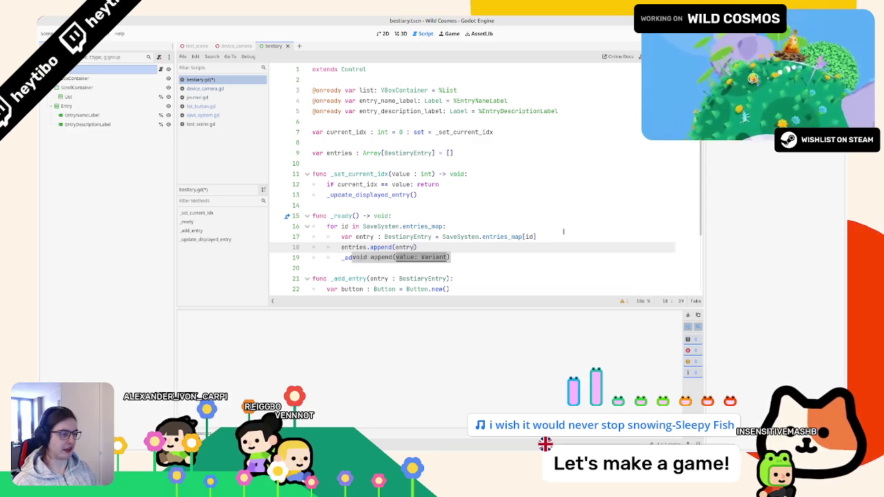
{"action": "key", "text": "ctrl+s"}
Assign entry_name_label.text from entries[current_idx] in _update_displayed_entry
{"action": "key", "text": "ctrl+shift+Right"}
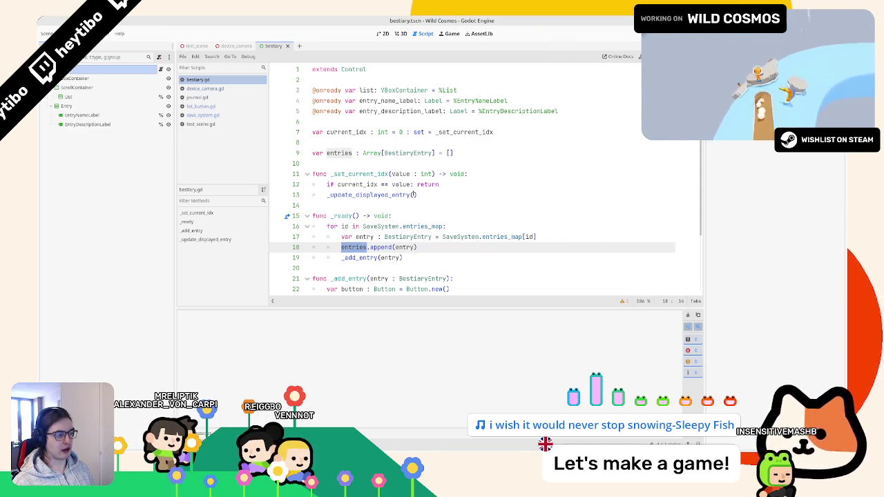
{"action": "scroll", "coordinate": [425, 185], "scroll_direction": "down", "scroll_amount": 2}
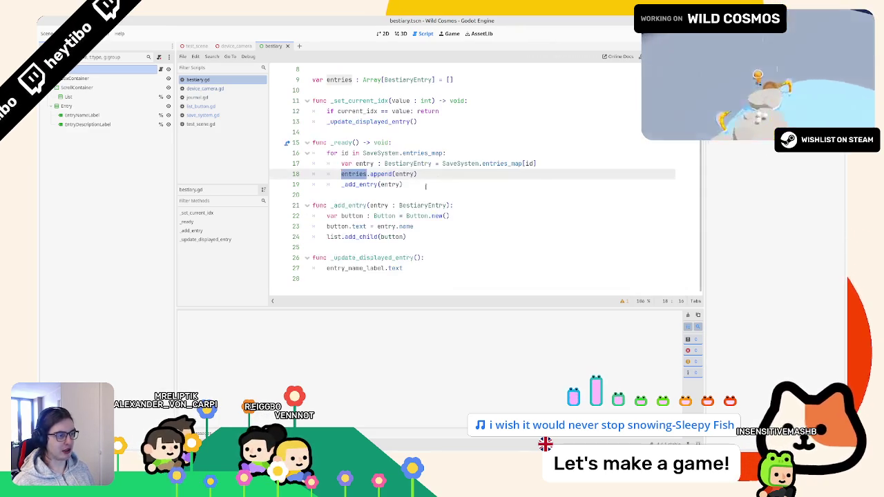
{"action": "double_click", "coordinate": [388, 185]}
{"action": "left_click", "coordinate": [421, 268]}
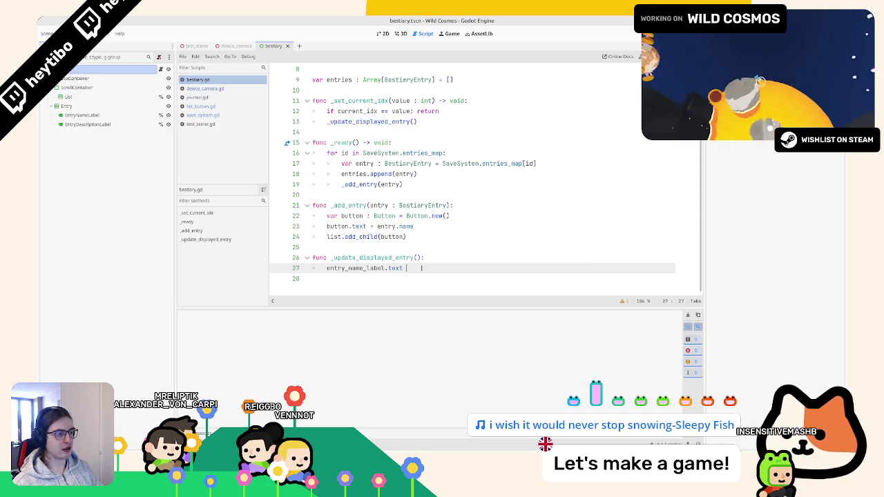
{"action": "type", "text": "=entry"}
{"action": "key", "text": "BackSpace"}
{"action": "type", "text": "ies"}
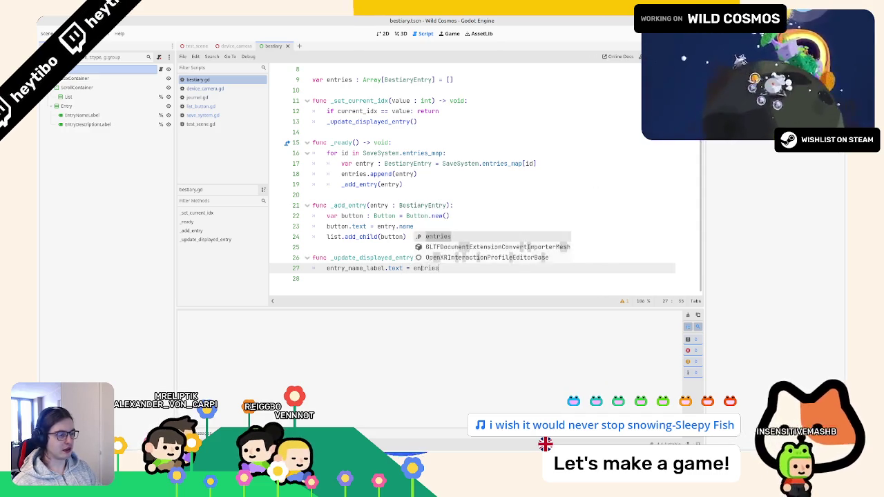
{"action": "type", "text": "[curr"}
{"action": "key", "text": "Return"}
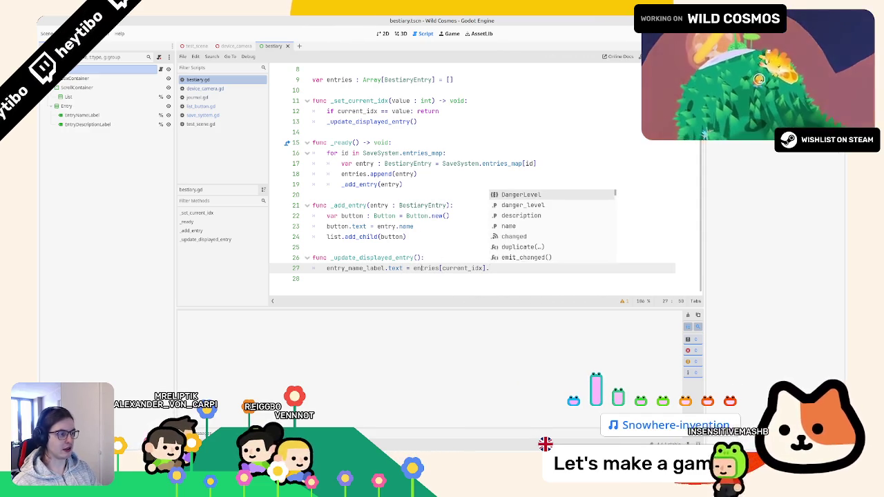
Duplicate that line to set entry_description_label from the entry's description
{"action": "key", "text": "ctrl+shift+d"}
{"action": "type", "text": "desc"}
{"action": "key", "text": "Return"}
{"action": "left_click", "coordinate": [388, 278]}
{"action": "key", "text": "Left"}
{"action": "key", "text": "ctrl+BackSpace"}
{"action": "type", "text": "entr"}
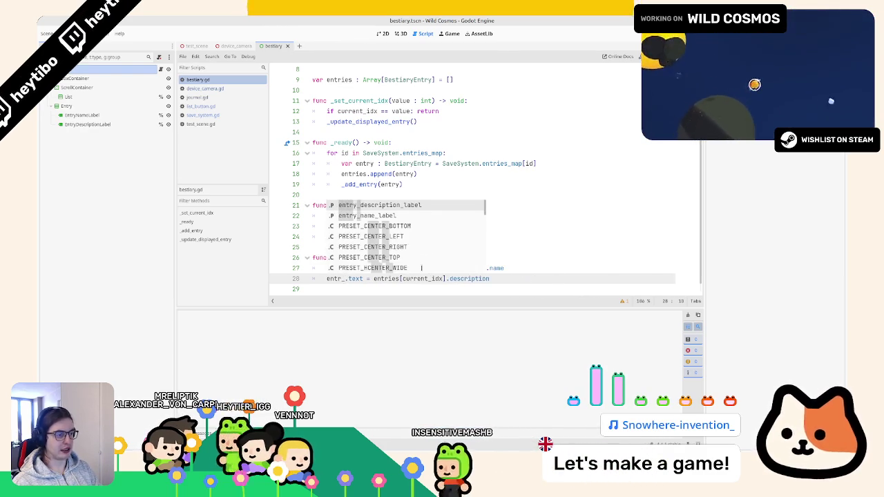
{"action": "key", "text": "Return"}
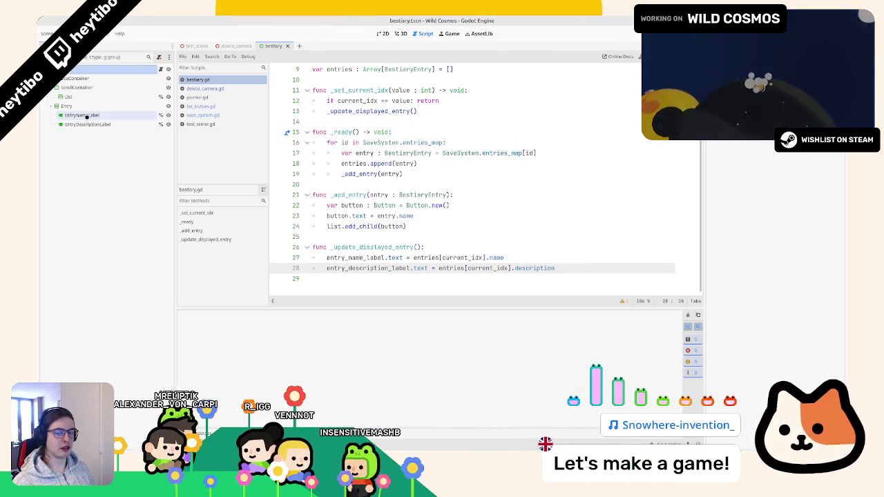
Start a new line after the _add_entry loop in _ready
{"action": "left_click", "coordinate": [350, 243]}
{"action": "left_click", "coordinate": [350, 239]}
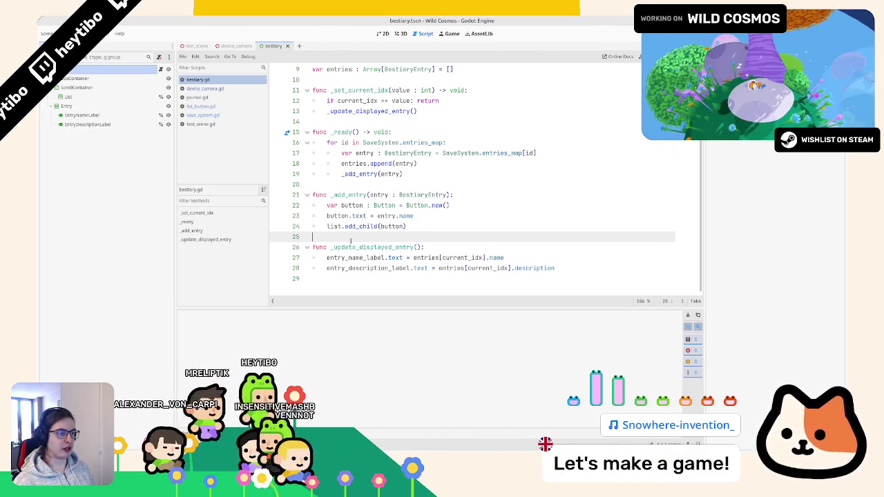
{"action": "left_click", "coordinate": [365, 247]}
{"action": "left_click", "coordinate": [421, 164]}
{"action": "left_click", "coordinate": [424, 172]}
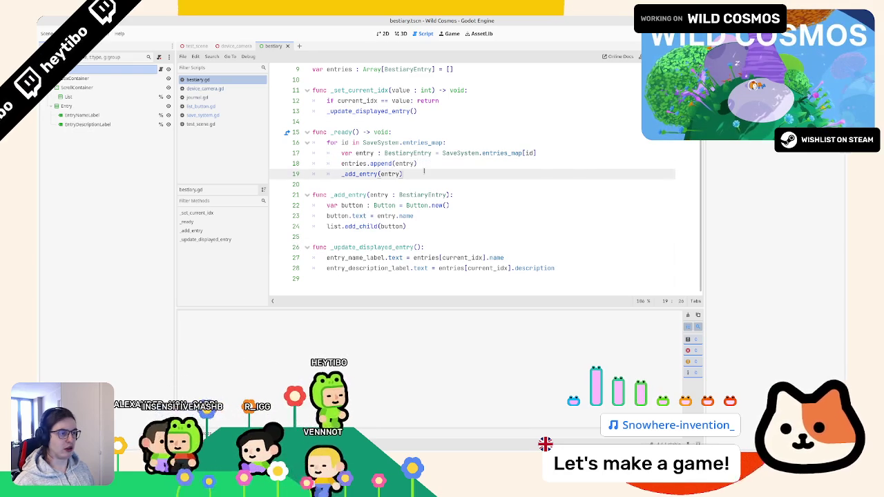
{"action": "key", "text": "Return"}
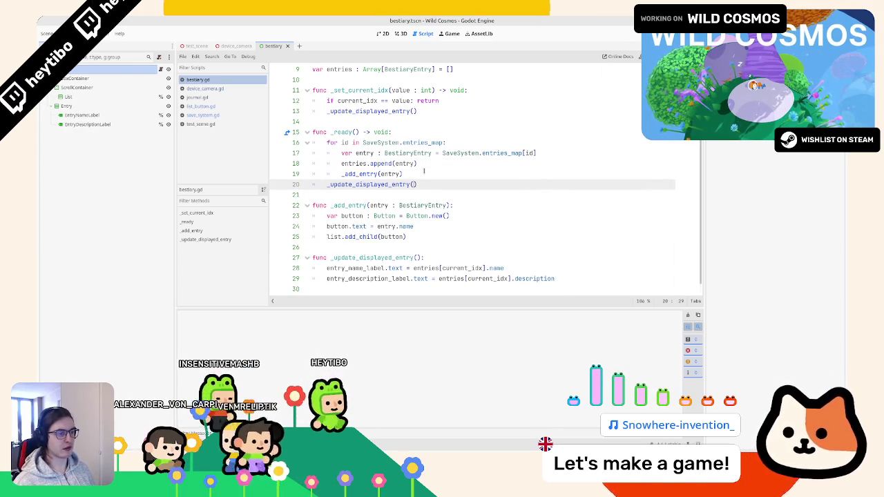
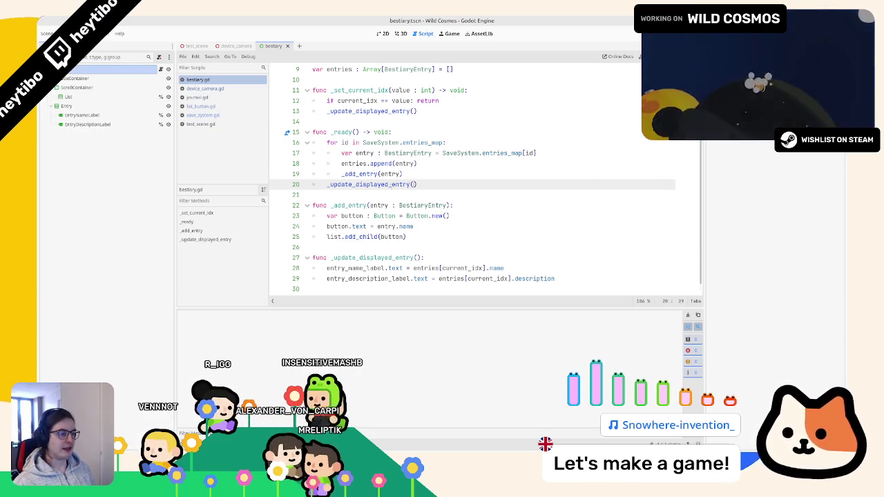
Highlight the _update_displayed_entry call on line 20 of bestiary.gd
{"action": "scroll", "coordinate": [391, 185], "scroll_direction": "down", "scroll_amount": 1}
{"action": "double_click", "coordinate": [388, 174]}
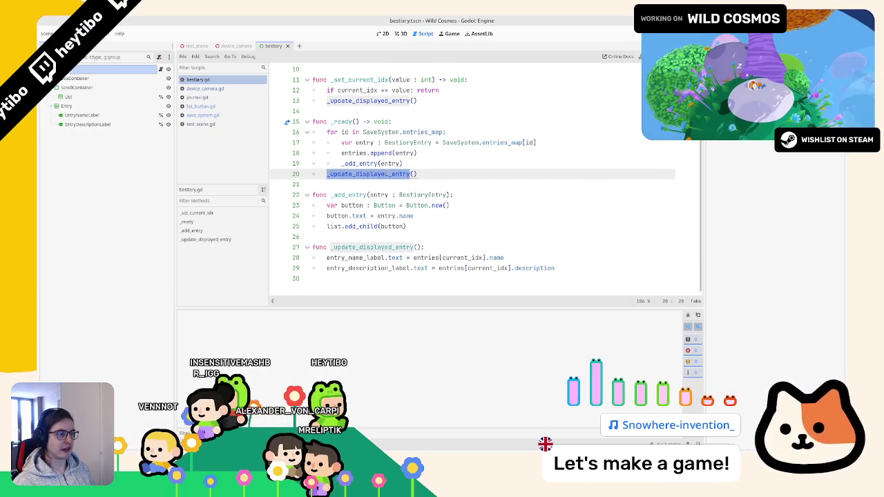
{"action": "scroll", "coordinate": [387, 169], "scroll_direction": "up", "scroll_amount": 3}
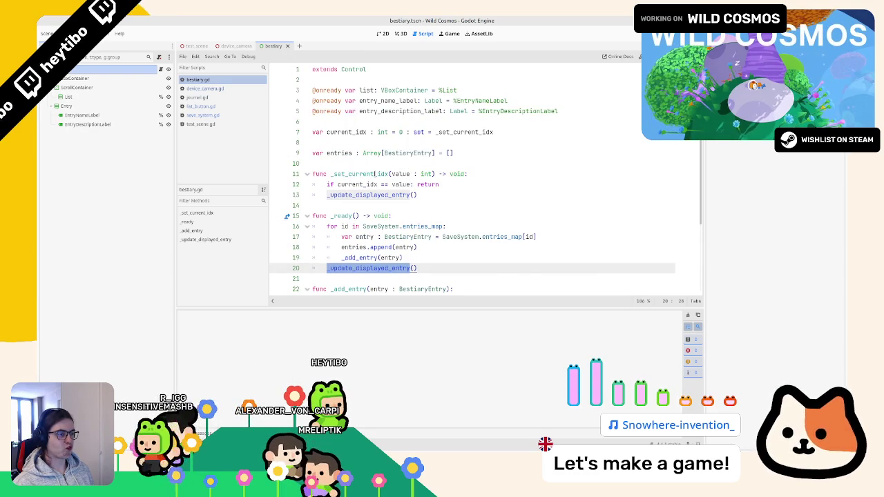
{"action": "scroll", "coordinate": [376, 174], "scroll_direction": "down", "scroll_amount": 3}
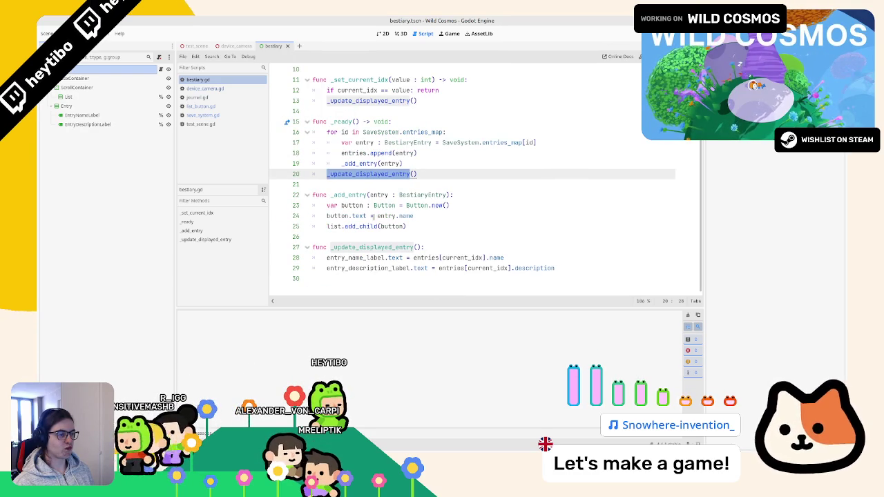
{"action": "scroll", "coordinate": [372, 215], "scroll_direction": "up", "scroll_amount": 3}
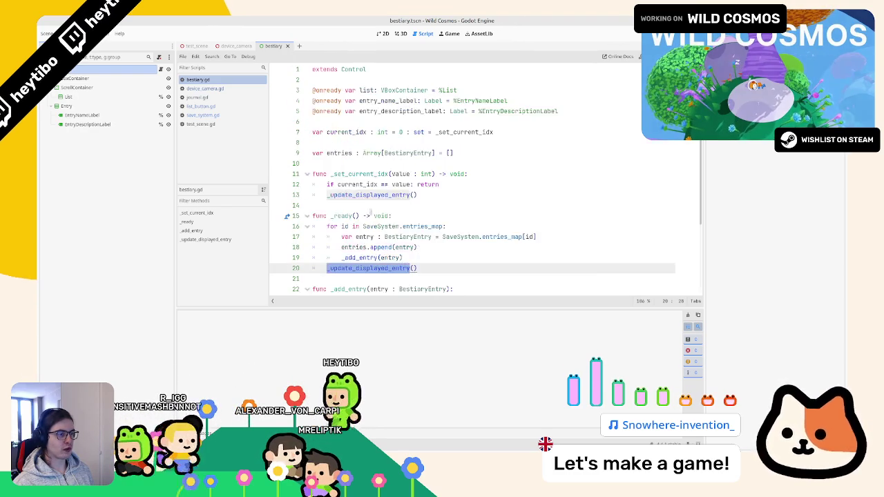
Highlight the current_idx and entries usages, then run the project with F5
{"action": "double_click", "coordinate": [354, 132]}
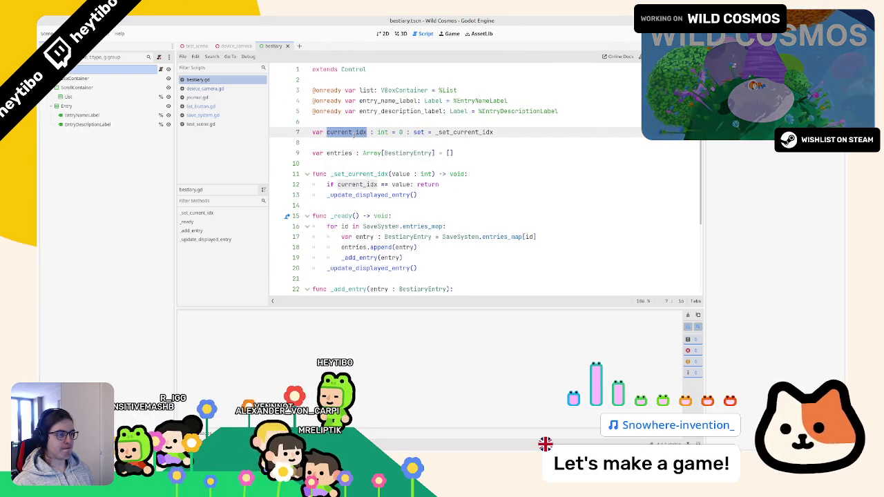
{"action": "scroll", "coordinate": [355, 134], "scroll_direction": "down", "scroll_amount": 3}
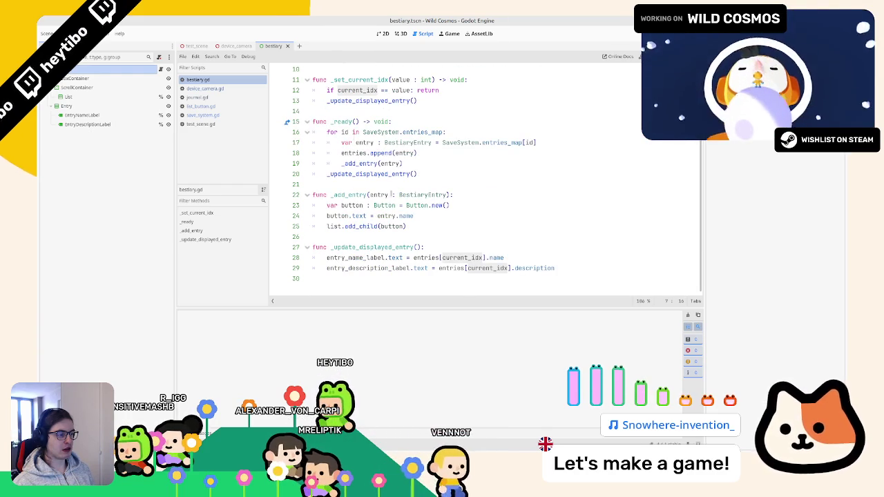
{"action": "left_click", "coordinate": [423, 257]}
{"action": "double_click", "coordinate": [423, 257]}
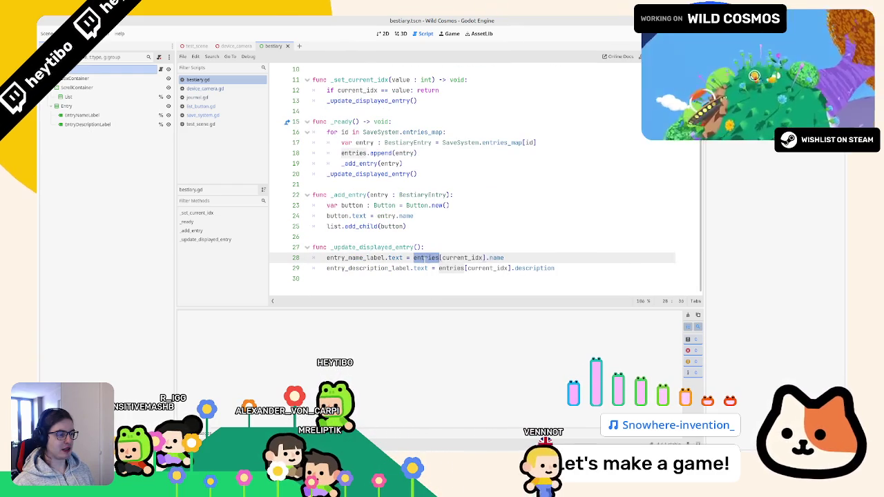
{"action": "key", "text": "F5"}
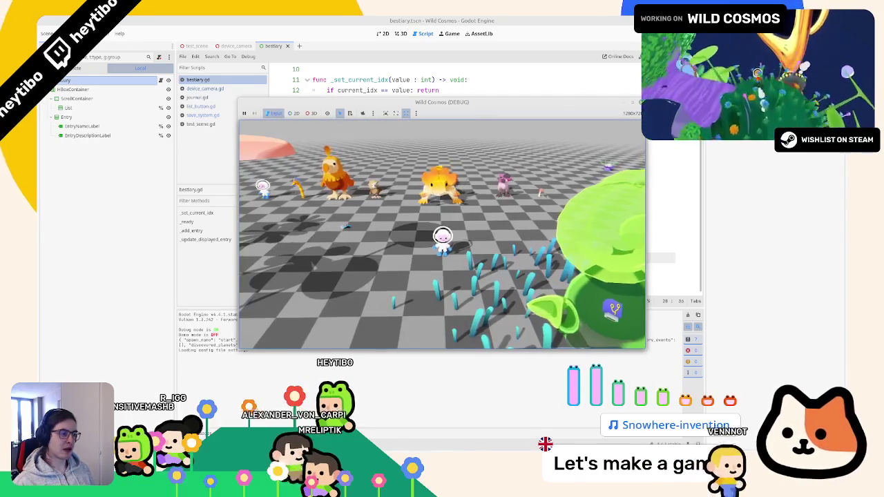
Walk the astronaut forward, open the in-game map panel and show the Bestiary tab
{"action": "key", "text": "w"}
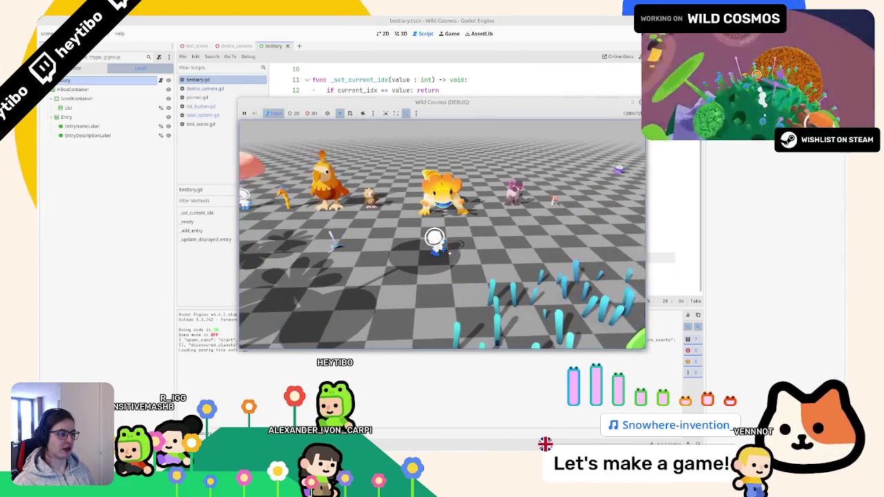
{"action": "key", "text": "m"}
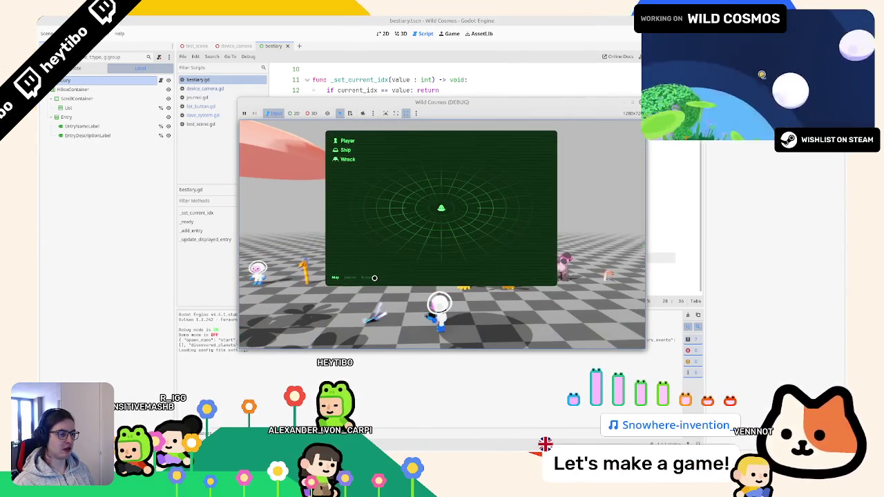
{"action": "left_click", "coordinate": [369, 276]}
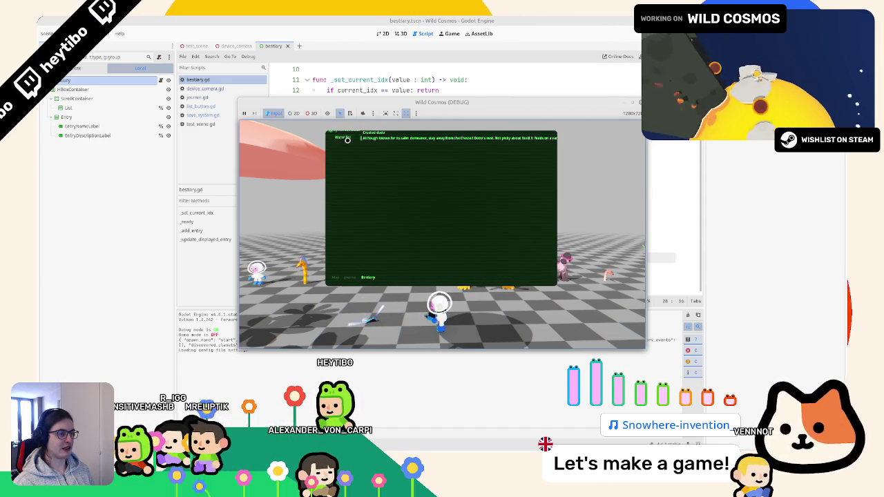
Select HBoxContainer in the 2D view and apply the Full Rect anchor preset
{"action": "left_click", "coordinate": [388, 111]}
{"action": "left_click", "coordinate": [387, 158]}
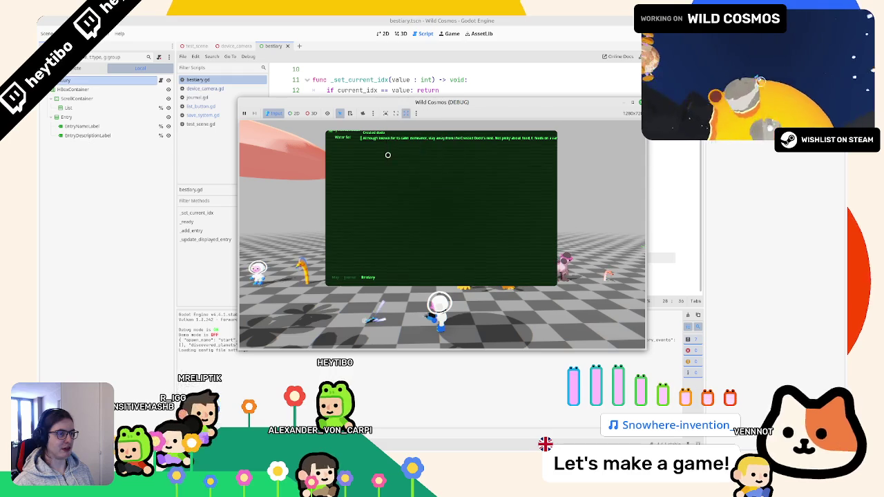
{"action": "left_click", "coordinate": [118, 90]}
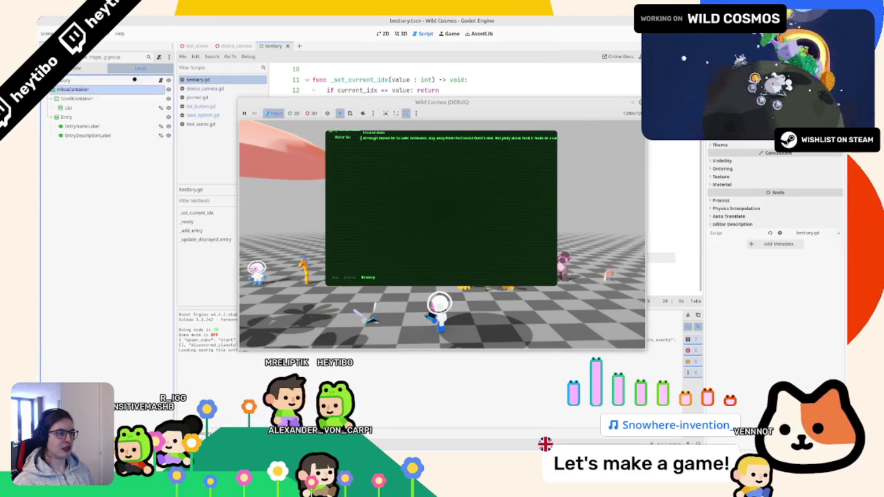
{"action": "left_click", "coordinate": [400, 33]}
{"action": "left_click", "coordinate": [383, 34]}
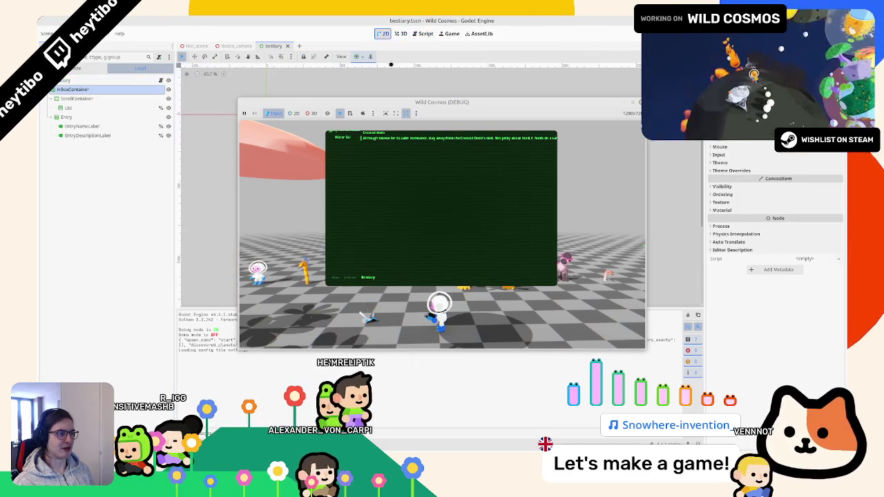
{"action": "left_click_drag", "start_coordinate": [433, 108], "coordinate": [426, 242]}
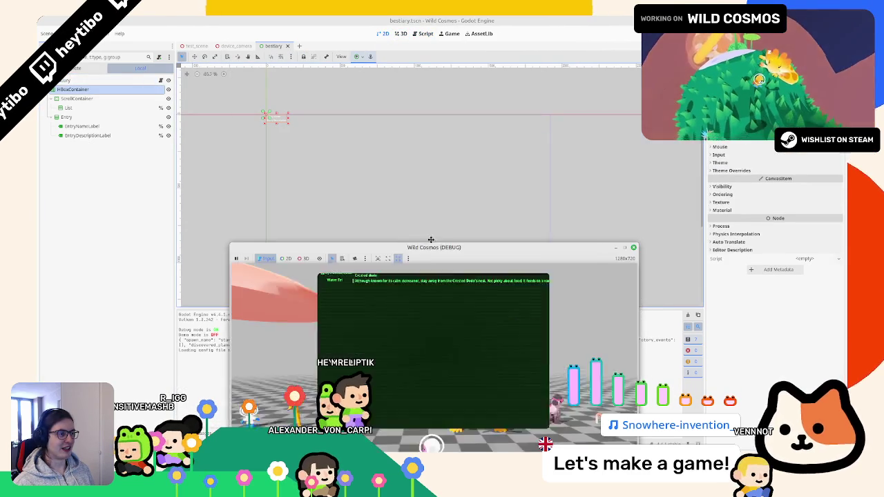
{"action": "left_click", "coordinate": [354, 56]}
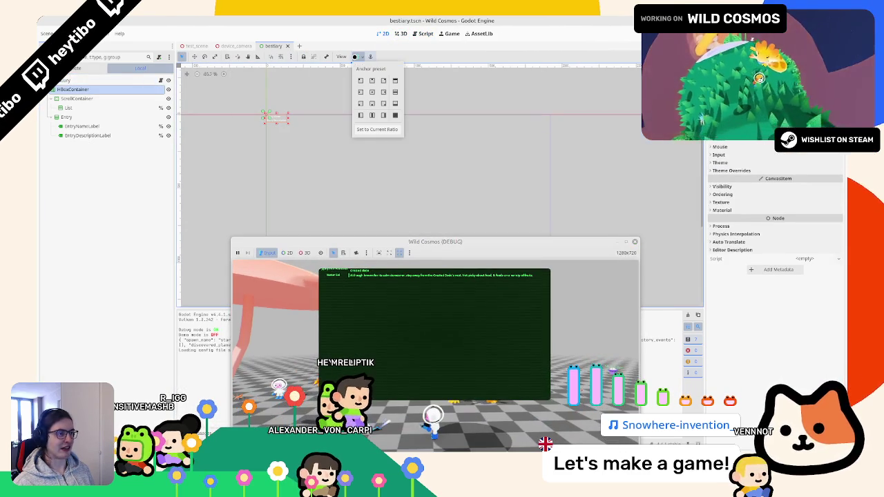
{"action": "left_click", "coordinate": [399, 116]}
{"action": "left_click", "coordinate": [621, 241]}
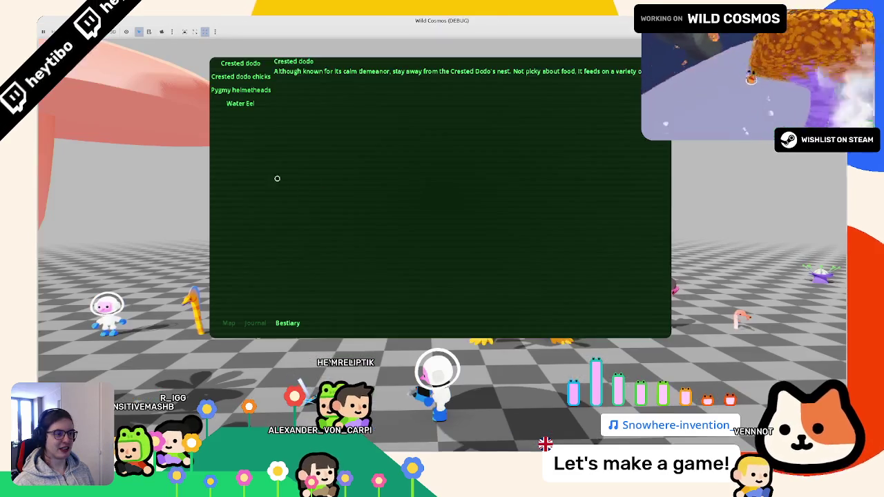
Compare the Journal and Bestiary tab layouts, viewing the So many wrecks entry
{"action": "left_click", "coordinate": [255, 323]}
{"action": "left_click", "coordinate": [285, 323]}
{"action": "left_click", "coordinate": [253, 322]}
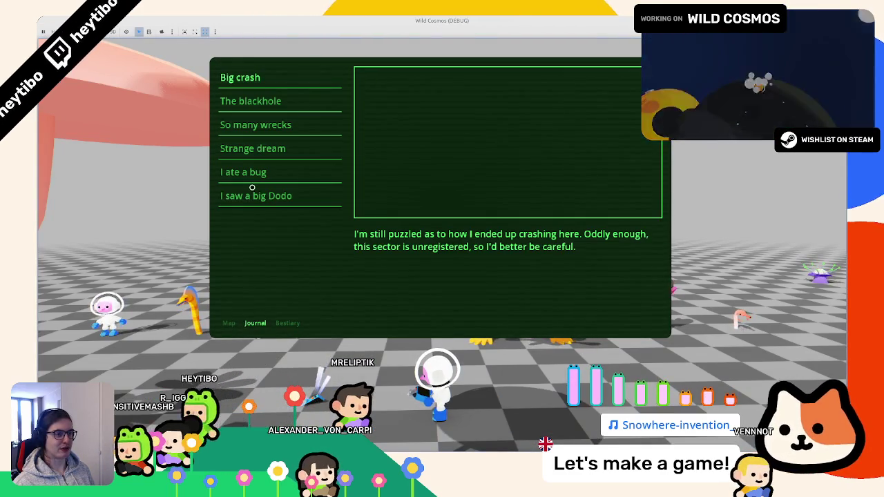
{"action": "left_click", "coordinate": [258, 123]}
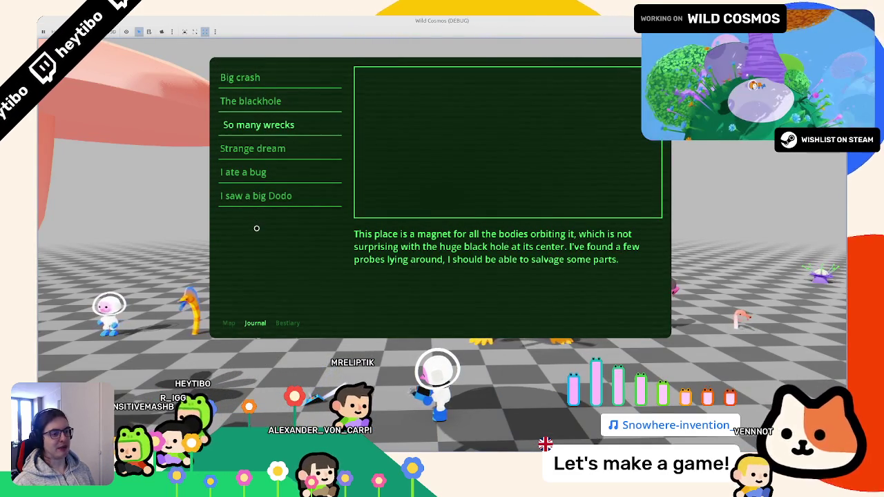
{"action": "left_click", "coordinate": [283, 322]}
{"action": "left_click", "coordinate": [260, 322]}
{"action": "left_click", "coordinate": [282, 323]}
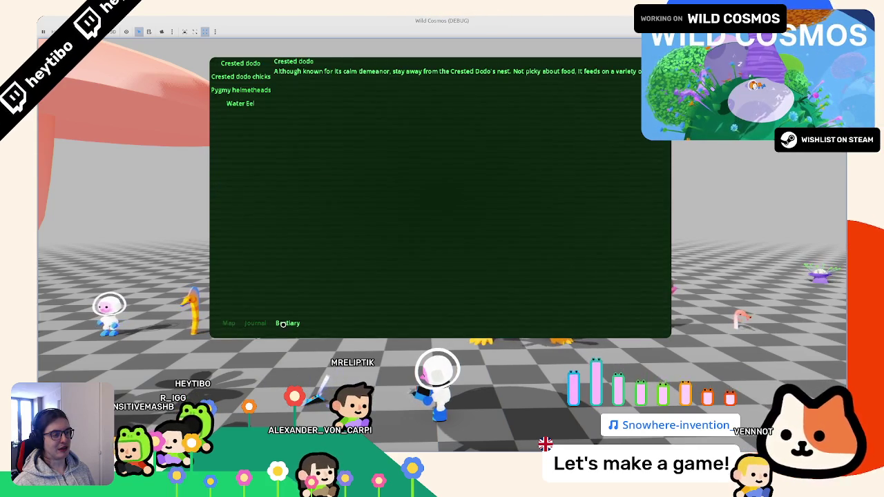
{"action": "left_click", "coordinate": [247, 322]}
{"action": "left_click", "coordinate": [289, 322]}
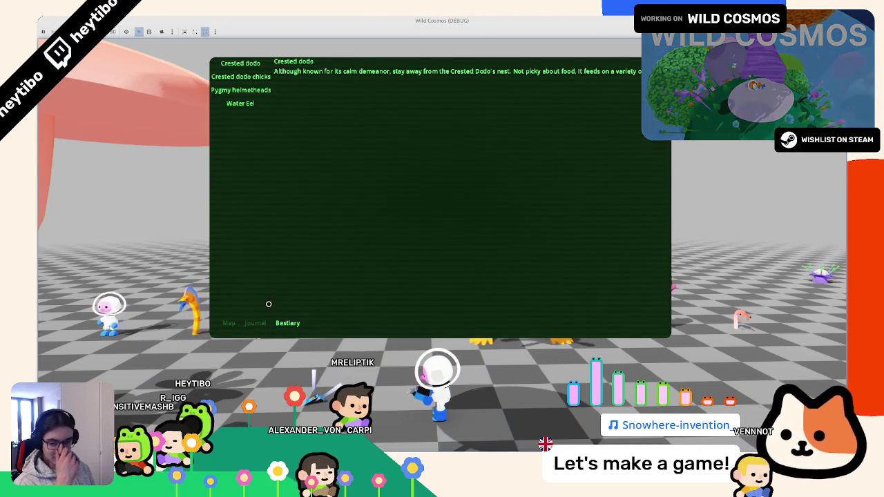
{"action": "left_click", "coordinate": [261, 322]}
Browse the journal entries I saw a big Dodo, I ate a bug, Big crash and The blackhole
{"action": "left_click", "coordinate": [260, 198]}
{"action": "left_click", "coordinate": [262, 172]}
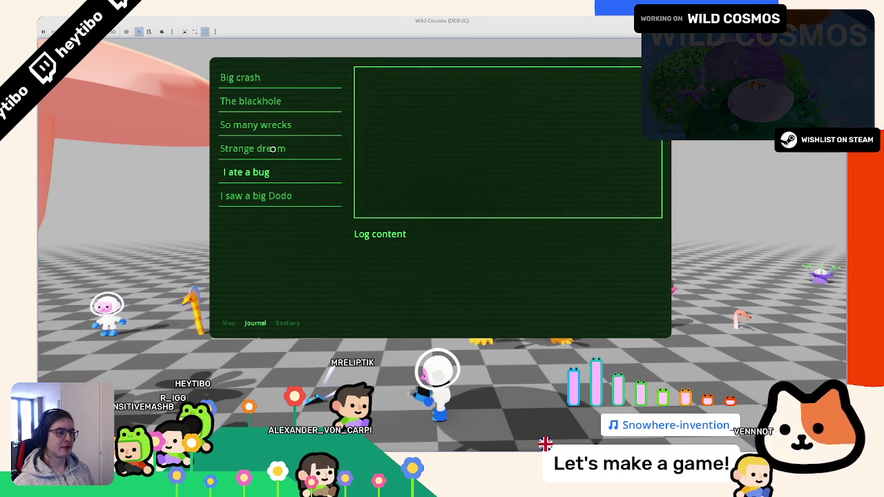
{"action": "left_click", "coordinate": [254, 77]}
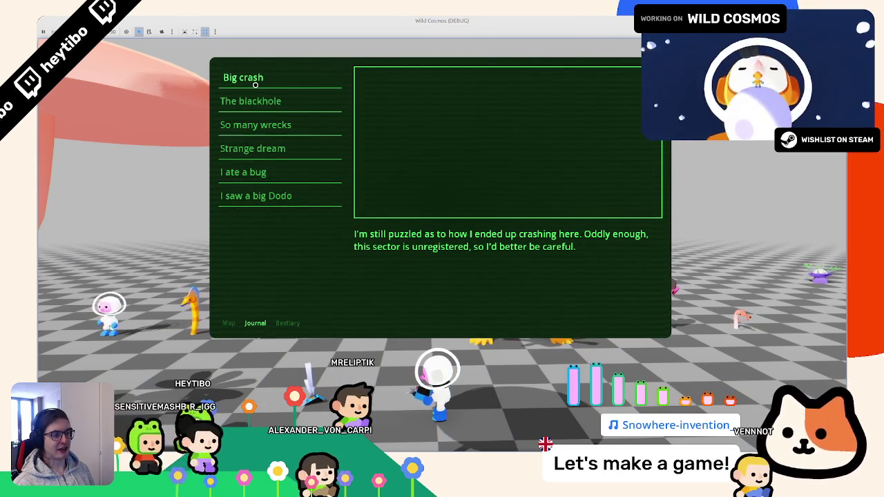
{"action": "left_click", "coordinate": [251, 101]}
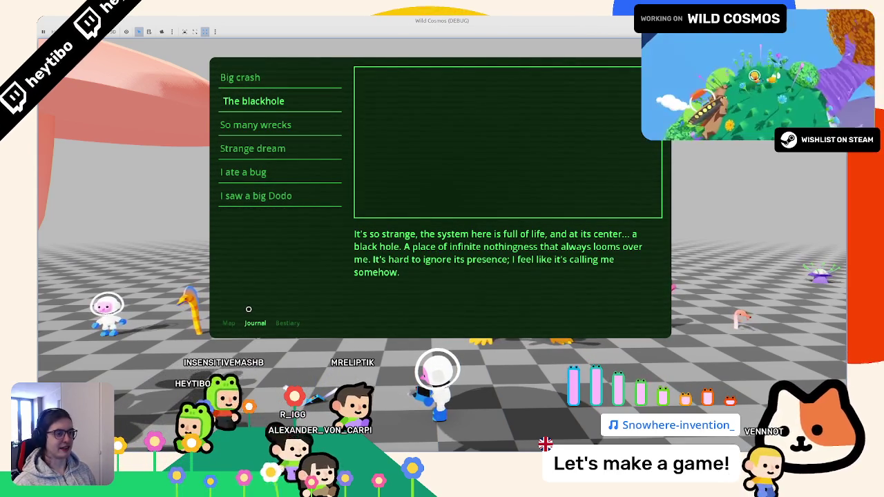
{"action": "key", "text": "Down"}
{"action": "key", "text": "Down"}
{"action": "key", "text": "Down"}
{"action": "key", "text": "Down"}
{"action": "key", "text": "Down"}
{"action": "key", "text": "Up"}
{"action": "key", "text": "Up"}
{"action": "key", "text": "Up"}
{"action": "key", "text": "Up"}
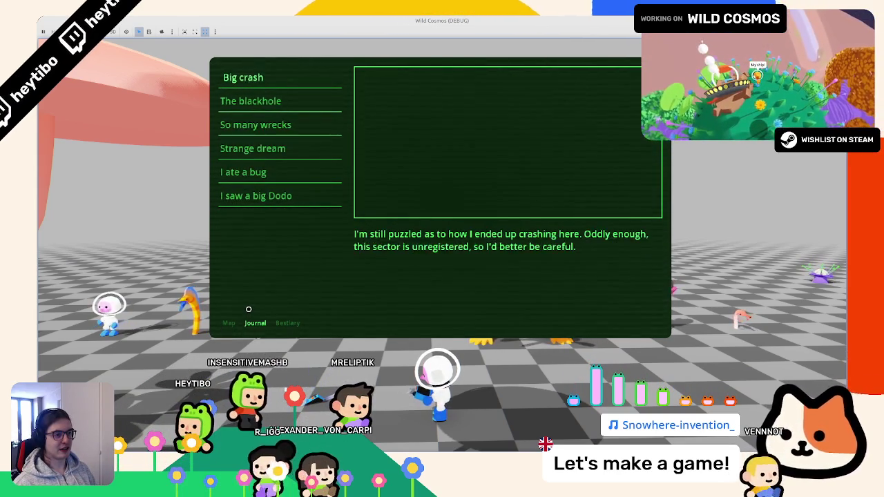
Cycle panel tabs with Q and E, step through journal entries, then close the game with F8
{"action": "key", "text": "q"}
{"action": "key", "text": "e"}
{"action": "key", "text": "Down"}
{"action": "key", "text": "Down"}
{"action": "key", "text": "Down"}
{"action": "key", "text": "Down"}
{"action": "key", "text": "Down"}
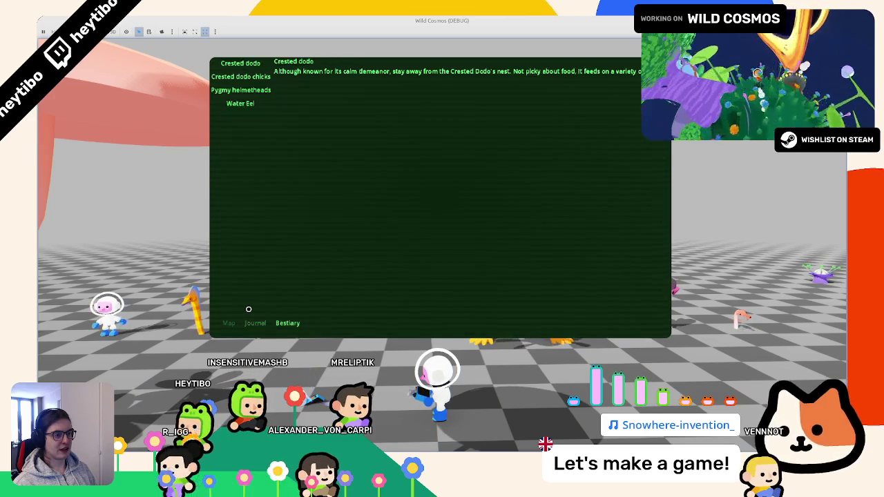
{"action": "key", "text": "Down"}
{"action": "key", "text": "Down"}
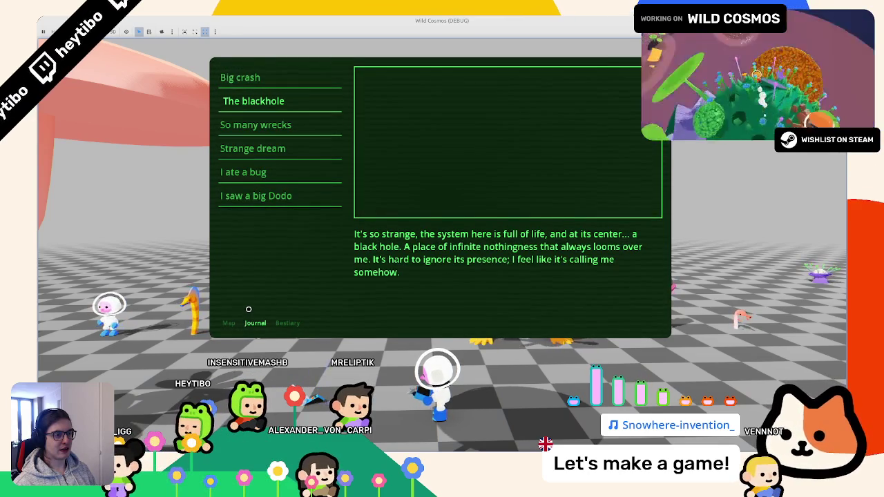
{"action": "key", "text": "Down"}
{"action": "key", "text": "Down"}
{"action": "key", "text": "Down"}
{"action": "key", "text": "e"}
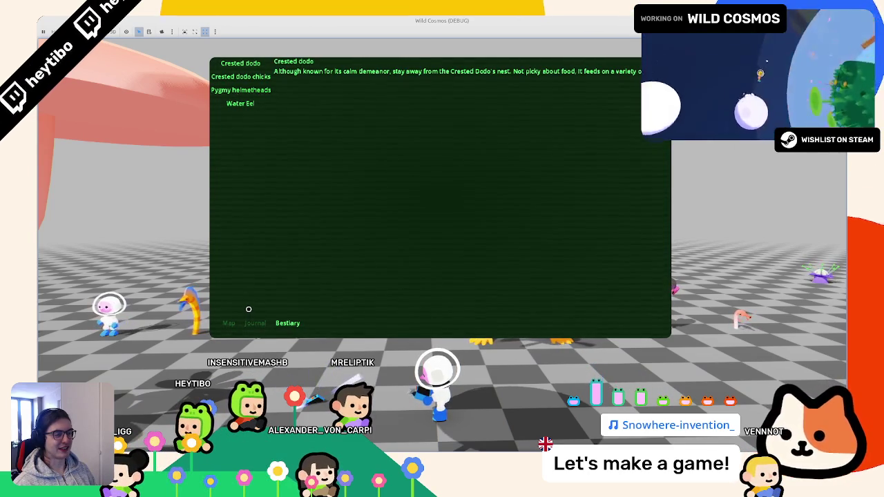
{"action": "key", "text": "q"}
{"action": "key", "text": "e"}
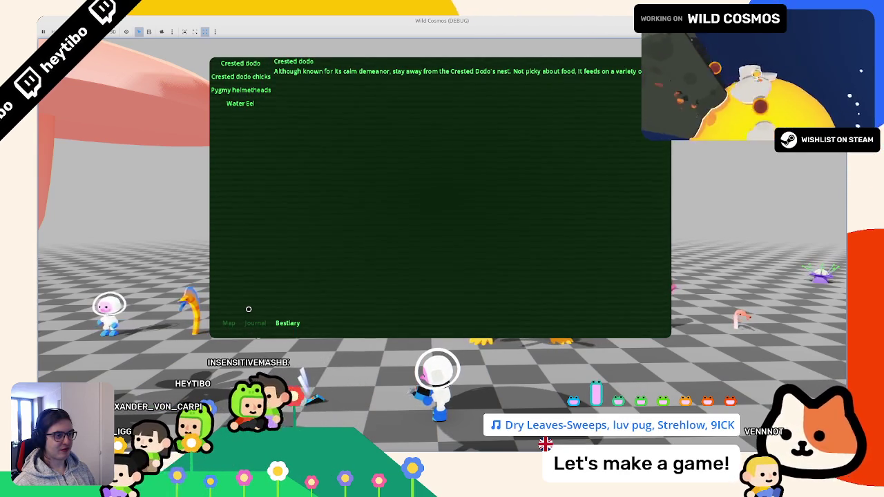
{"action": "key", "text": "q"}
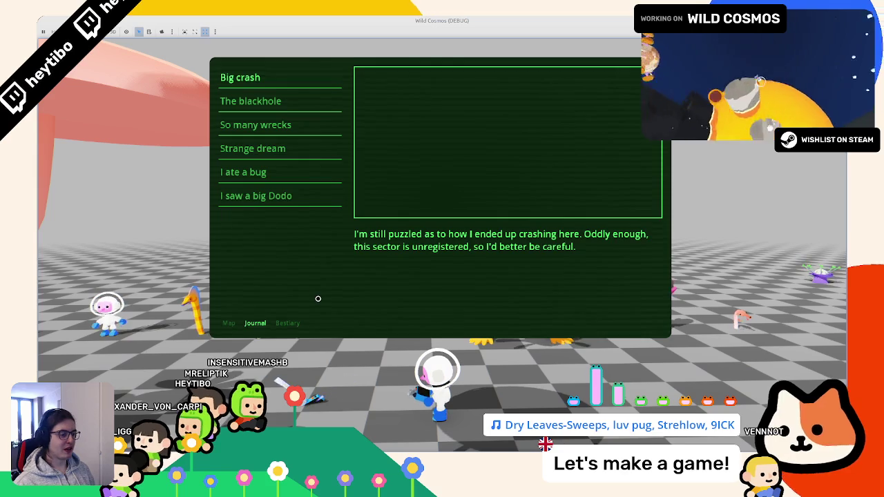
{"action": "key", "text": "e"}
{"action": "key", "text": "F8"}
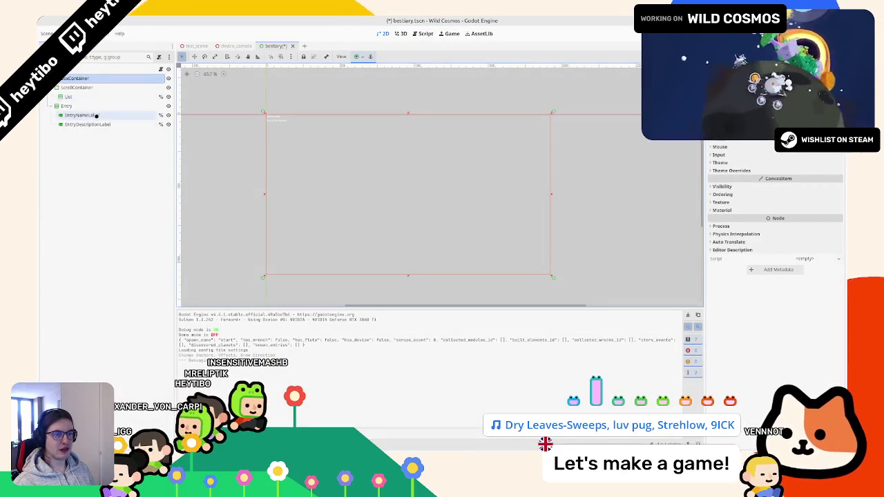
Switch to the journal scene, open journal.gd and select the current_idx declaration
{"action": "key", "text": "ctrl+F3"}
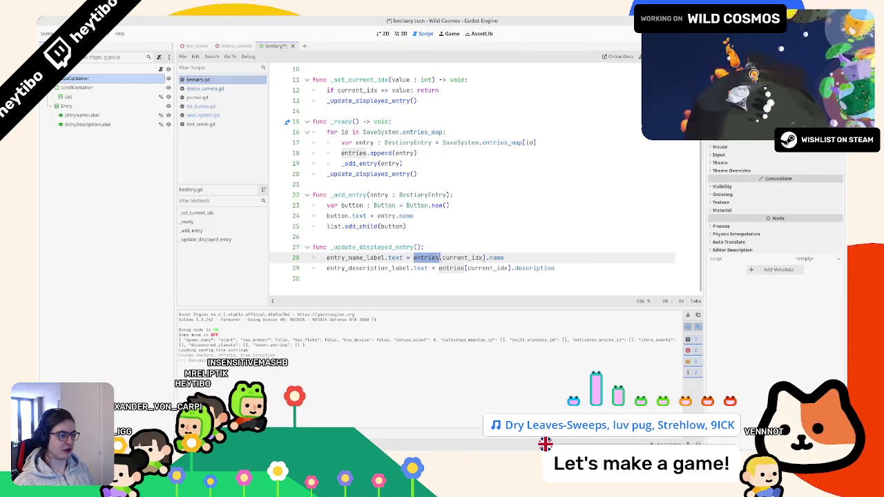
{"action": "key", "text": "Up"}
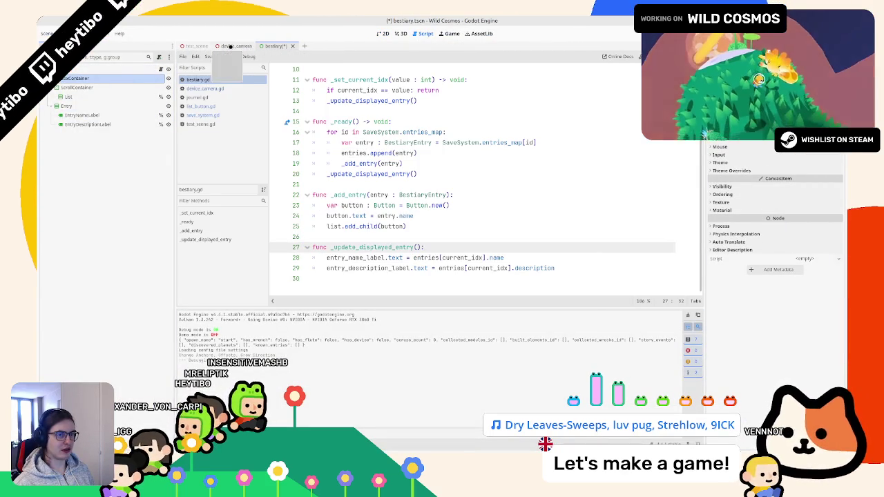
{"action": "key", "text": "ctrl+shift+t"}
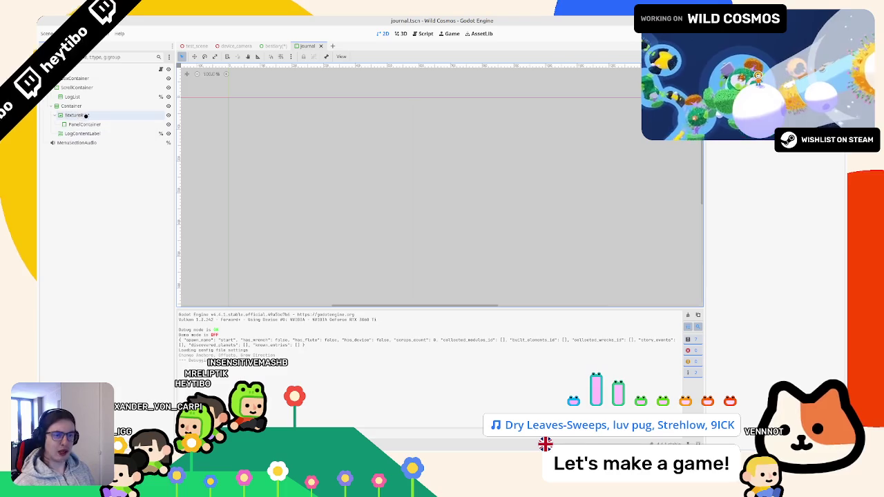
{"action": "left_click", "coordinate": [162, 67]}
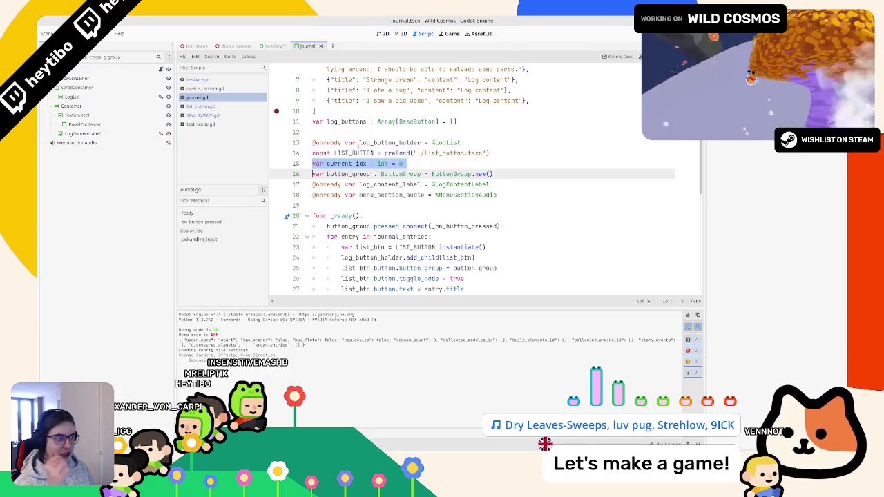
{"action": "triple_click", "coordinate": [428, 199]}
Open the preloaded list_button scene for a look, then close it and return to journal.gd
{"action": "scroll", "coordinate": [424, 221], "scroll_direction": "up", "scroll_amount": 2}
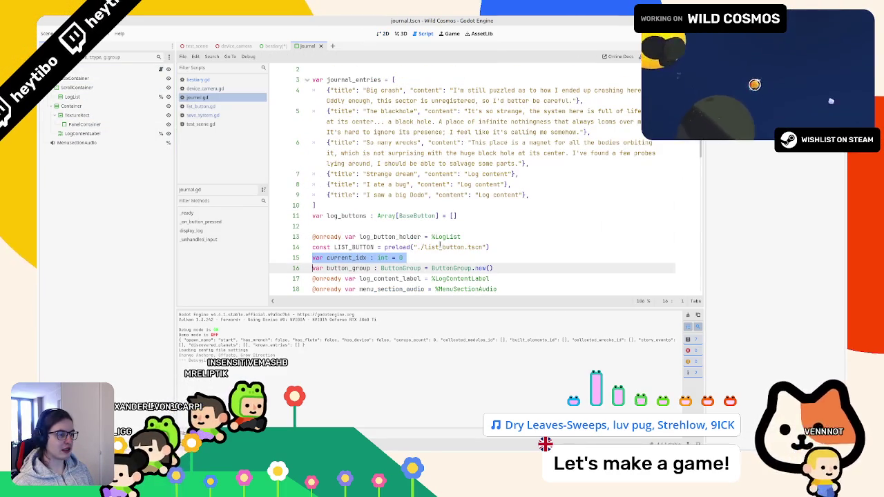
{"action": "left_click", "coordinate": [440, 245], "text": "ctrl"}
{"action": "left_click", "coordinate": [402, 34]}
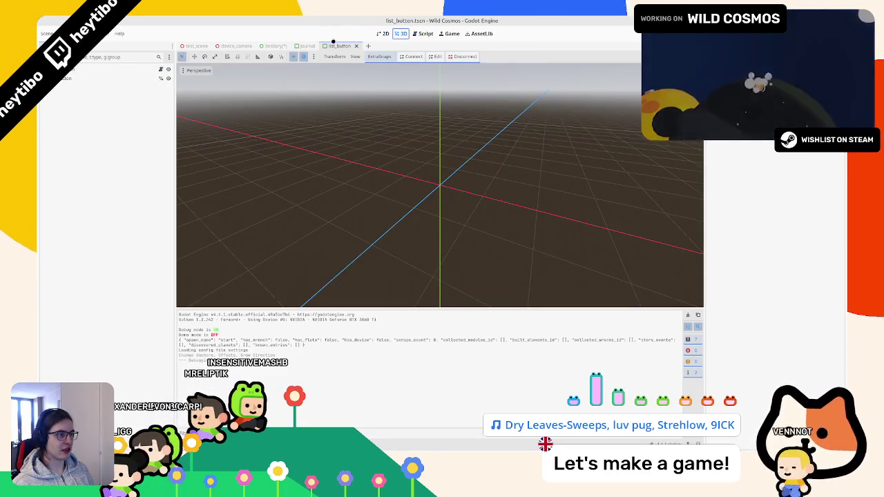
{"action": "key", "text": "ctrl+shift+w"}
{"action": "left_click", "coordinate": [423, 34]}
Search journal.gd for 'size' to find where font size is set
{"action": "scroll", "coordinate": [395, 145], "scroll_direction": "down", "scroll_amount": 3}
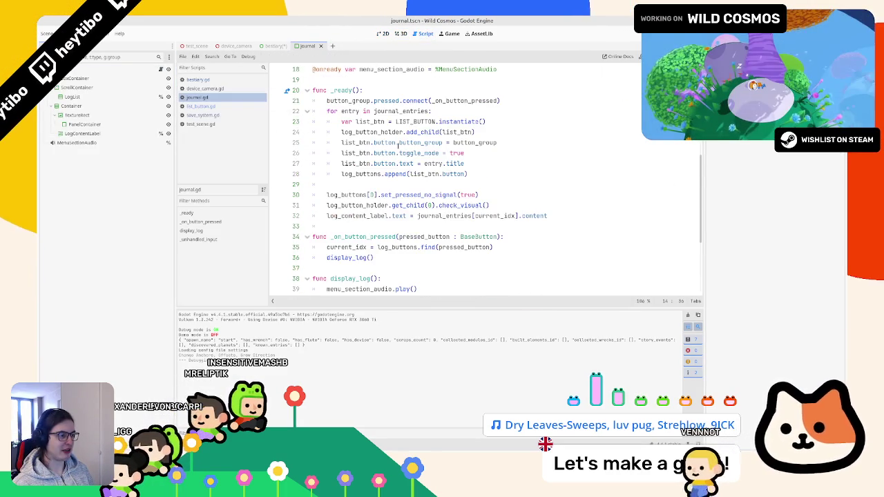
{"action": "scroll", "coordinate": [395, 146], "scroll_direction": "down", "scroll_amount": 4}
{"action": "key", "text": "ctrl+f"}
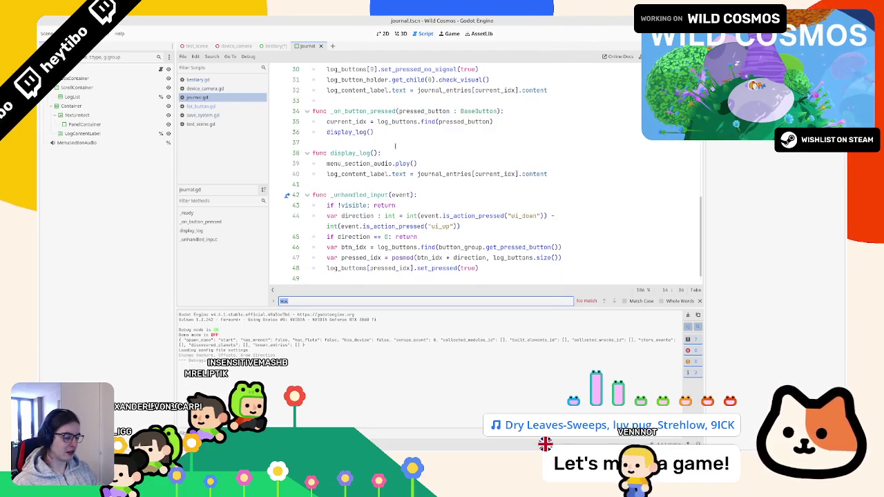
{"action": "type", "text": "size"}
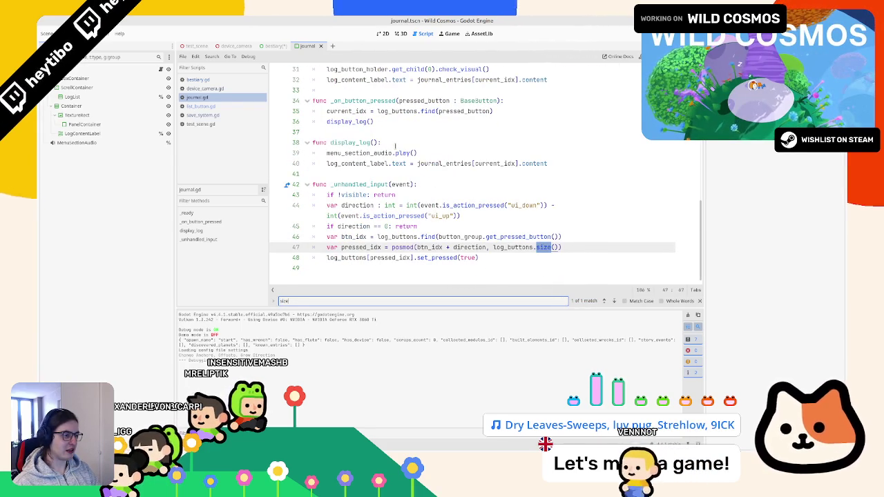
{"action": "key", "text": "Escape"}
{"action": "key", "text": "BackSpace"}
{"action": "type", "text": "size"}
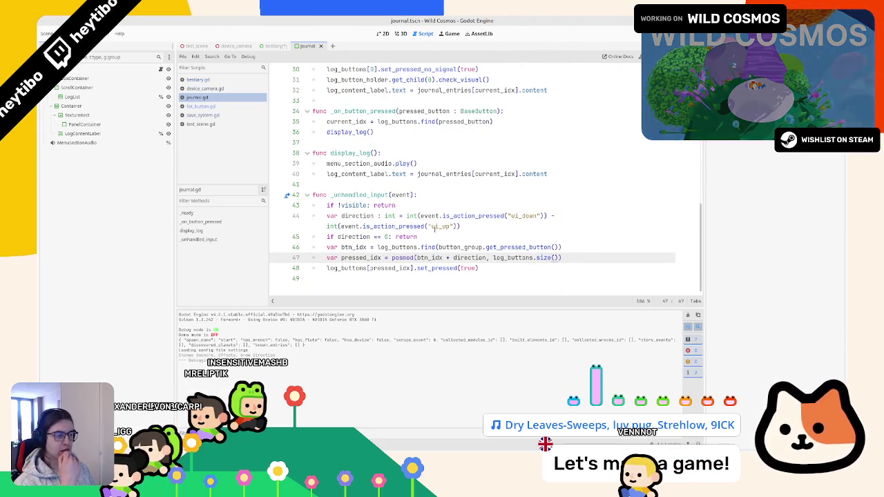
Find log_content_label on line 40 and view the LogContentLabel node's Inspector settings
{"action": "scroll", "coordinate": [432, 231], "scroll_direction": "up", "scroll_amount": 4}
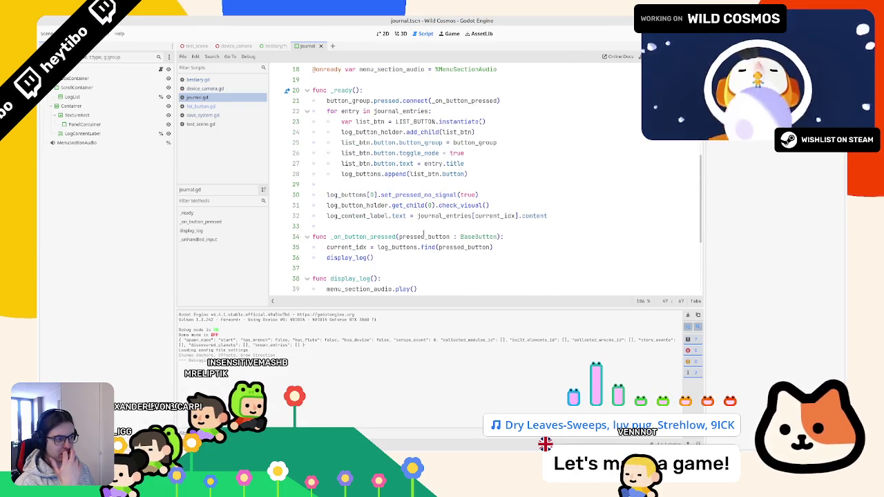
{"action": "scroll", "coordinate": [423, 234], "scroll_direction": "up", "scroll_amount": 1}
{"action": "scroll", "coordinate": [423, 234], "scroll_direction": "up", "scroll_amount": 3}
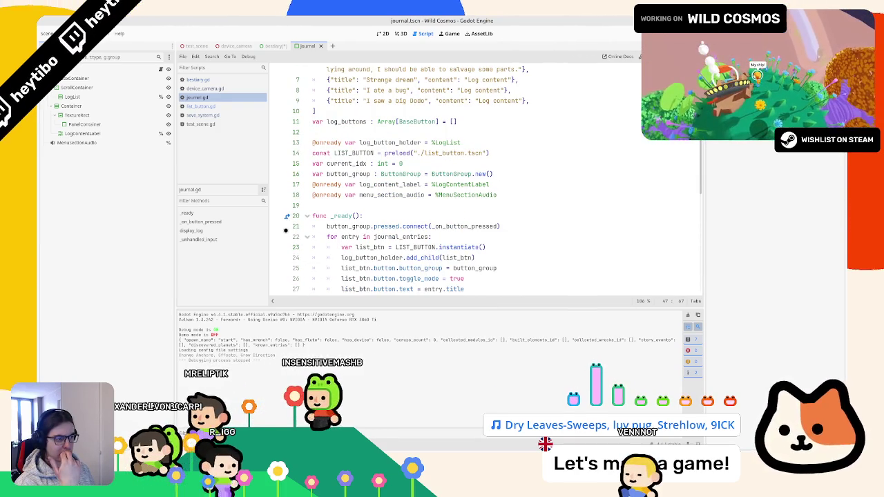
{"action": "scroll", "coordinate": [483, 180], "scroll_direction": "down", "scroll_amount": 3}
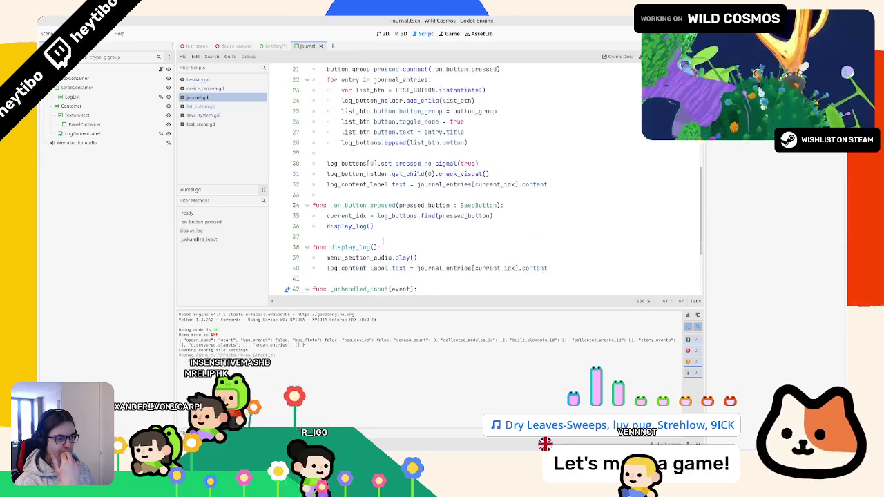
{"action": "scroll", "coordinate": [483, 179], "scroll_direction": "down", "scroll_amount": 2}
{"action": "double_click", "coordinate": [367, 236]}
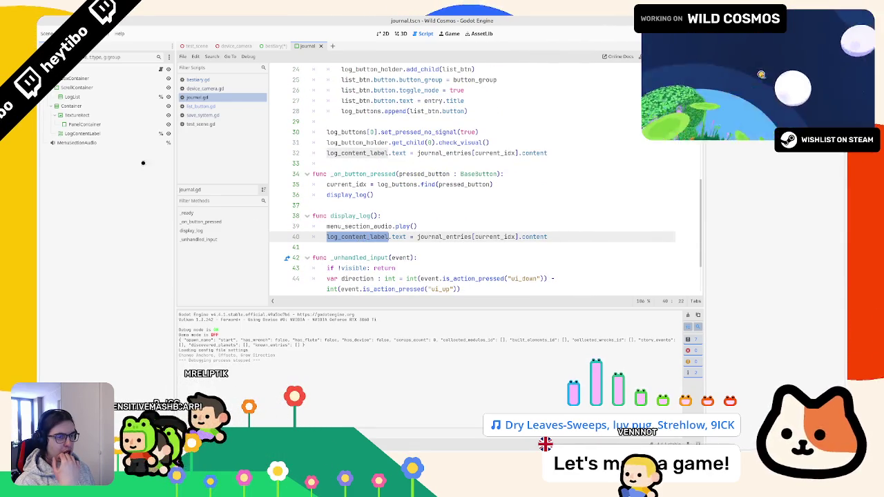
{"action": "left_click", "coordinate": [82, 133]}
{"action": "left_click", "coordinate": [400, 34]}
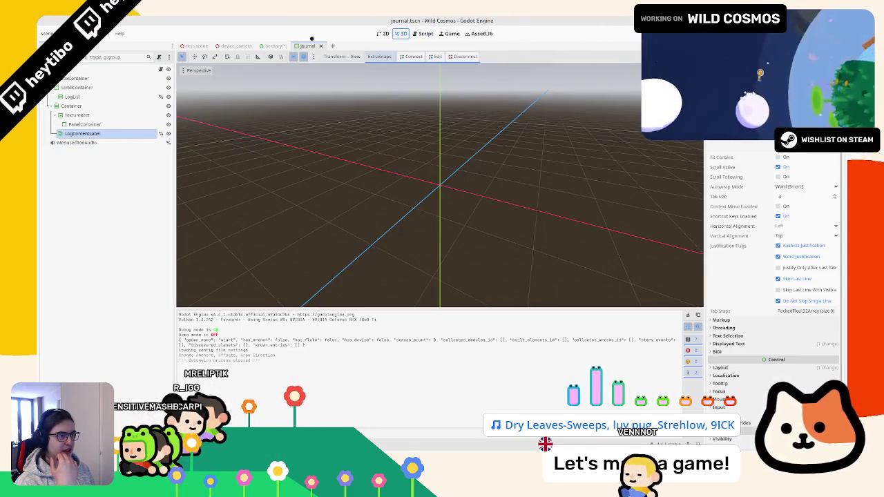
Compare the bestiary EntryNameLabel with the journal's PanelContainer, then reselect both bestiary labels
{"action": "left_click", "coordinate": [275, 45]}
{"action": "left_click", "coordinate": [104, 115]}
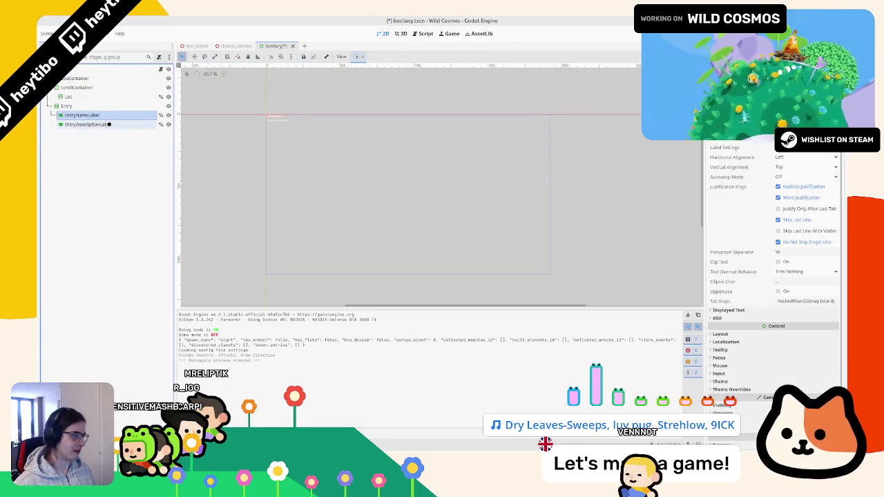
{"action": "left_click", "coordinate": [307, 46]}
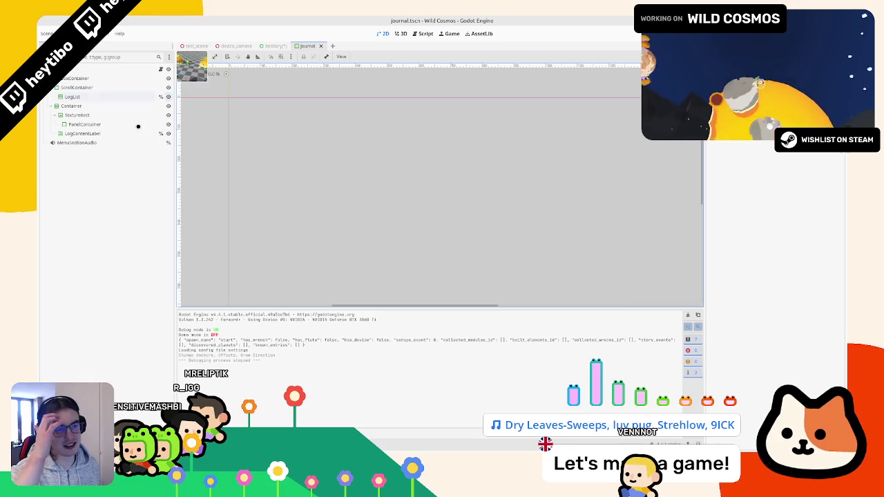
{"action": "left_click", "coordinate": [129, 125]}
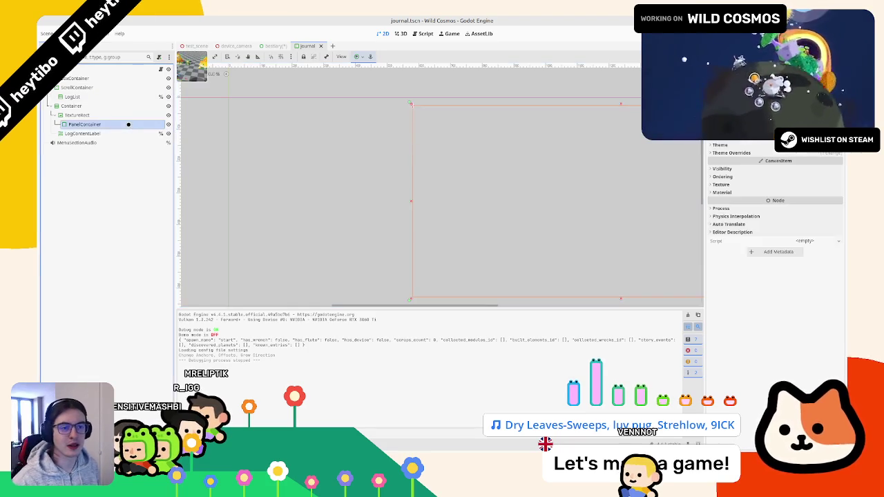
{"action": "key", "text": "ctrl+shift+Tab"}
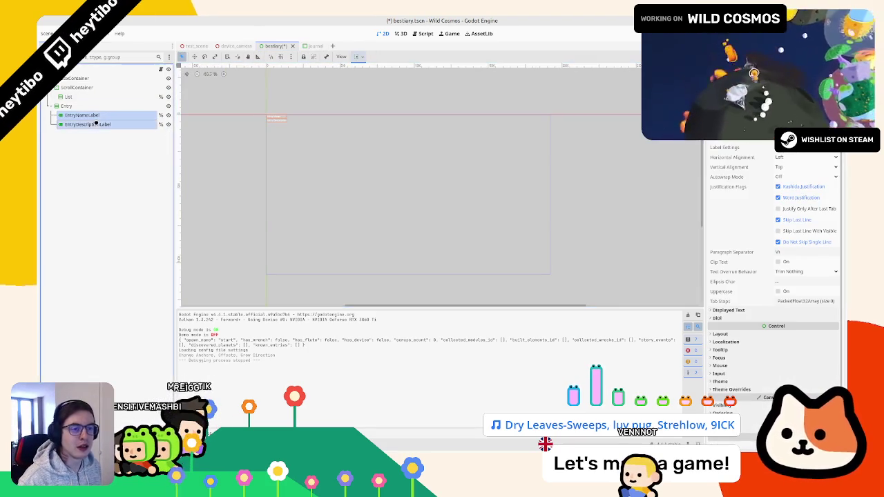
Enable the Theme Overrides > Font Sizes > Font Size override on both labels
{"action": "left_click", "coordinate": [732, 390]}
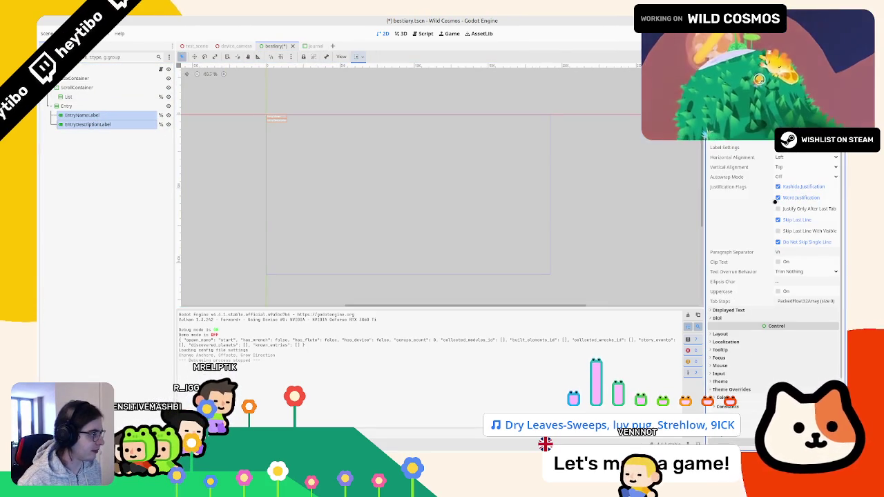
{"action": "left_click", "coordinate": [796, 157]}
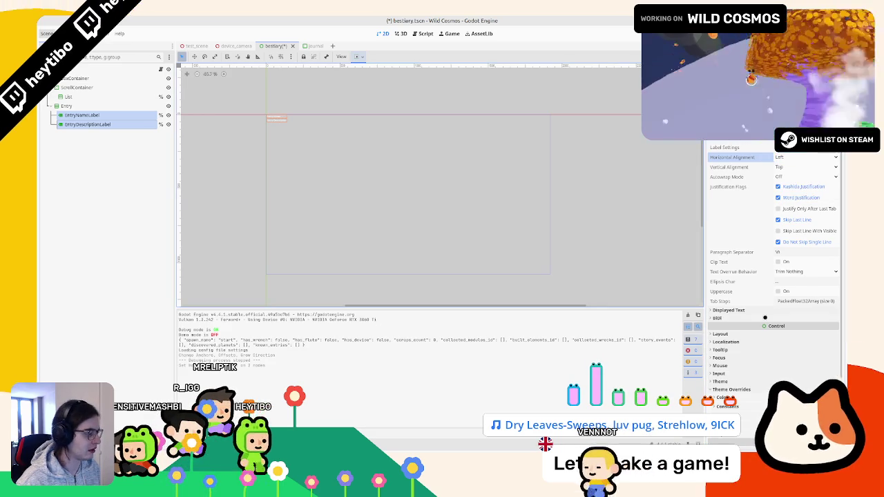
{"action": "scroll", "coordinate": [728, 380], "scroll_direction": "down", "scroll_amount": 2}
{"action": "left_click", "coordinate": [729, 379]}
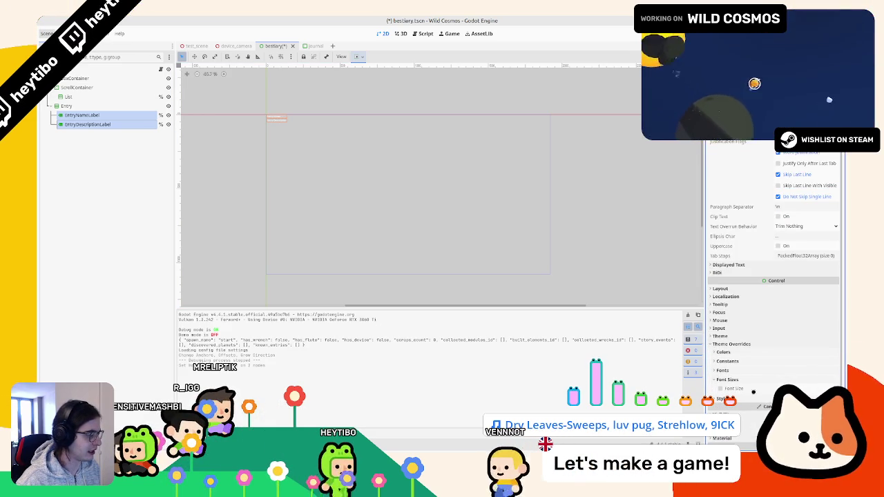
{"action": "left_click", "coordinate": [720, 389]}
Run the game and check the enlarged dodo text in the Bestiary tab
{"action": "key", "text": "F5"}
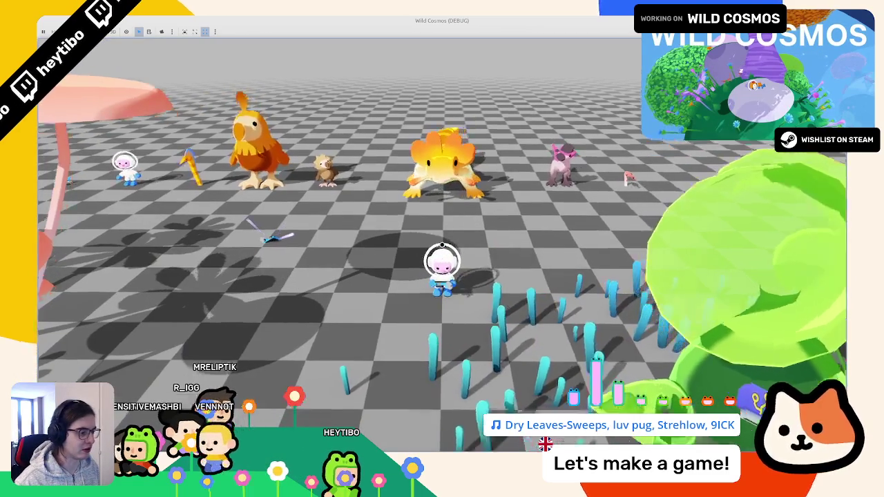
{"action": "key", "text": "Tab"}
{"action": "left_click", "coordinate": [287, 323]}
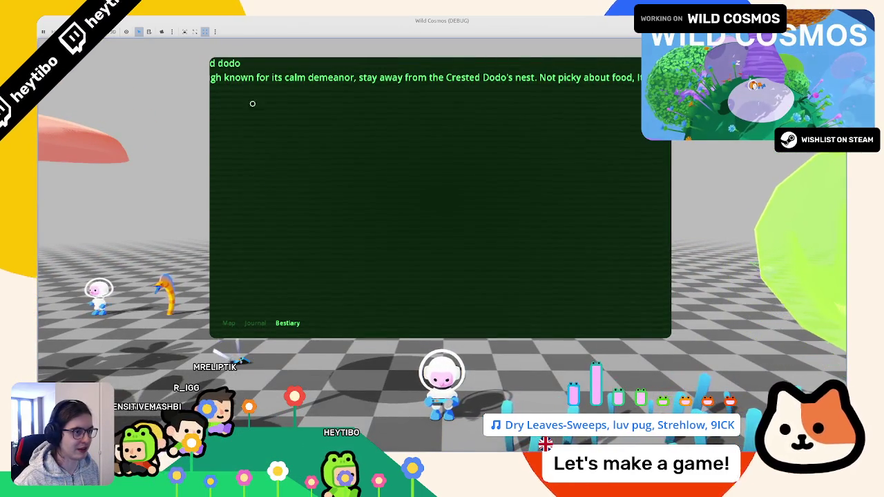
{"action": "key", "text": "alt+Tab"}
{"action": "right_click", "coordinate": [107, 138]}
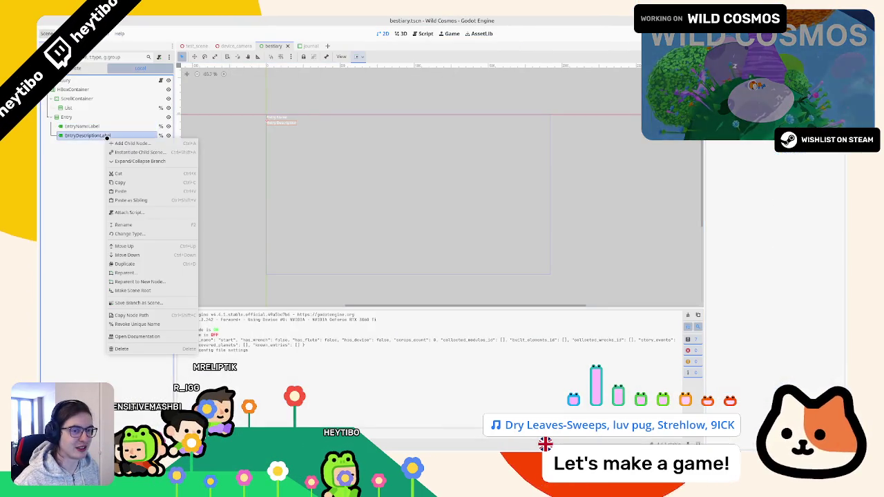
Try changing EntryDescriptionLabel to a RichTextLabel, then undo it
{"action": "left_click", "coordinate": [135, 233]}
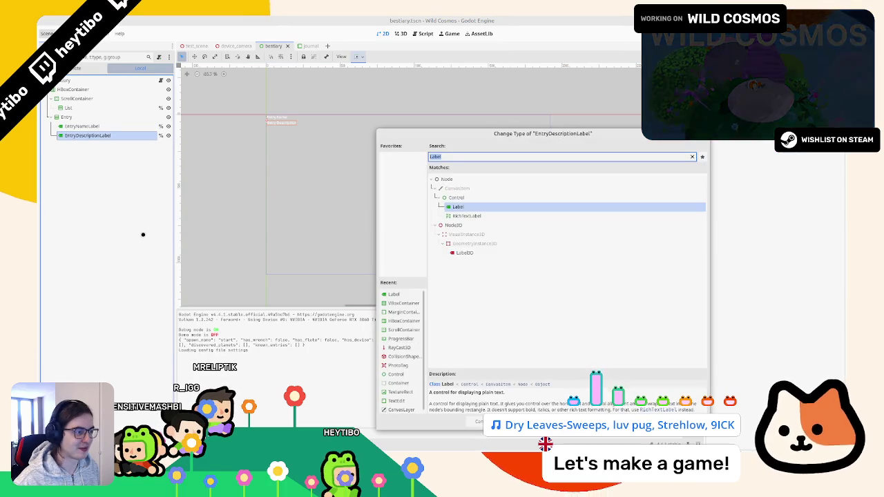
{"action": "key", "text": "Down"}
{"action": "key", "text": "Return"}
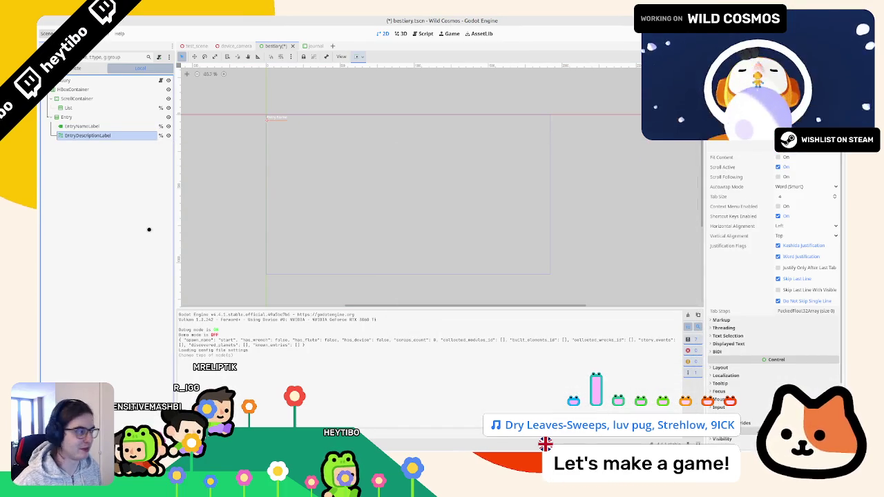
{"action": "key", "text": "ctrl+z"}
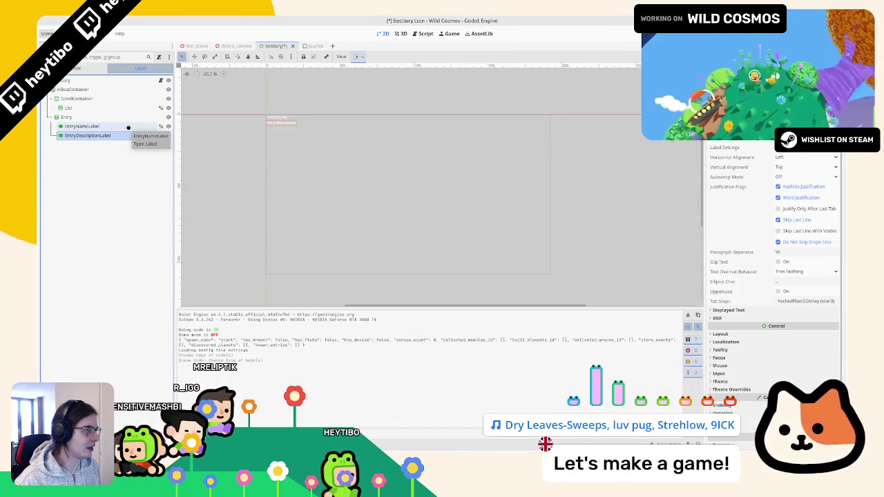
Set EntryDescriptionLabel's Autowrap Mode to Arbitrary, save the scene and run the game
{"action": "left_click", "coordinate": [800, 177]}
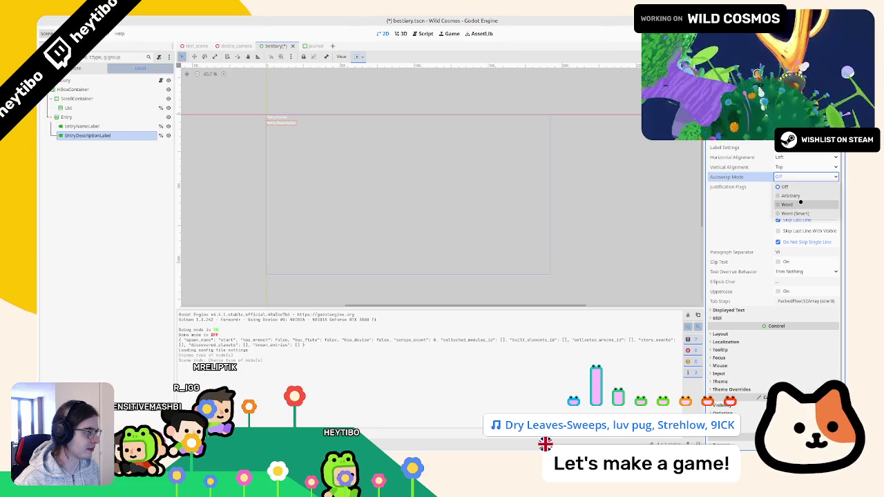
{"action": "left_click", "coordinate": [792, 196]}
{"action": "key", "text": "ctrl+s"}
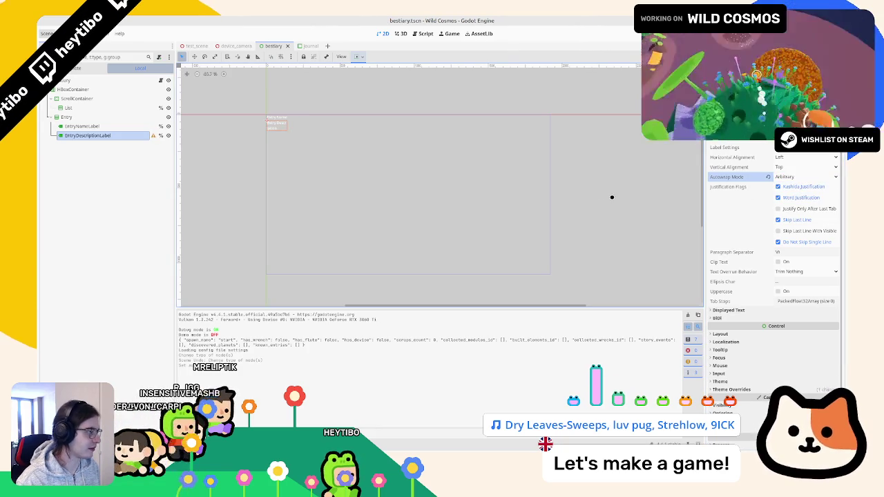
{"action": "key", "text": "F5"}
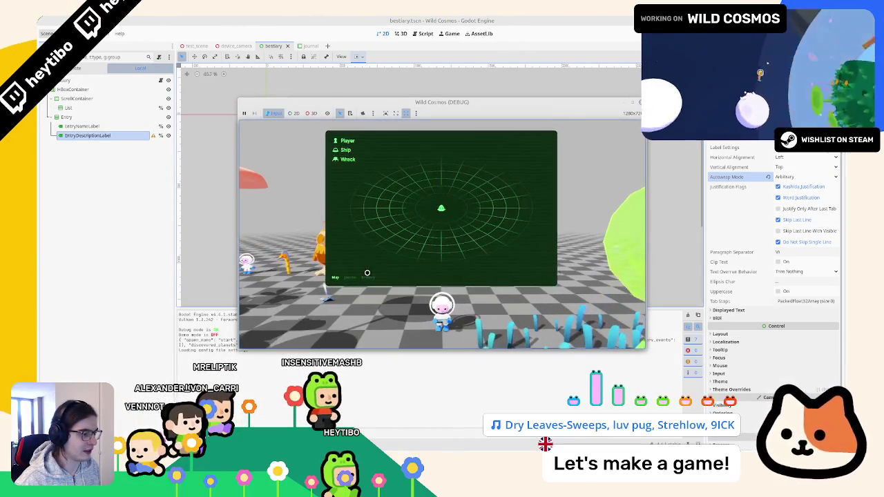
Give EntryDescriptionLabel a Custom Minimum Size under Layout and save the bestiary scene
{"action": "left_click", "coordinate": [366, 274]}
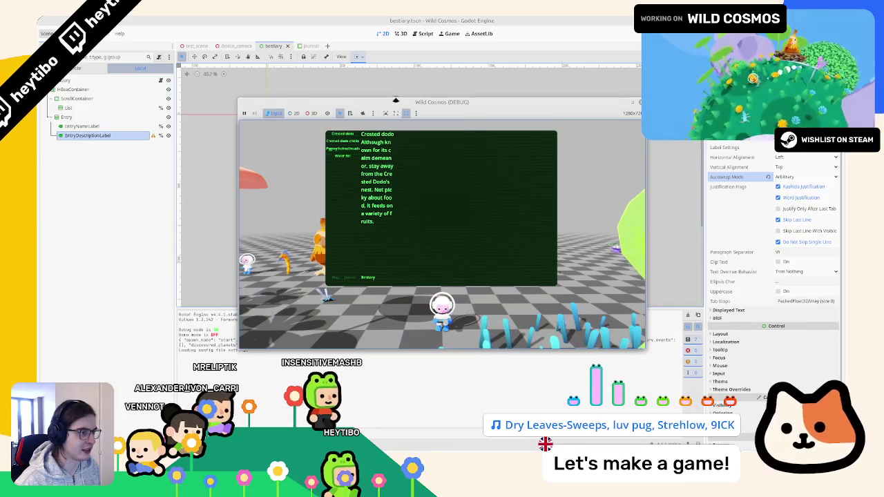
{"action": "right_click", "coordinate": [395, 101]}
{"action": "left_click", "coordinate": [424, 153]}
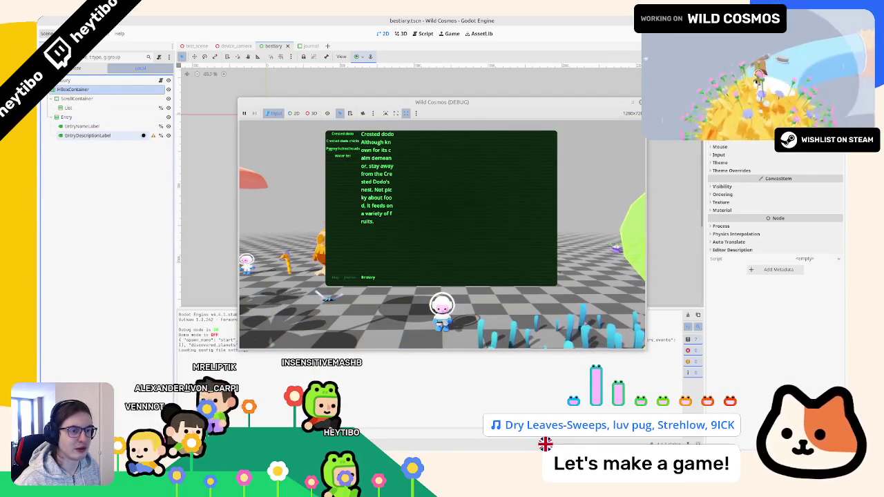
{"action": "mouse_move", "coordinate": [151, 136]}
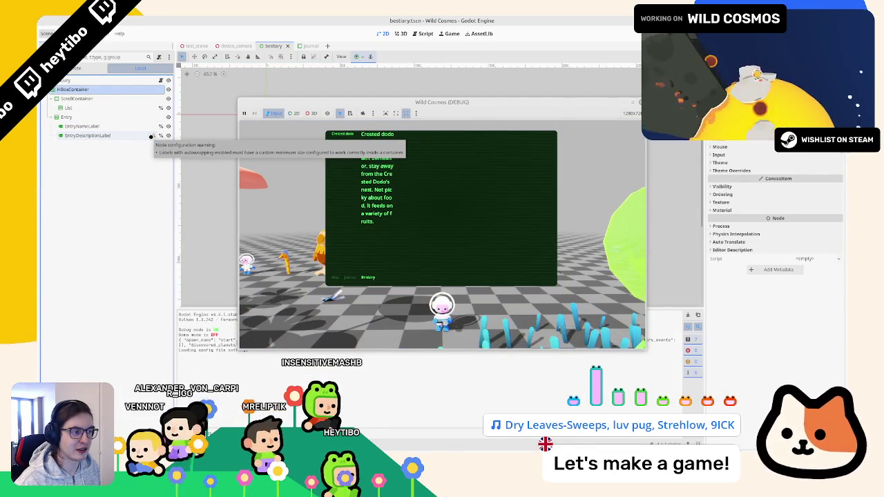
{"action": "left_click", "coordinate": [104, 135]}
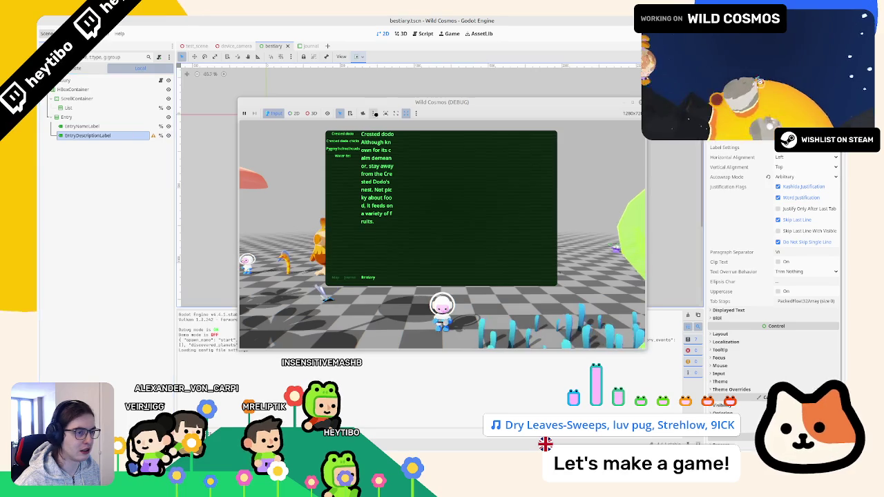
{"action": "left_click_drag", "start_coordinate": [407, 102], "coordinate": [399, 196]}
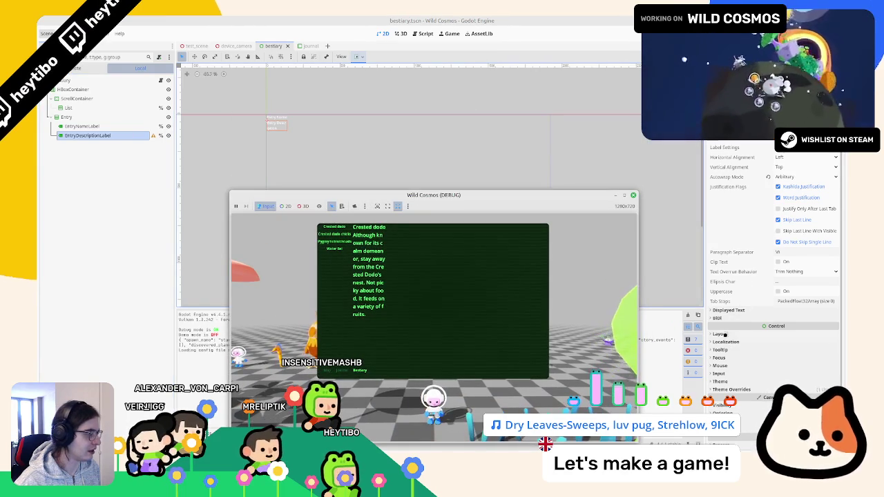
{"action": "left_click", "coordinate": [724, 335]}
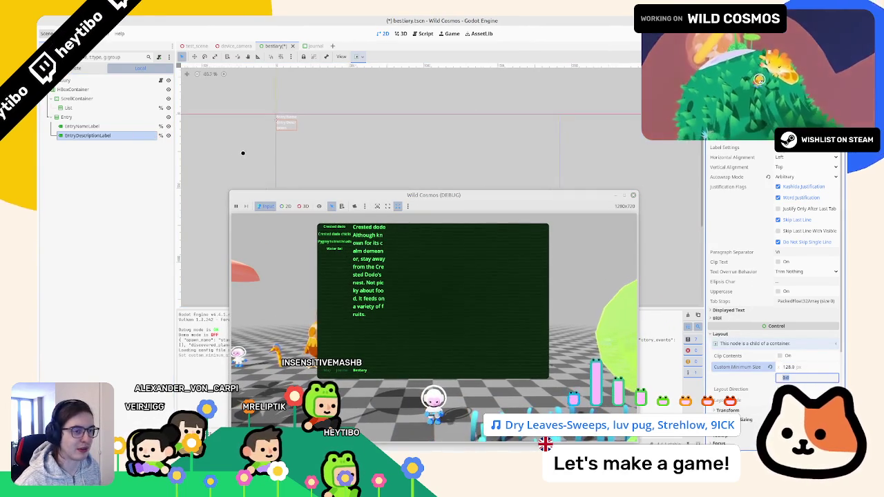
{"action": "key", "text": "ctrl+s"}
Turn on horizontal Expand for the Entry node in its container sizing options
{"action": "left_click", "coordinate": [111, 117]}
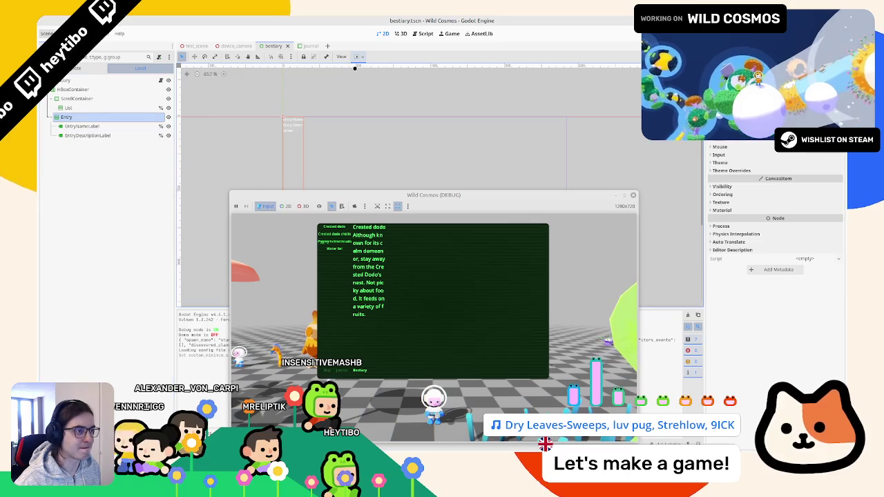
{"action": "left_click", "coordinate": [73, 89]}
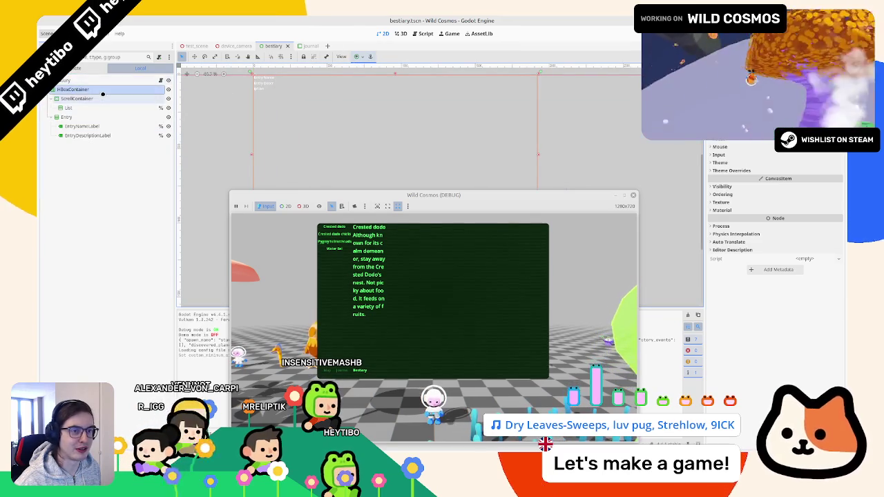
{"action": "left_click", "coordinate": [101, 99]}
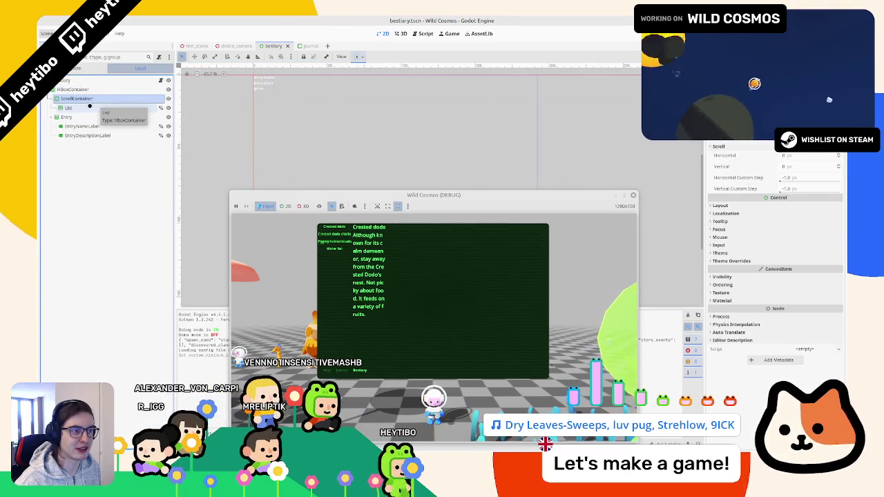
{"action": "left_click", "coordinate": [84, 117]}
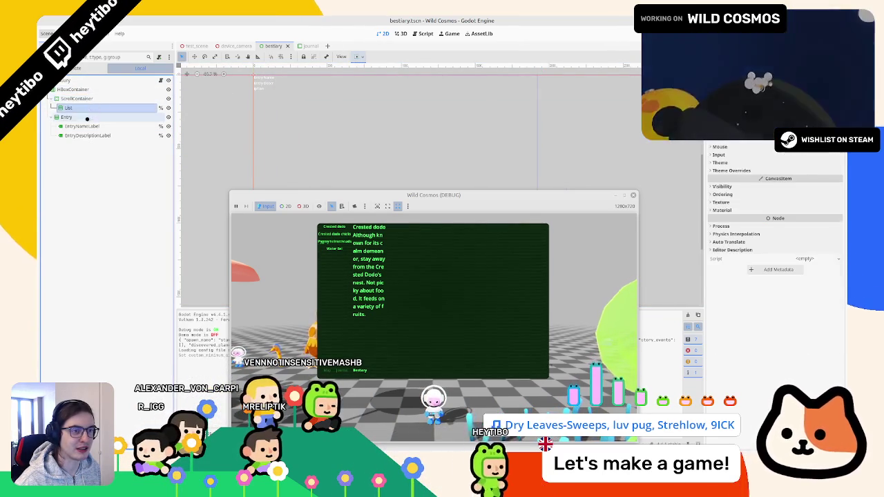
{"action": "left_click", "coordinate": [358, 56]}
{"action": "left_click", "coordinate": [393, 91]}
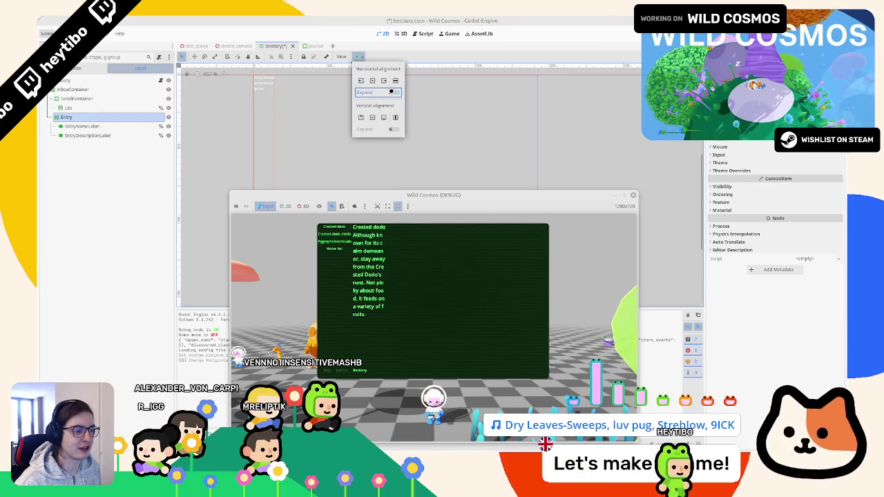
{"action": "left_click", "coordinate": [98, 81]}
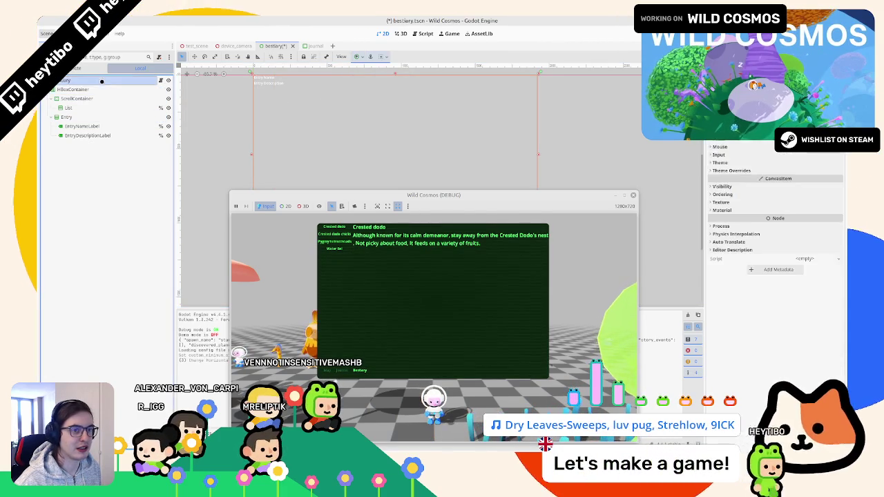
{"action": "left_click", "coordinate": [98, 89]}
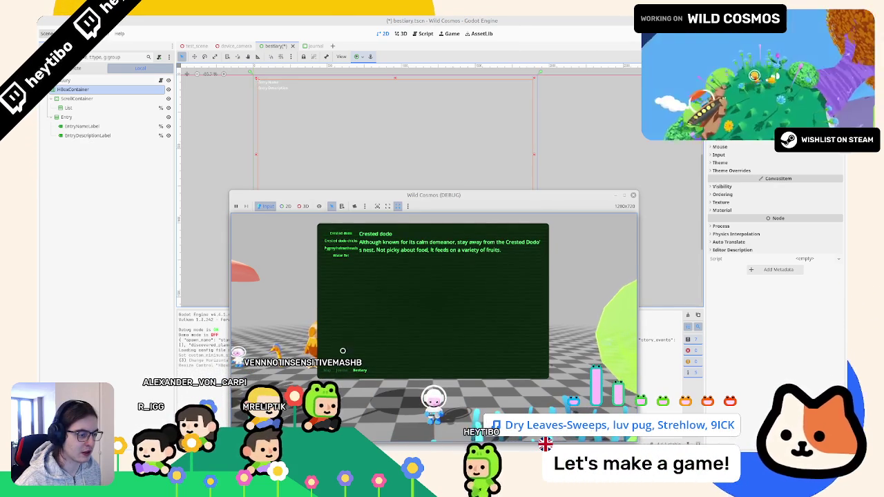
Check the margin constants in journal.tscn for reference
{"action": "left_click", "coordinate": [329, 368]}
{"action": "left_click", "coordinate": [327, 368]}
{"action": "left_click", "coordinate": [360, 370]}
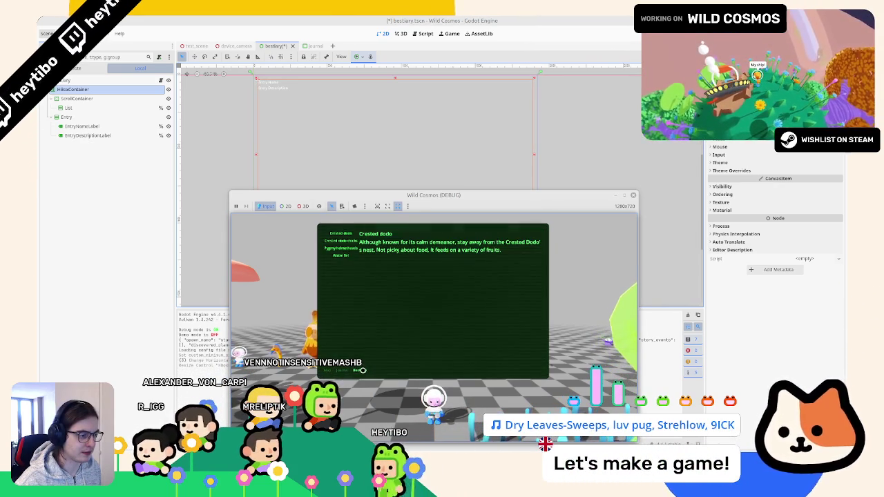
{"action": "left_click", "coordinate": [307, 46]}
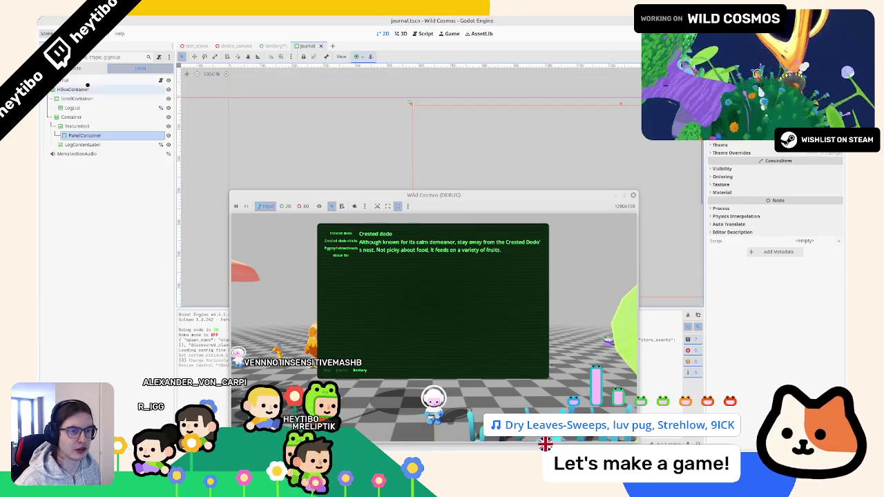
{"action": "left_click", "coordinate": [751, 154]}
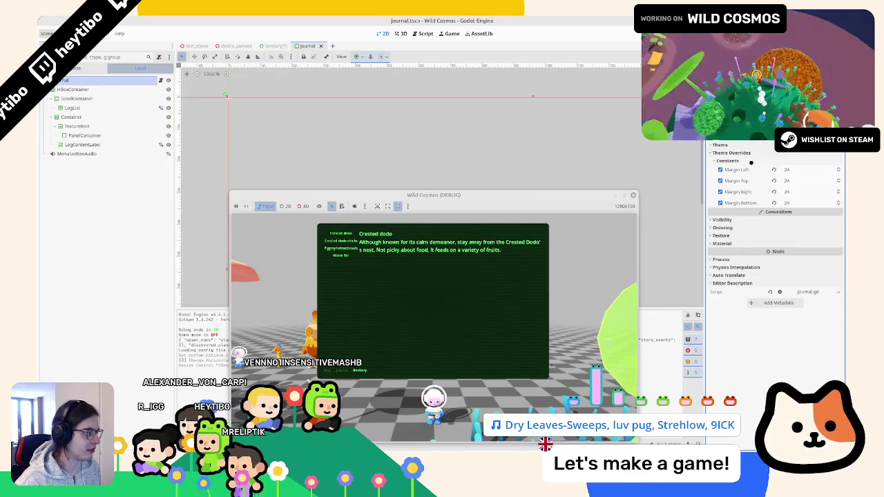
{"action": "left_click", "coordinate": [276, 45]}
Change the Bestiary root node's type to MarginContainer
{"action": "right_click", "coordinate": [72, 80]}
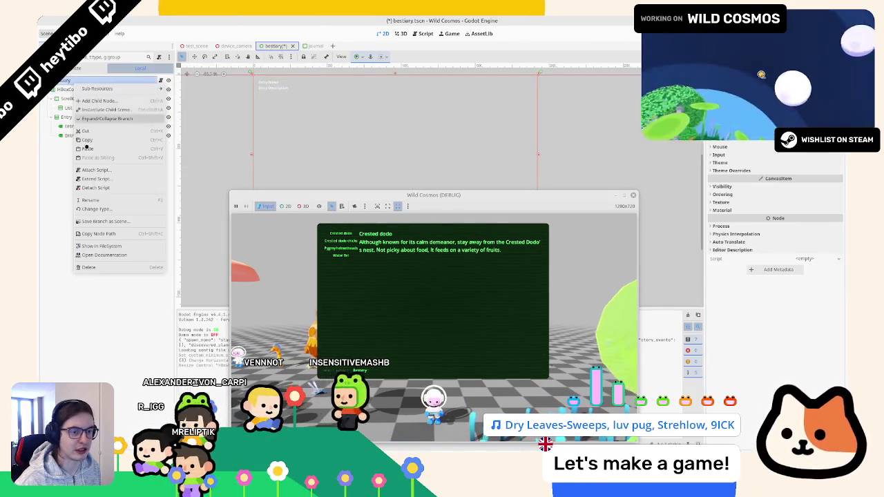
{"action": "left_click", "coordinate": [117, 210]}
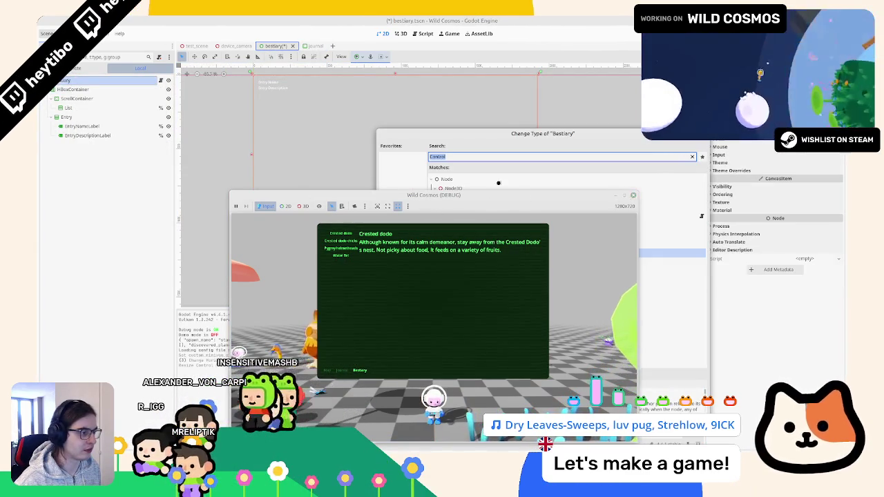
{"action": "left_click", "coordinate": [632, 194]}
{"action": "type", "text": "marg"}
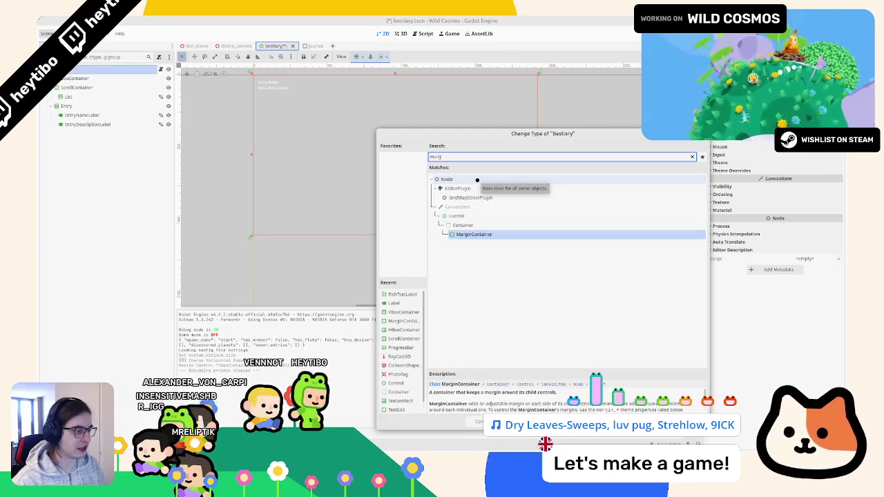
{"action": "key", "text": "Return"}
Set Margin Left, Top, Right and Bottom overrides to 24 and save bestiary.tscn
{"action": "left_click", "coordinate": [730, 152]}
{"action": "left_click", "coordinate": [726, 160]}
{"action": "left_click", "coordinate": [807, 169]}
{"action": "type", "text": "24"}
{"action": "key", "text": "Tab"}
{"action": "type", "text": "24"}
{"action": "key", "text": "Tab"}
{"action": "type", "text": "24"}
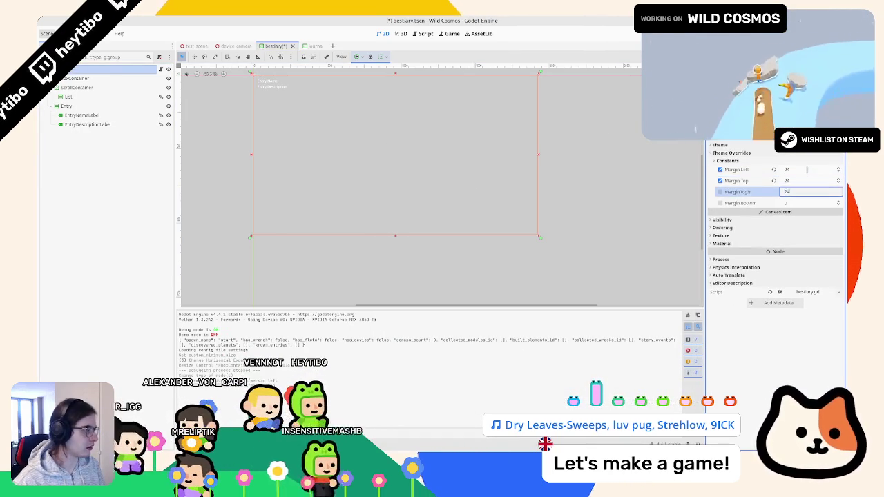
{"action": "key", "text": "Tab"}
{"action": "type", "text": "24"}
{"action": "key", "text": "Tab"}
{"action": "key", "text": "ctrl+s"}
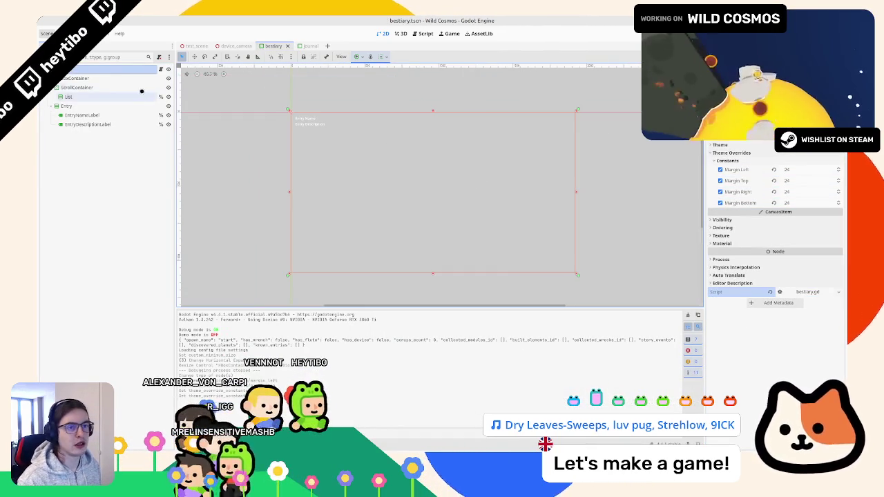
{"action": "left_click", "coordinate": [114, 78]}
{"action": "left_click", "coordinate": [116, 87]}
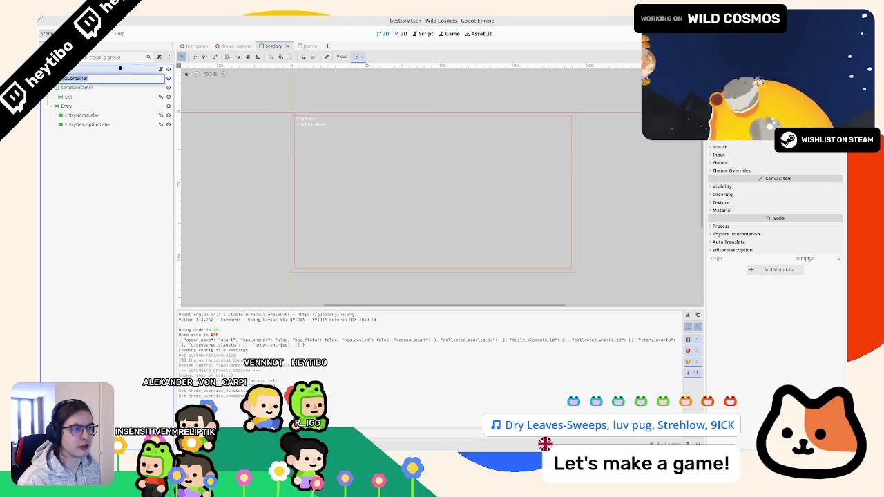
After comparing with the journal scene, set the VBoxContainer's Separation override to 32 and save the bestiary scene
{"action": "left_click", "coordinate": [155, 76]}
{"action": "left_click", "coordinate": [307, 46]}
{"action": "left_click", "coordinate": [765, 177]}
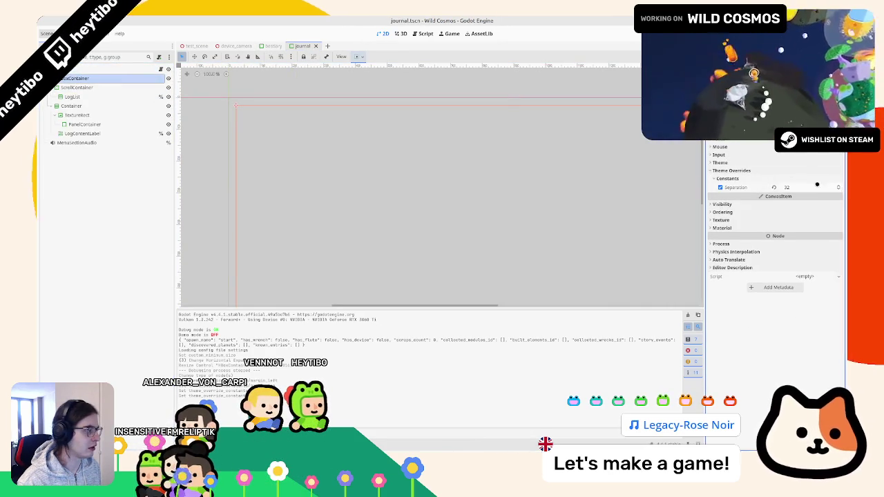
{"action": "left_click", "coordinate": [273, 46]}
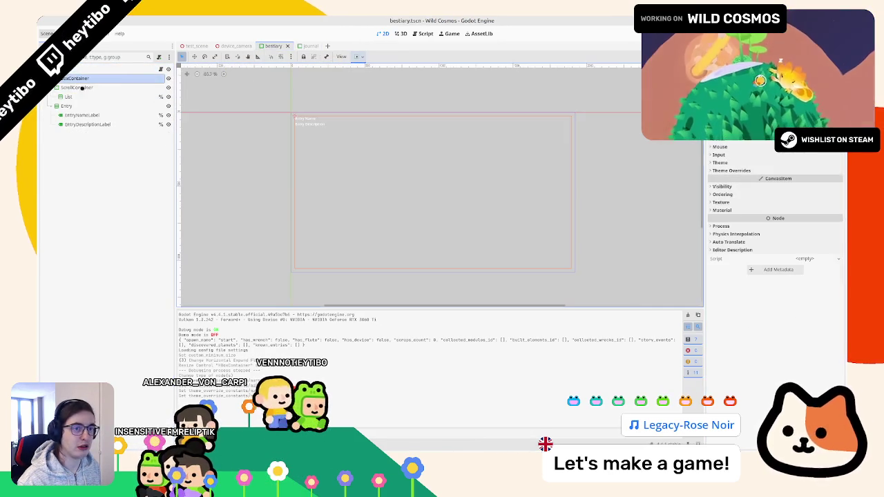
{"action": "left_click", "coordinate": [752, 171]}
{"action": "left_click", "coordinate": [789, 186]}
{"action": "type", "text": "90"}
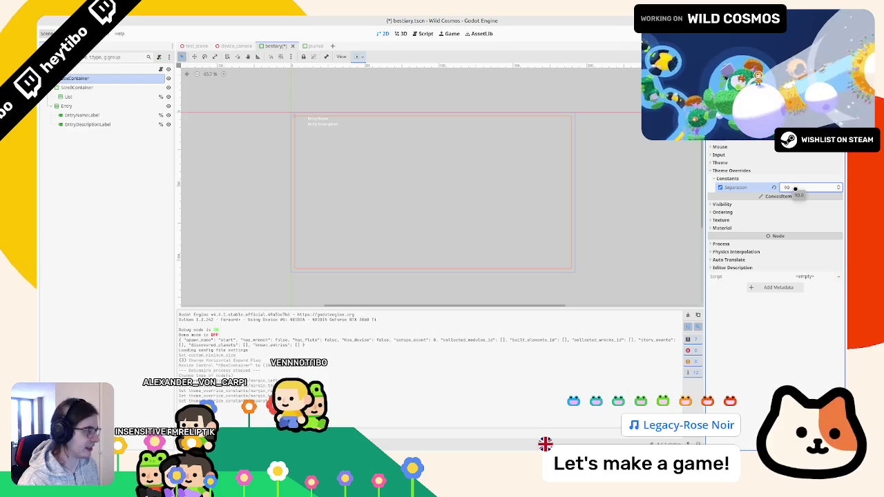
{"action": "key", "text": "Return"}
{"action": "key", "text": "ctrl+s"}
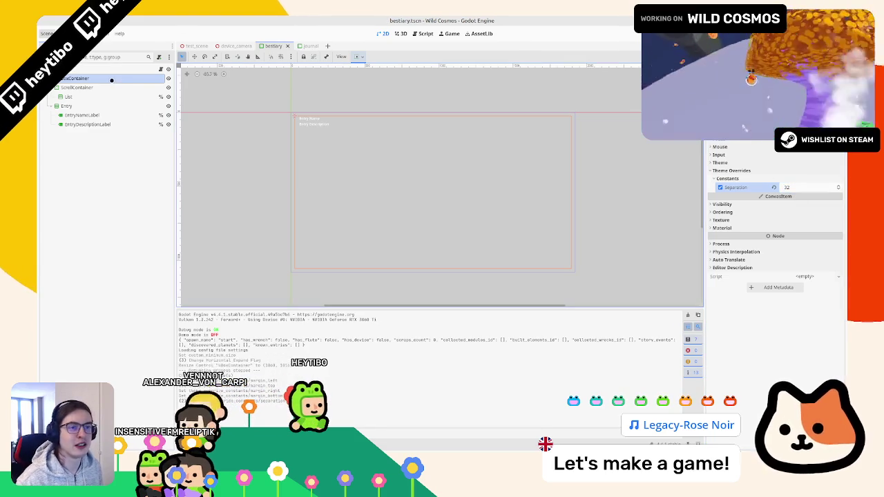
Inspect the bestiary VBoxContainer's Separation and the journal's LogContentLabel theme overrides
{"action": "left_click", "coordinate": [113, 68]}
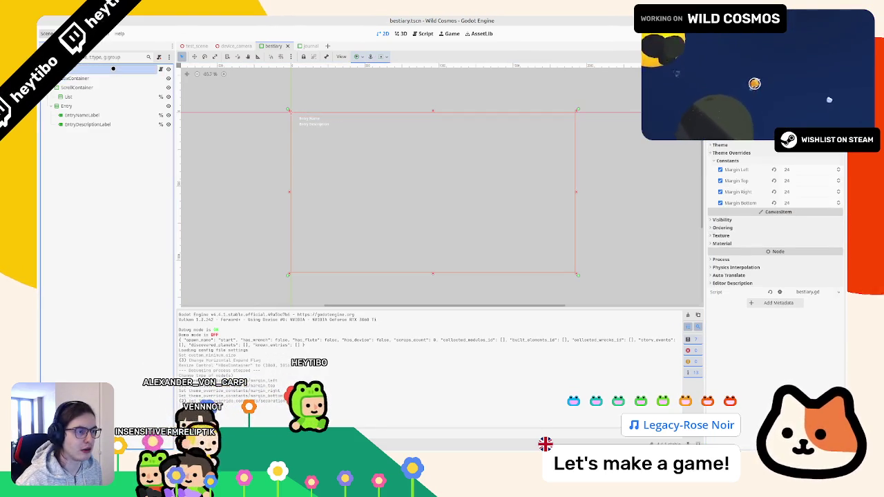
{"action": "left_click", "coordinate": [111, 79]}
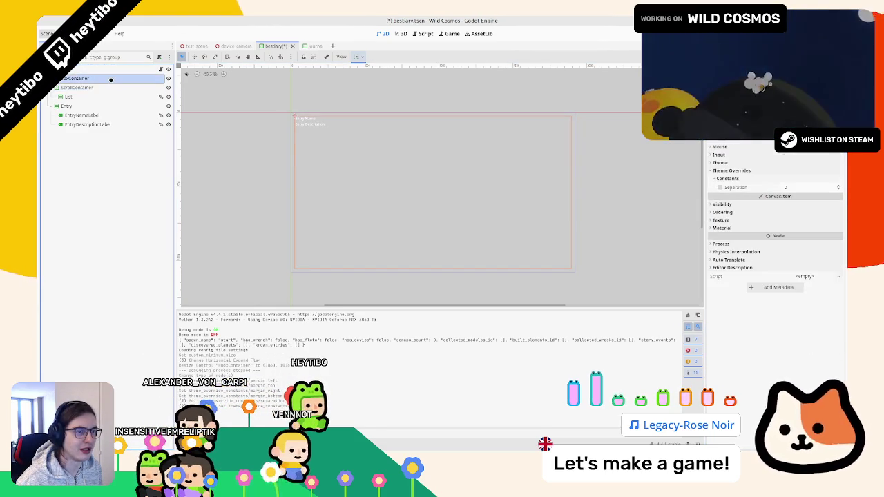
{"action": "key", "text": "ctrl+z"}
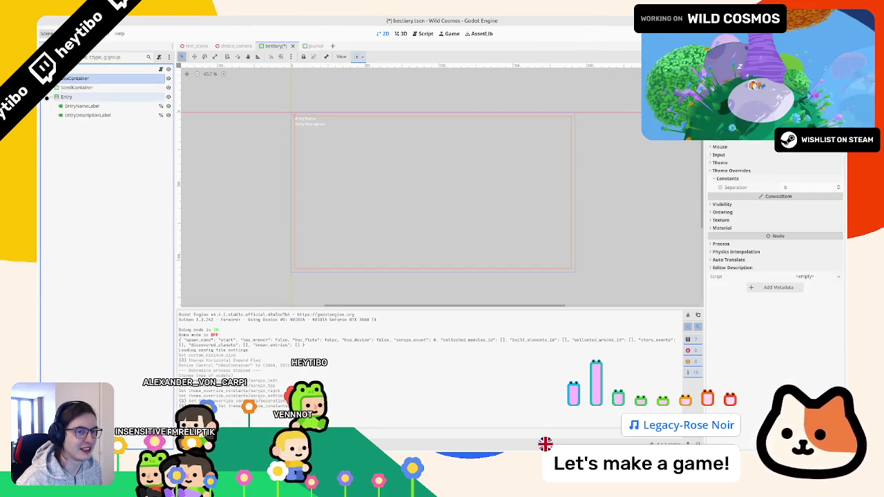
{"action": "left_click", "coordinate": [804, 188]}
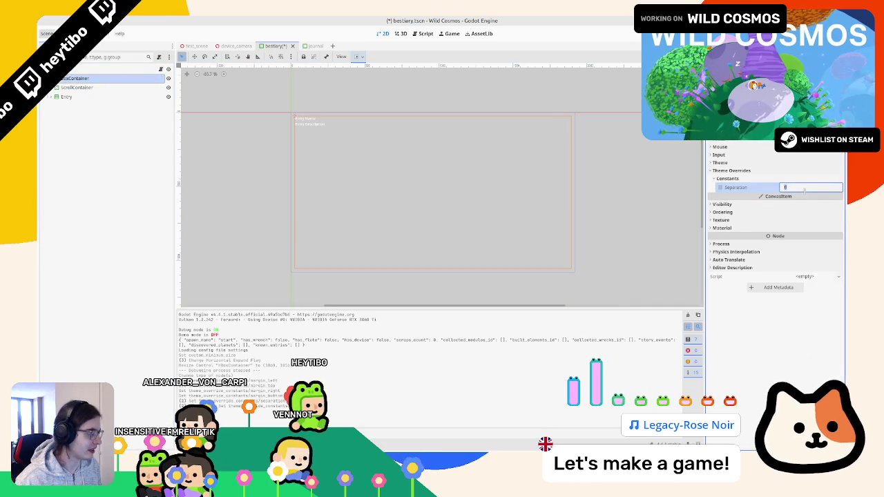
{"action": "type", "text": "32"}
{"action": "left_click", "coordinate": [303, 45]}
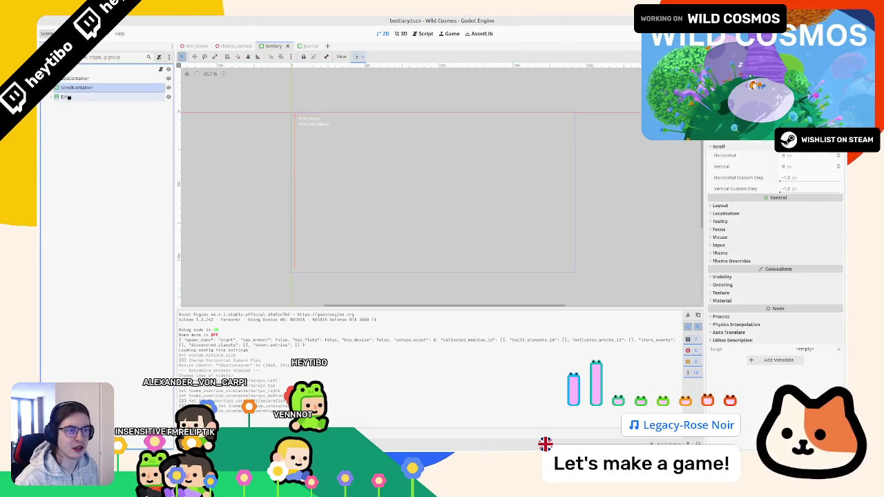
{"action": "left_click", "coordinate": [77, 125]}
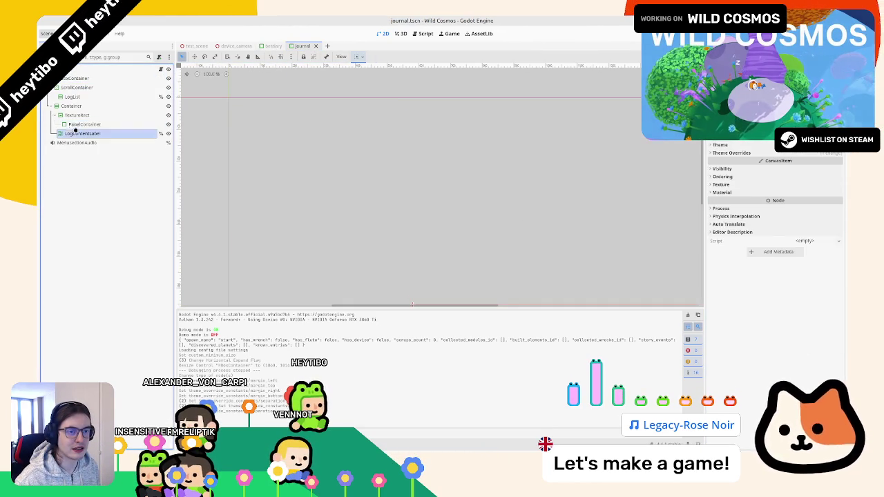
{"action": "left_click", "coordinate": [78, 133]}
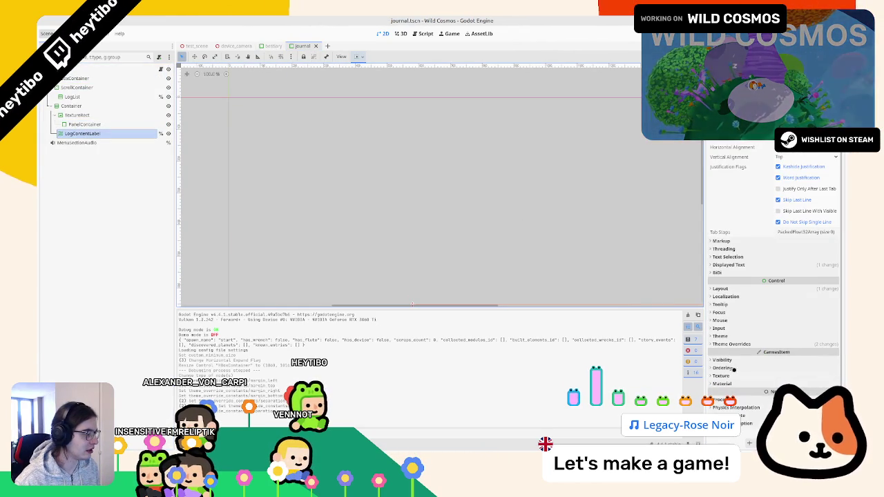
{"action": "left_click", "coordinate": [732, 343]}
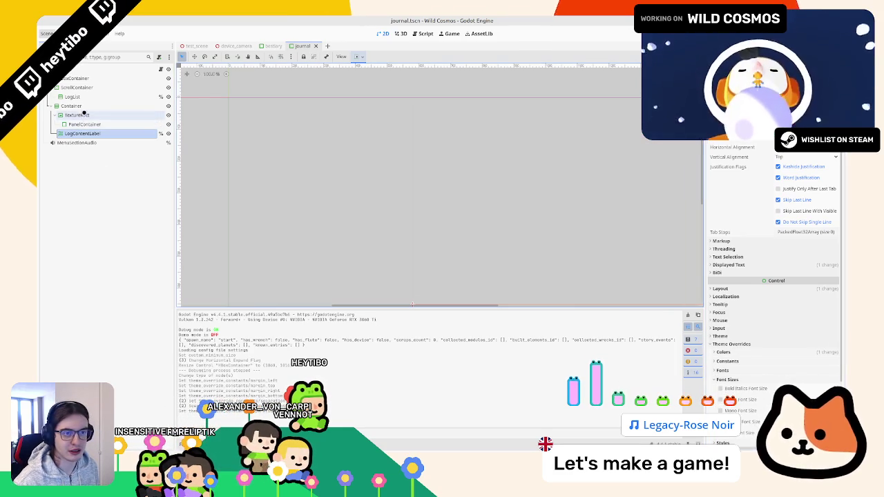
Back in bestiary.tscn, add a List node under ScrollContainer and select it
{"action": "left_click", "coordinate": [273, 46]}
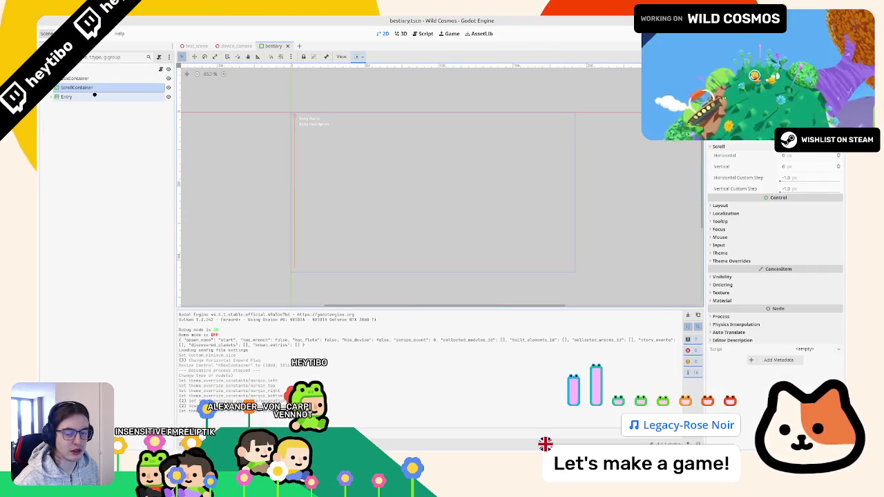
{"action": "left_click", "coordinate": [67, 97]}
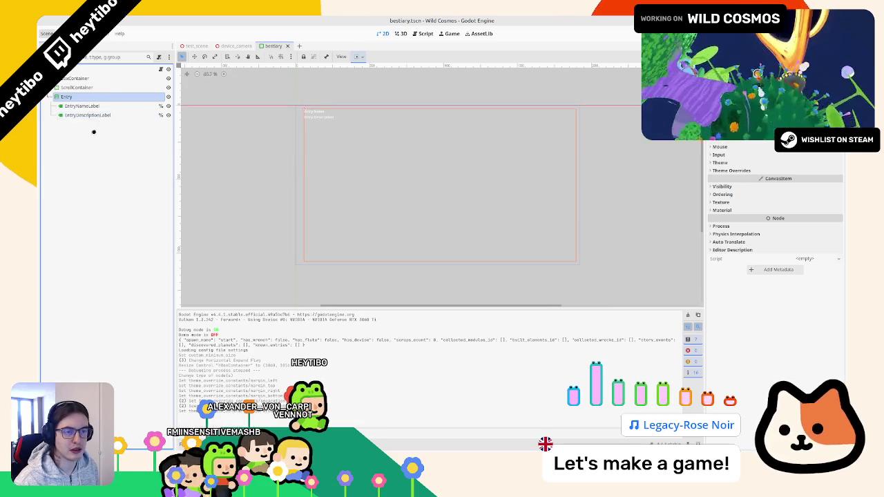
{"action": "key", "text": "ctrl+z"}
{"action": "left_click", "coordinate": [67, 97]}
Open journal.gd and select its LIST_BUTTON preload line
{"action": "key", "text": "f"}
{"action": "key", "text": "ctrl+F3"}
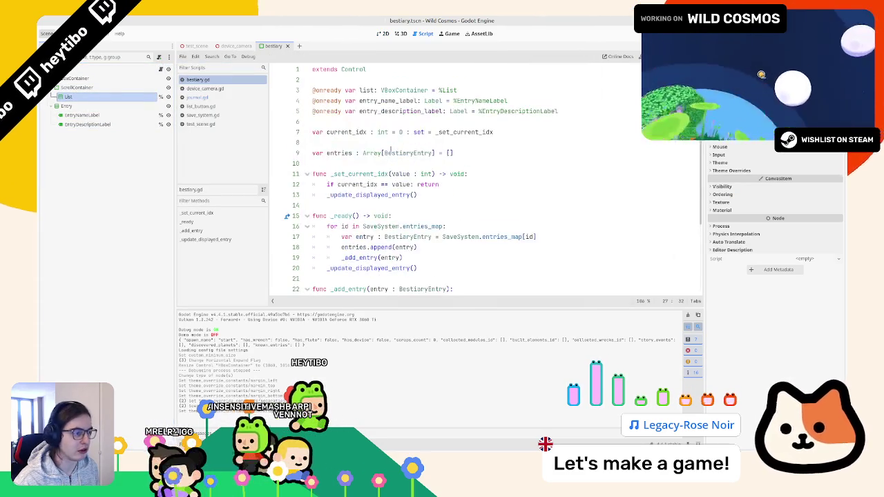
{"action": "left_click", "coordinate": [686, 325]}
{"action": "scroll", "coordinate": [314, 152], "scroll_direction": "down", "scroll_amount": 2}
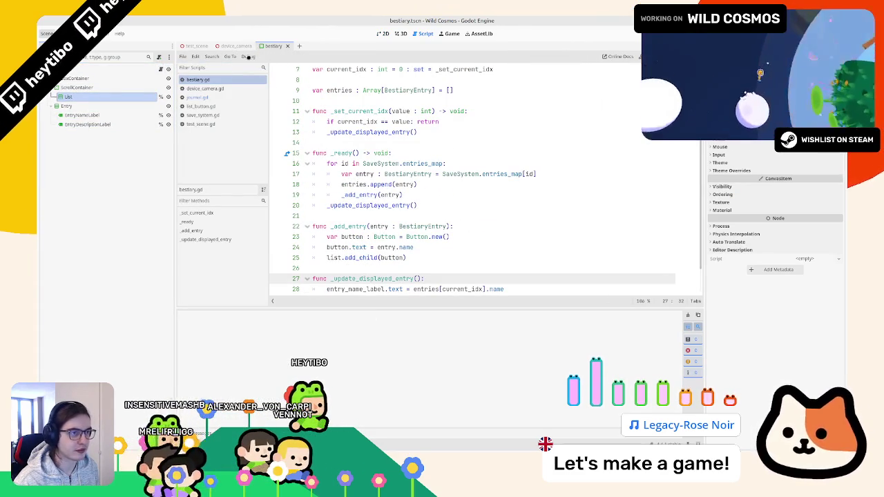
{"action": "left_click", "coordinate": [400, 33]}
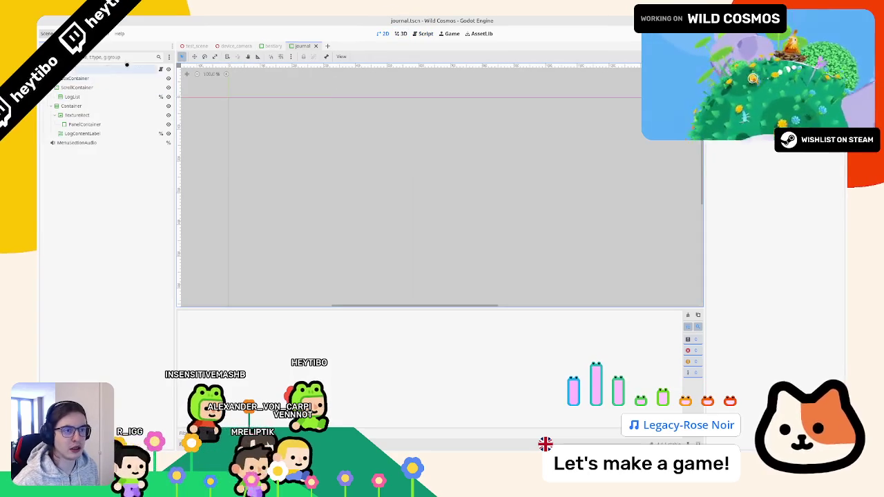
{"action": "left_click", "coordinate": [158, 69]}
{"action": "scroll", "coordinate": [411, 195], "scroll_direction": "up", "scroll_amount": 6}
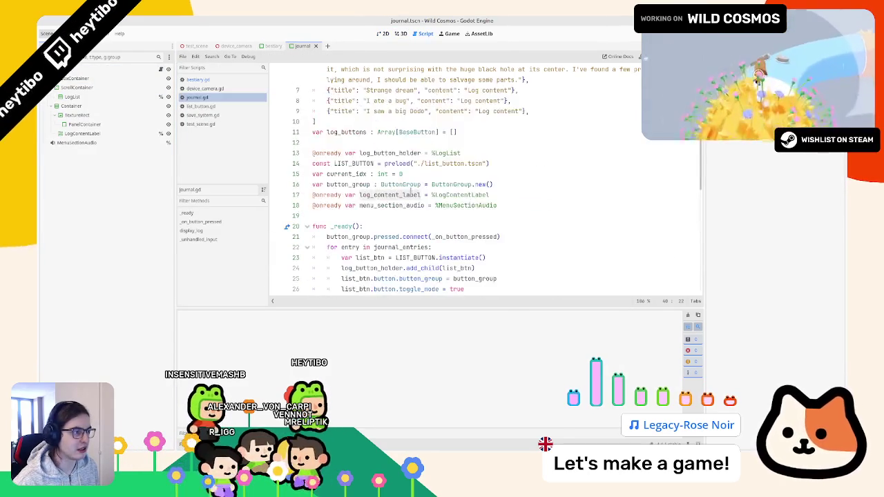
{"action": "triple_click", "coordinate": [418, 165]}
{"action": "key", "text": "ctrl+c"}
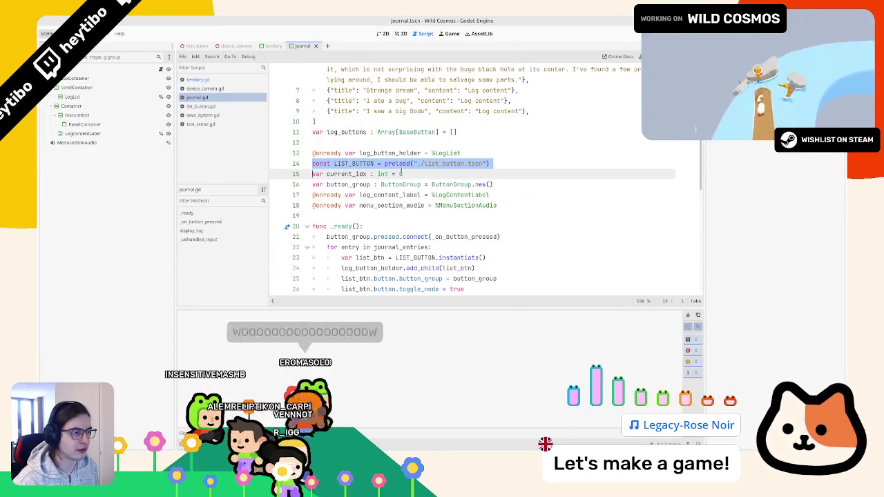
Paste the LIST_BUTTON preload line into bestiary.gd below the onready variables
{"action": "left_click", "coordinate": [270, 46]}
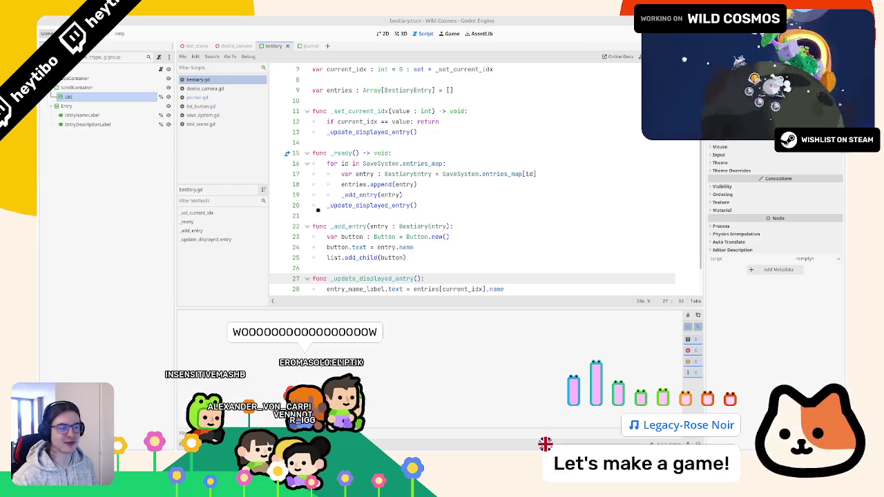
{"action": "scroll", "coordinate": [414, 179], "scroll_direction": "up", "scroll_amount": 3}
{"action": "left_click", "coordinate": [317, 121]}
{"action": "key", "text": "ctrl+v"}
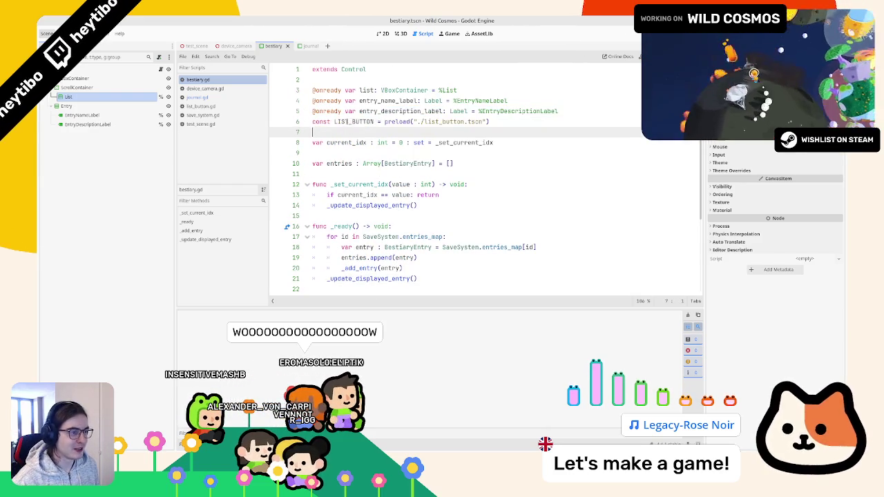
{"action": "double_click", "coordinate": [353, 122]}
{"action": "scroll", "coordinate": [415, 179], "scroll_direction": "down", "scroll_amount": 3}
{"action": "scroll", "coordinate": [414, 179], "scroll_direction": "up", "scroll_amount": 3}
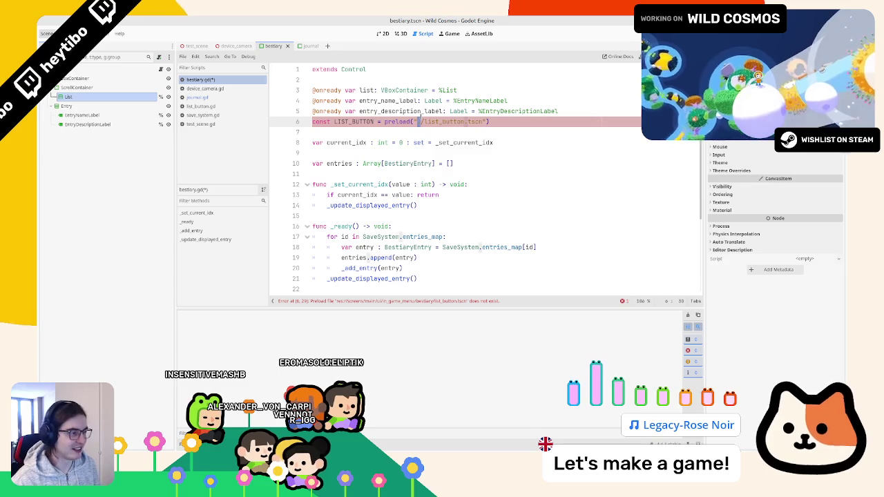
Fix the preload path to list_button.tscn using autocomplete
{"action": "type", "text": "."}
{"action": "key", "text": "Right"}
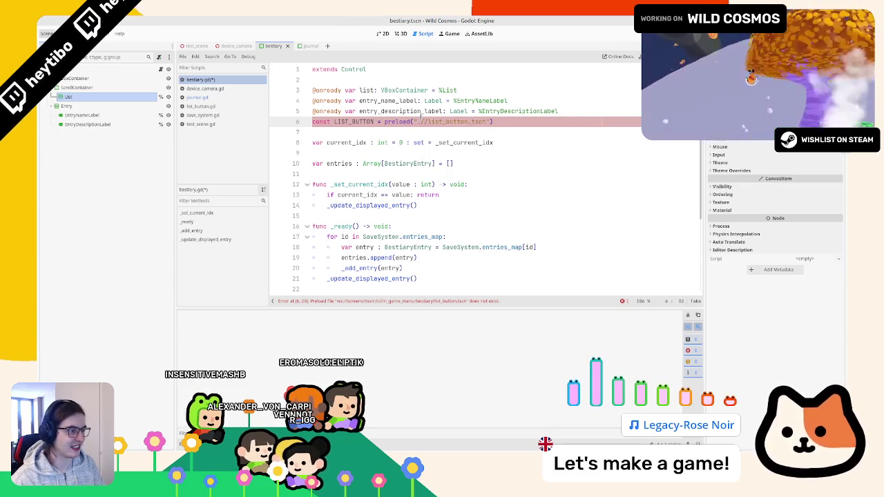
{"action": "key", "text": "BackSpace"}
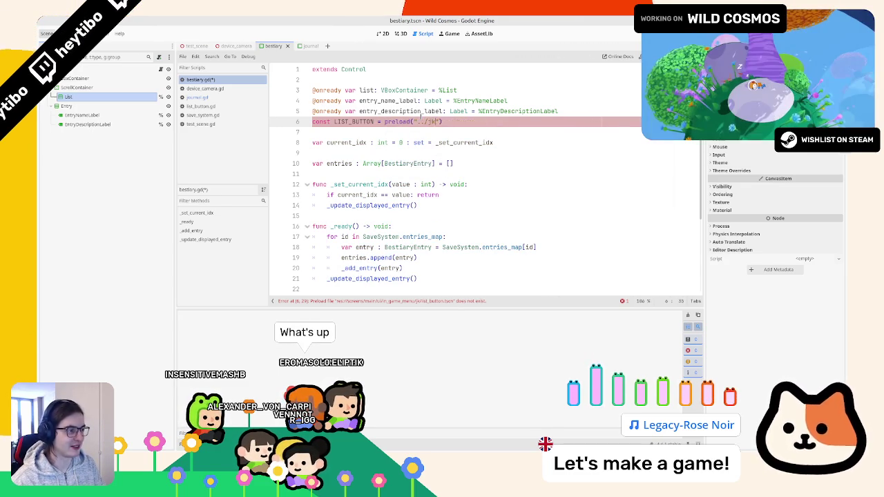
{"action": "type", "text": "ist_butt"}
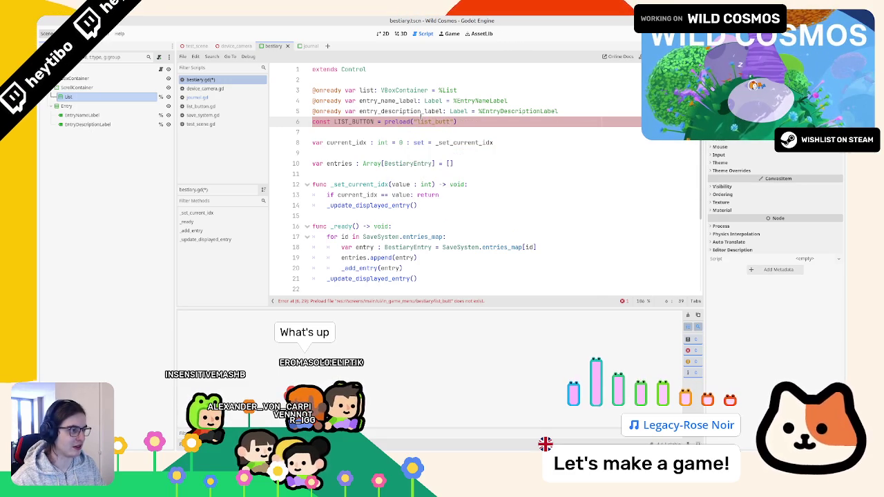
{"action": "type", "text": "ist_"}
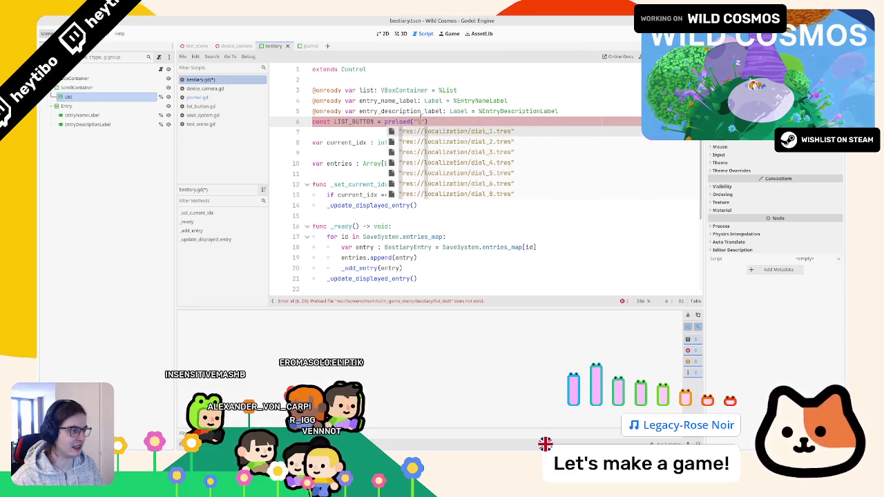
{"action": "type", "text": "bu"}
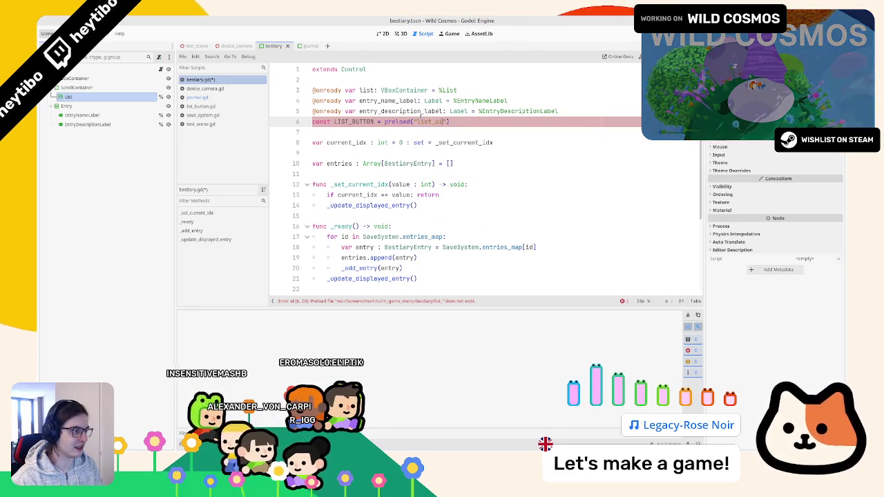
{"action": "type", "text": "ournal"}
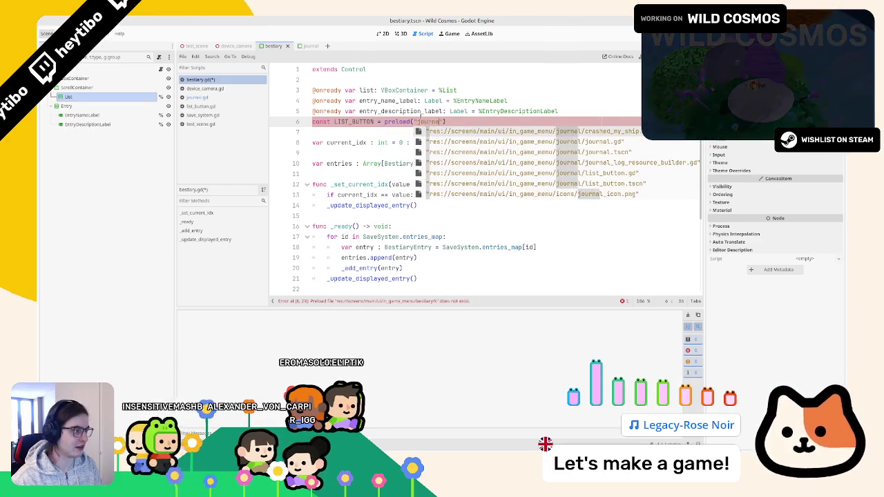
{"action": "type", "text": "/lis"}
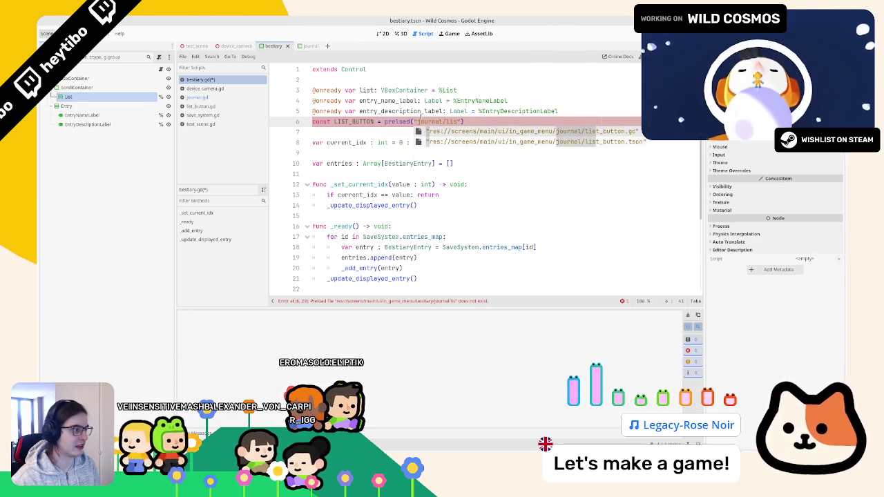
{"action": "key", "text": "Down"}
{"action": "key", "text": "Return"}
{"action": "left_click", "coordinate": [334, 121]}
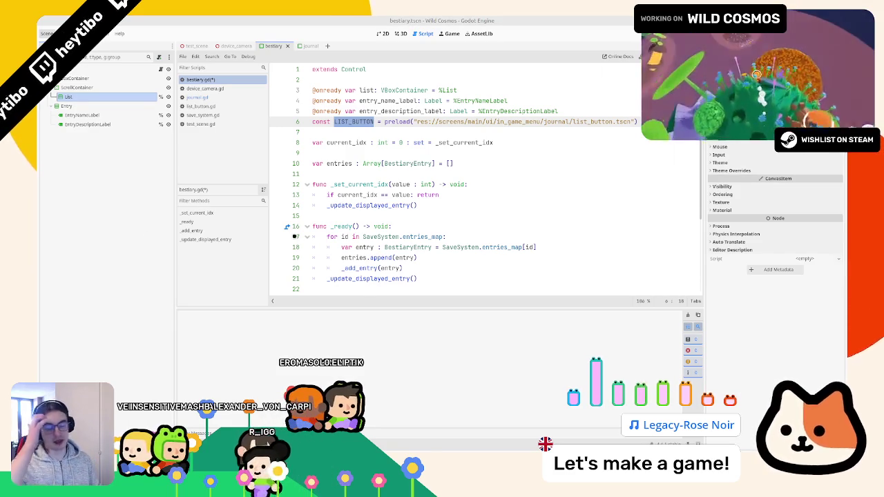
{"action": "scroll", "coordinate": [454, 228], "scroll_direction": "down", "scroll_amount": 3}
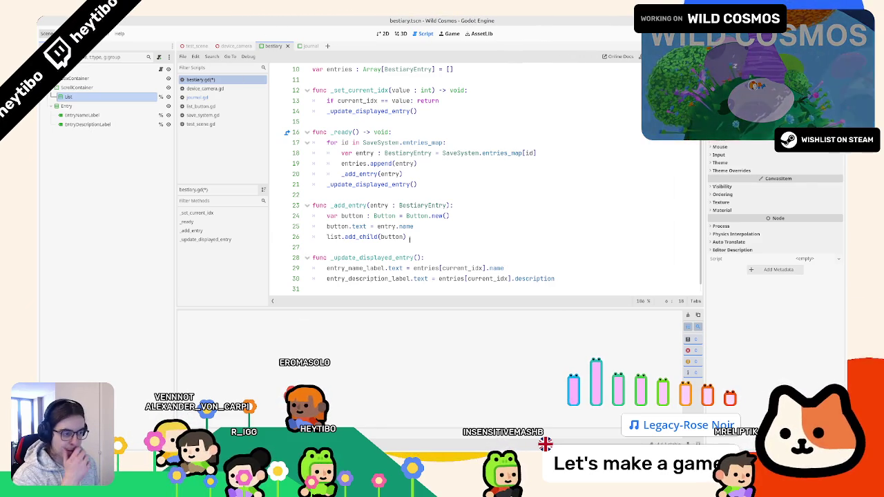
Open list_button.tscn from the preload path and inspect check_visual in list_button.gd
{"action": "scroll", "coordinate": [415, 194], "scroll_direction": "up", "scroll_amount": 3}
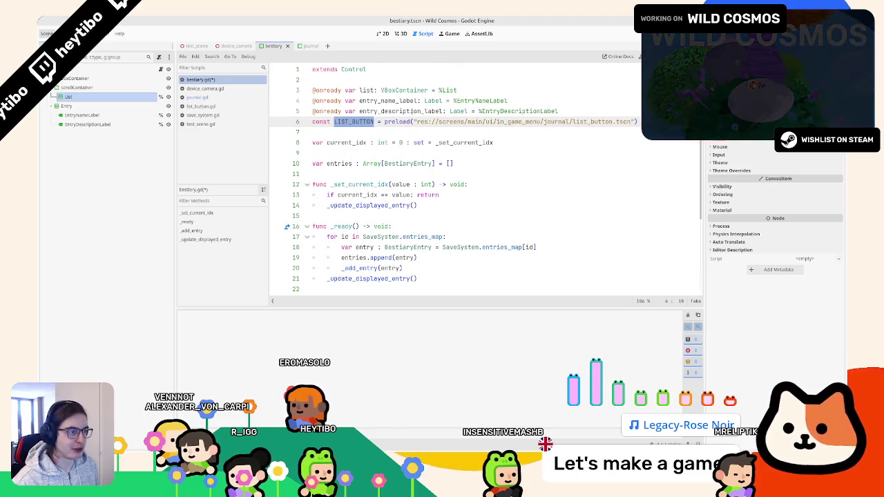
{"action": "scroll", "coordinate": [360, 131], "scroll_direction": "down", "scroll_amount": 3}
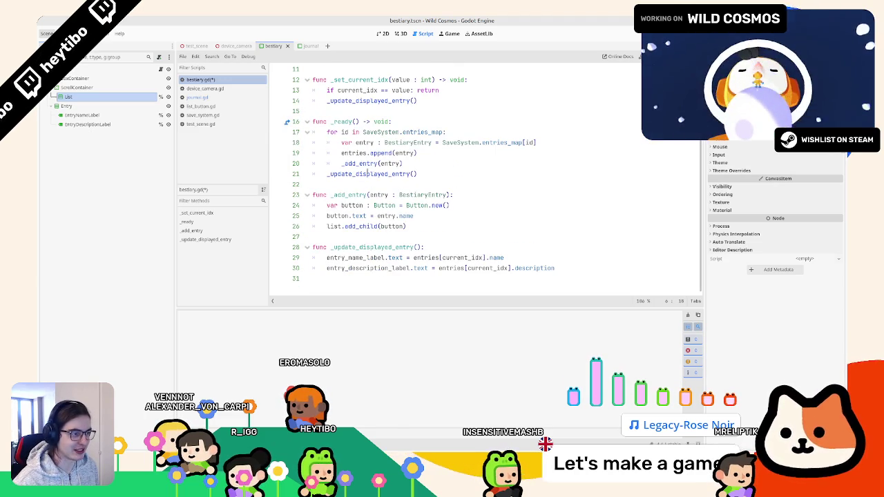
{"action": "scroll", "coordinate": [423, 124], "scroll_direction": "up", "scroll_amount": 3}
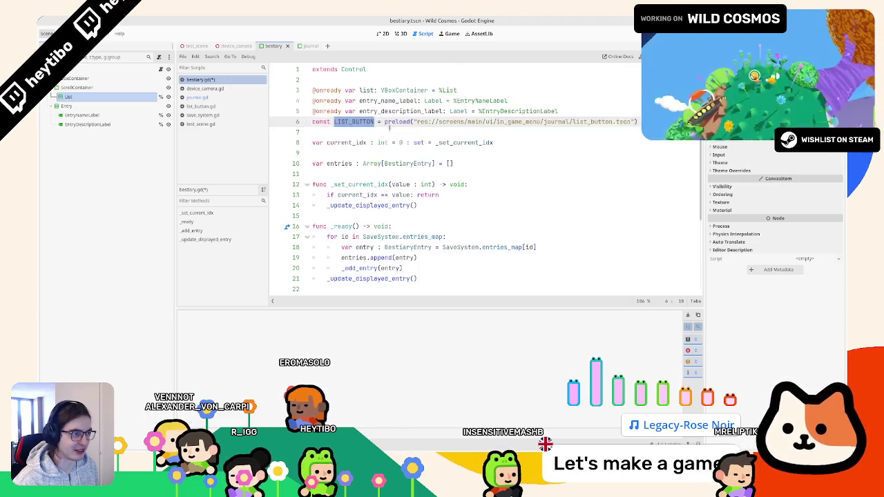
{"action": "left_click", "coordinate": [423, 125], "text": "ctrl"}
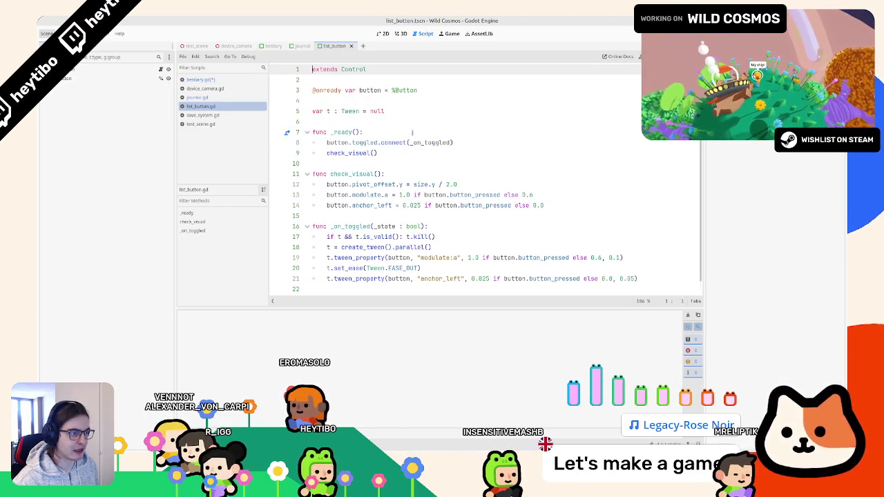
{"action": "scroll", "coordinate": [412, 131], "scroll_direction": "down", "scroll_amount": 1}
{"action": "scroll", "coordinate": [400, 147], "scroll_direction": "up", "scroll_amount": 1}
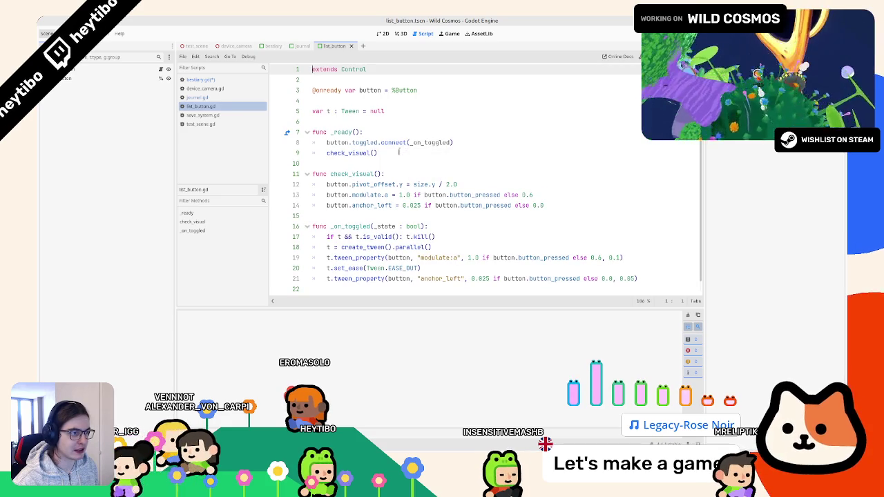
{"action": "double_click", "coordinate": [362, 153]}
{"action": "scroll", "coordinate": [362, 153], "scroll_direction": "down", "scroll_amount": 1}
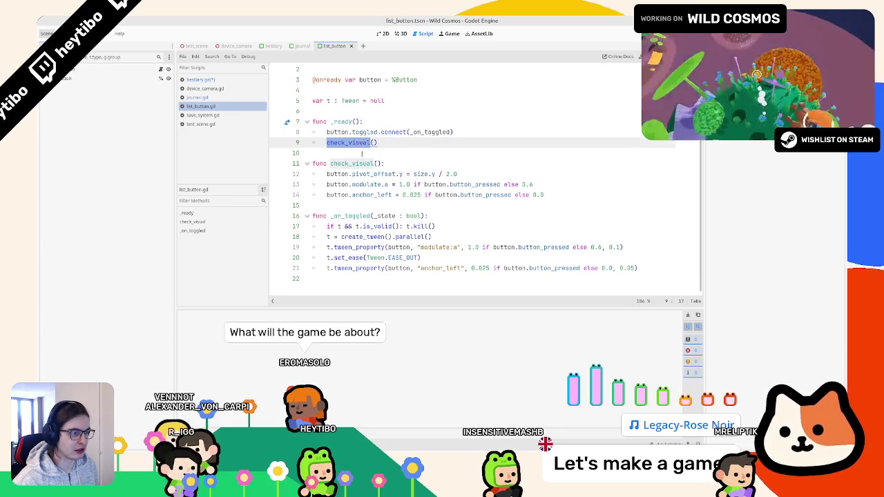
{"action": "scroll", "coordinate": [362, 153], "scroll_direction": "up", "scroll_amount": 1}
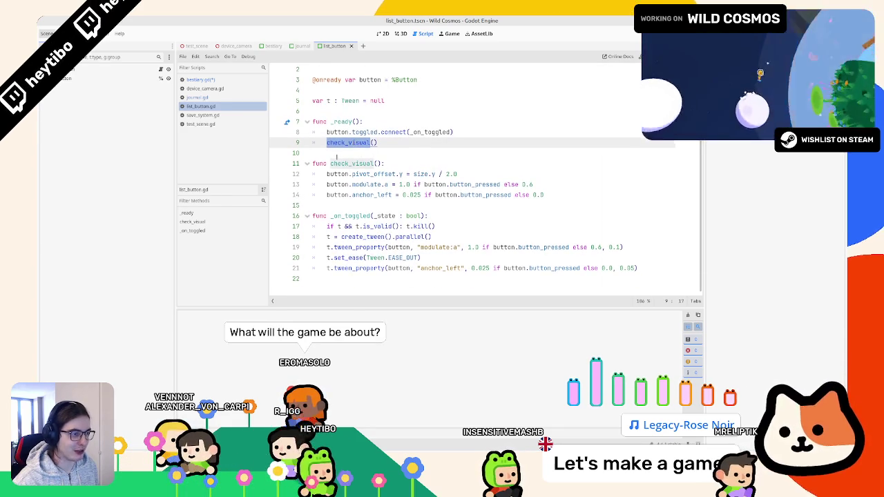
Return to bestiary.gd, toggle a breakpoint on line 5, and select LIST_BUTTON on line 6
{"action": "left_click", "coordinate": [217, 81]}
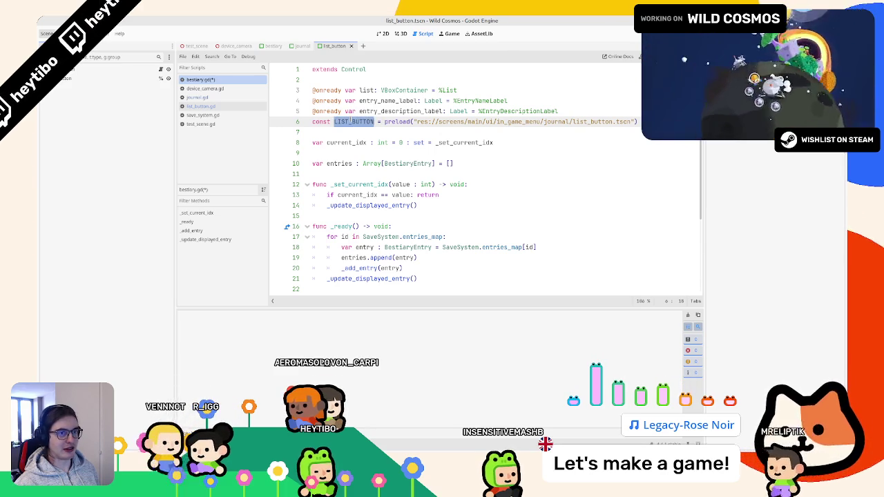
{"action": "left_click", "coordinate": [276, 110]}
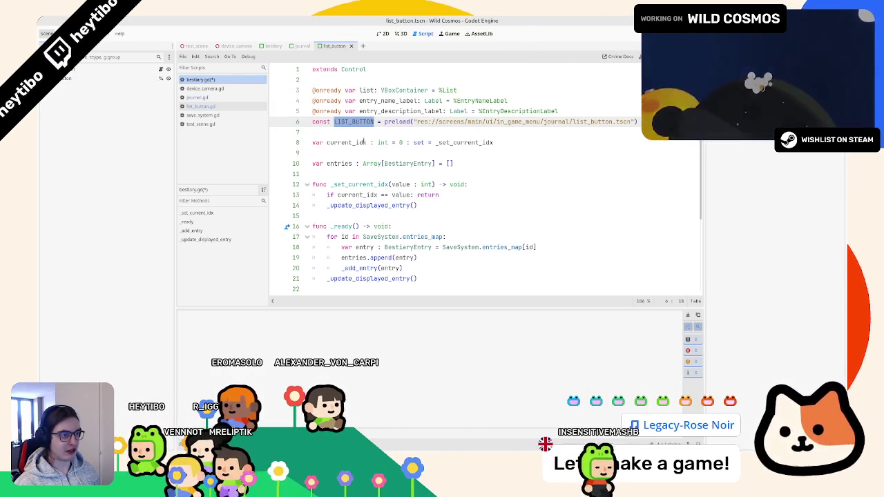
{"action": "left_click", "coordinate": [361, 140]}
{"action": "left_click", "coordinate": [354, 131]}
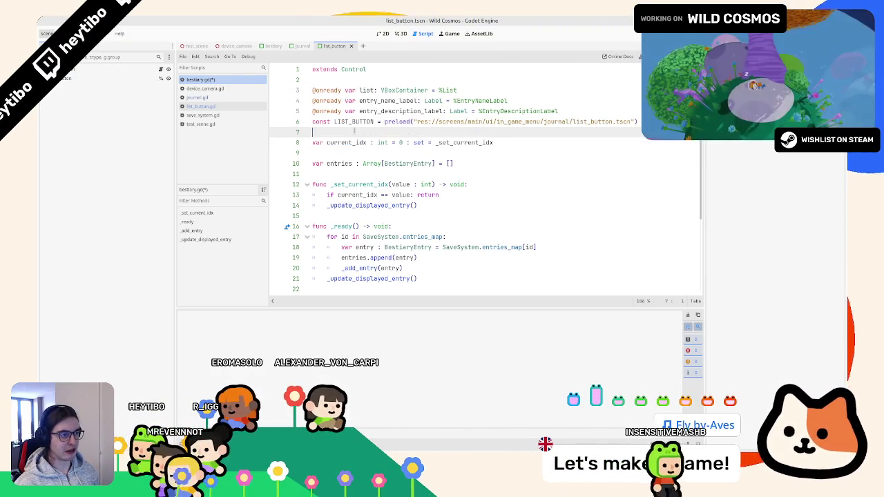
{"action": "double_click", "coordinate": [354, 121]}
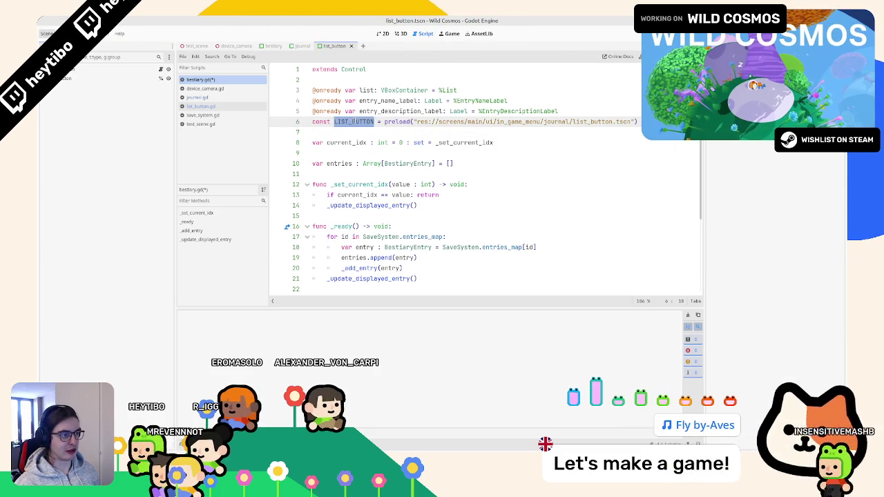
{"action": "scroll", "coordinate": [347, 216], "scroll_direction": "down", "scroll_amount": 4}
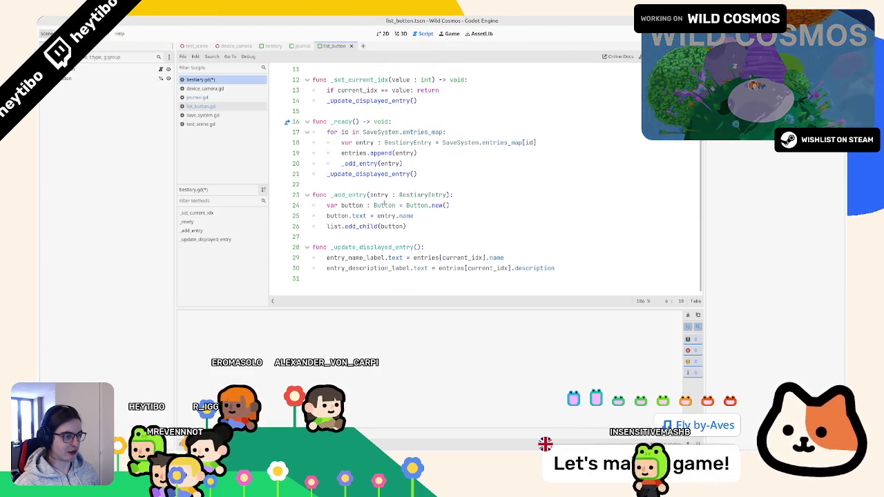
Replace Button.new() on line 24 with LIST_BUTTON.instantiate()
{"action": "left_click_drag", "start_coordinate": [450, 205], "coordinate": [406, 205]}
{"action": "key", "text": "ctrl+v"}
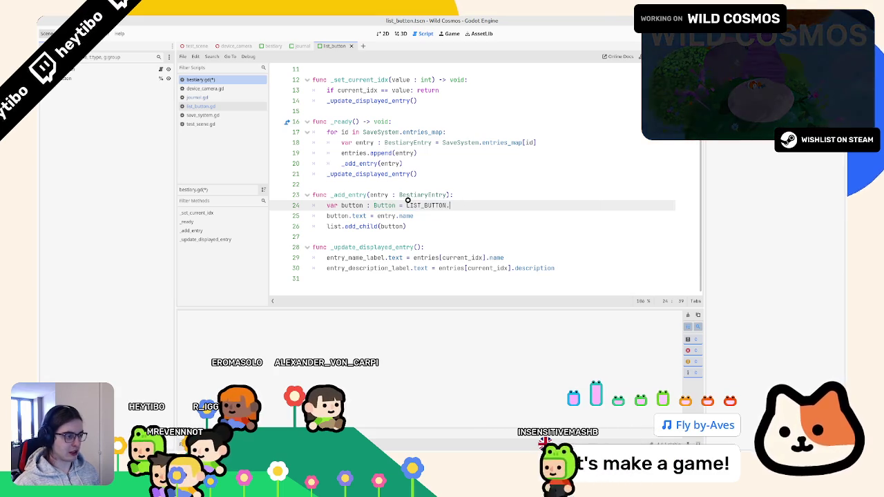
{"action": "type", "text": ".ins"}
{"action": "type", "text": "t"}
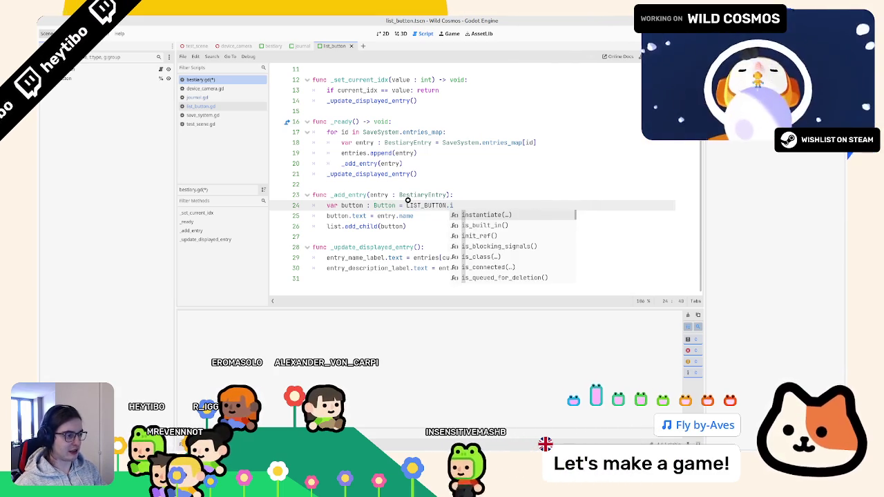
{"action": "key", "text": "Return"}
{"action": "left_click", "coordinate": [452, 206], "text": "ctrl"}
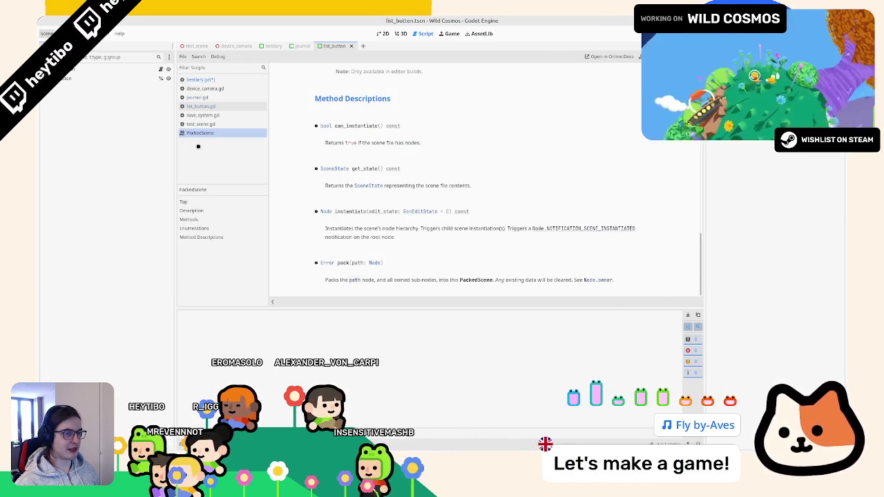
{"action": "key", "text": "ctrl+w"}
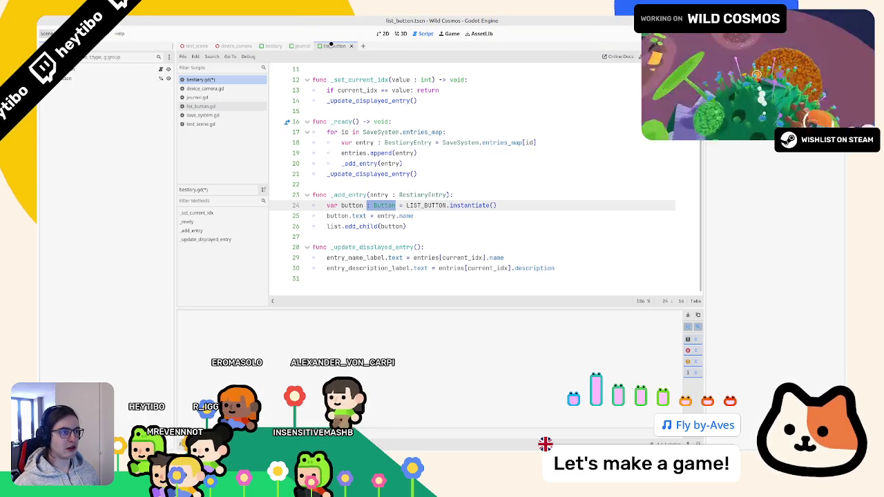
Change the instantiated variable's type hint to Control
{"action": "left_click", "coordinate": [76, 69]}
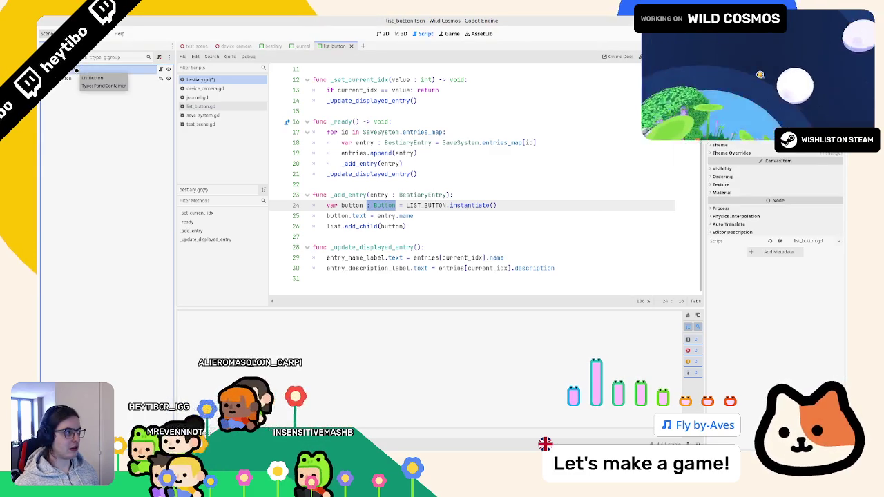
{"action": "type", "text": "Control"}
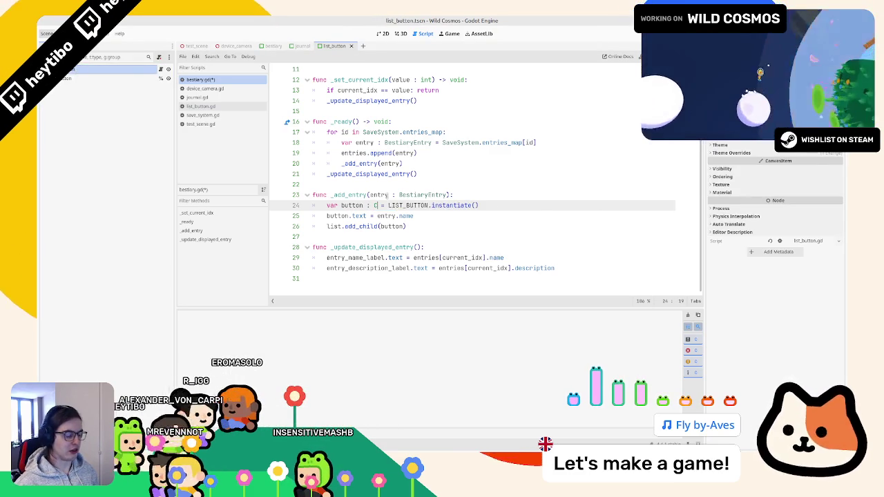
{"action": "key", "text": "Escape"}
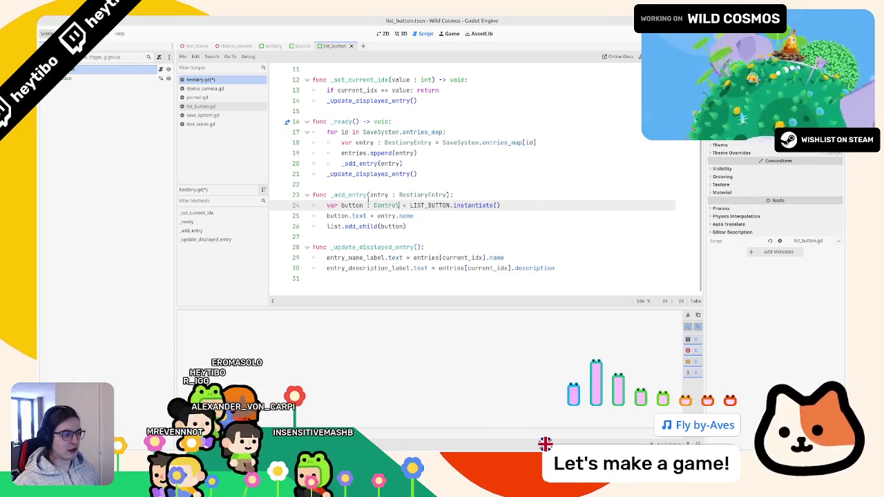
{"action": "left_click", "coordinate": [421, 218]}
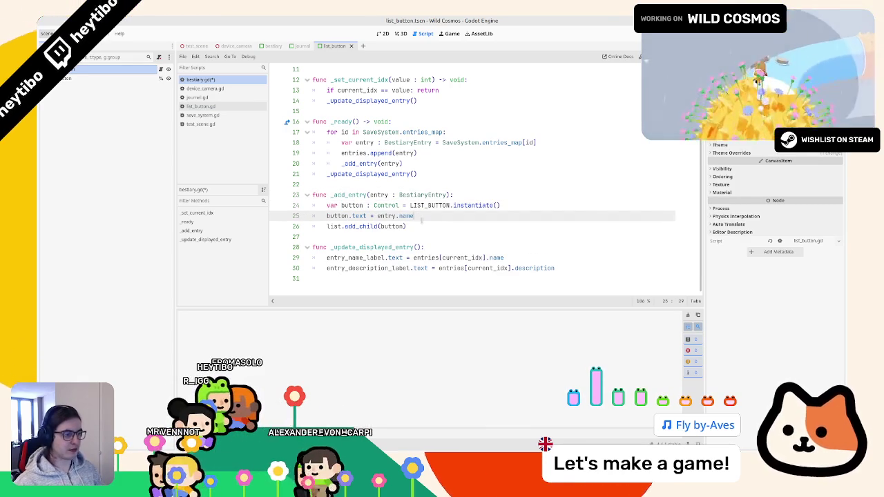
{"action": "key", "text": "Return"}
{"action": "type", "text": "button"}
{"action": "key", "text": "ctrl+z"}
{"action": "key", "text": "ctrl+z"}
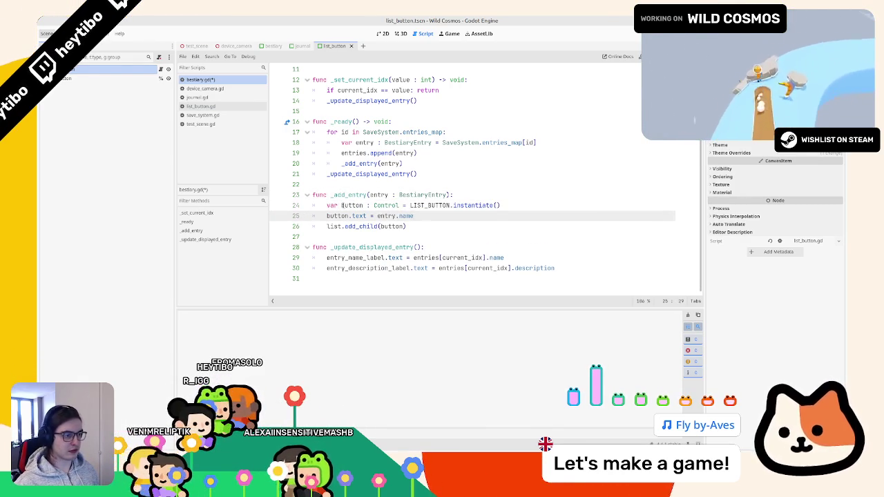
Rename every occurrence of the button variable to line_btn
{"action": "double_click", "coordinate": [341, 205]}
{"action": "key", "text": "ctrl+d"}
{"action": "key", "text": "ctrl+d"}
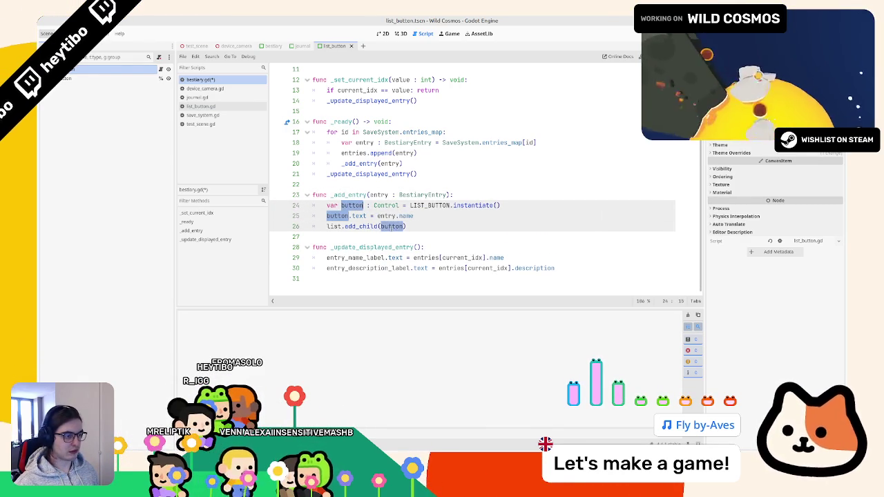
{"action": "type", "text": "line"}
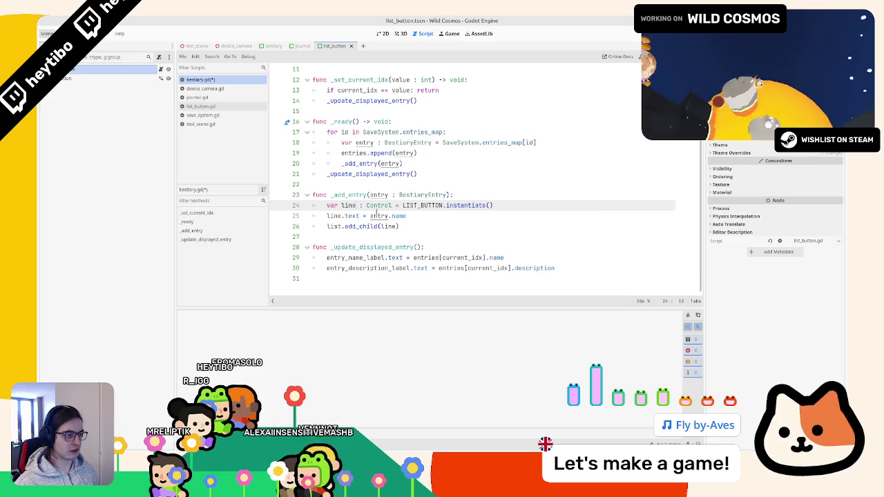
{"action": "type", "text": "_bt"}
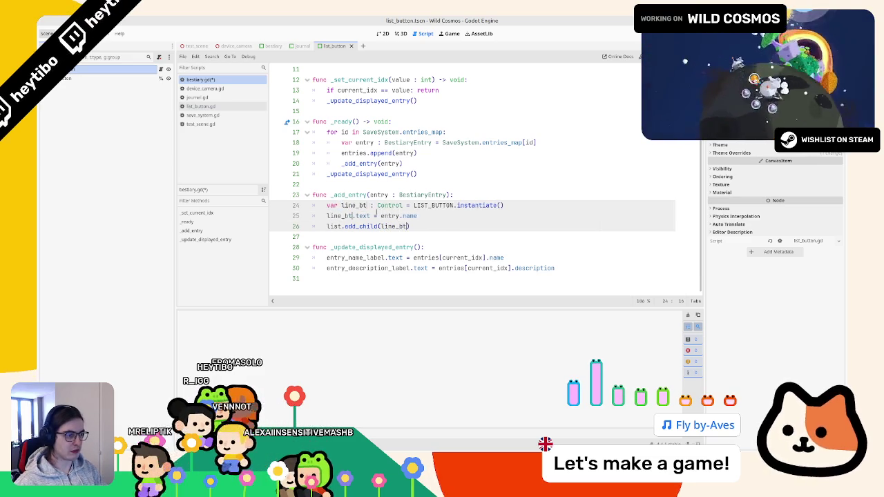
{"action": "type", "text": "n"}
{"action": "key", "text": "Escape"}
{"action": "key", "text": "Down"}
Write line_btn.button.text = entry.name and run the game, which stops on a Nil error
{"action": "key", "text": "ctrl+Left"}
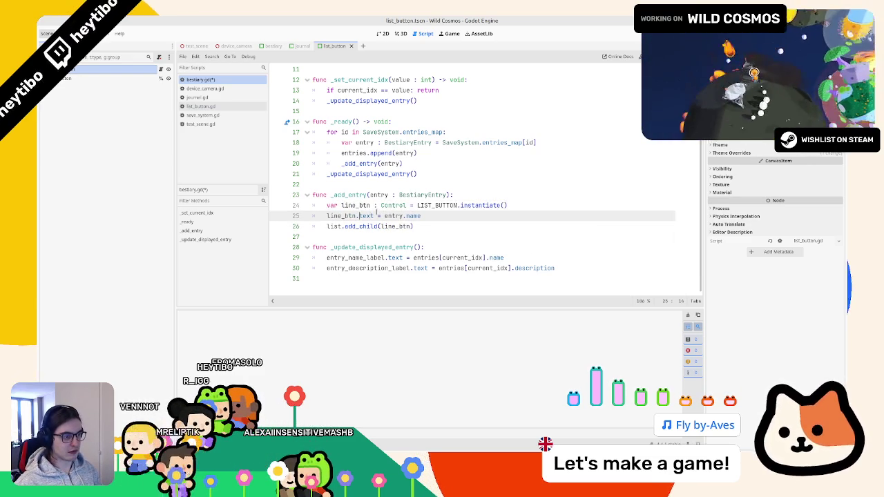
{"action": "key", "text": "Up"}
{"action": "key", "text": "End"}
{"action": "key", "text": "Return"}
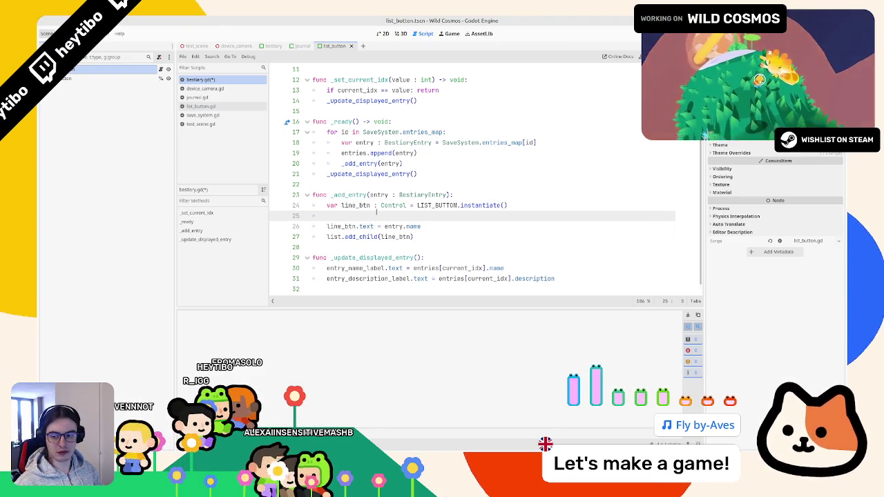
{"action": "type", "text": "line_bt"}
{"action": "key", "text": "Return"}
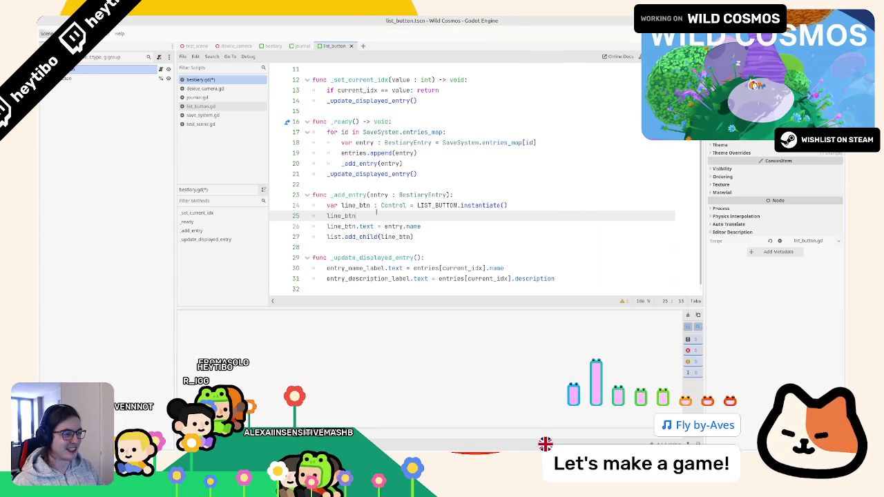
{"action": "type", "text": ".button"}
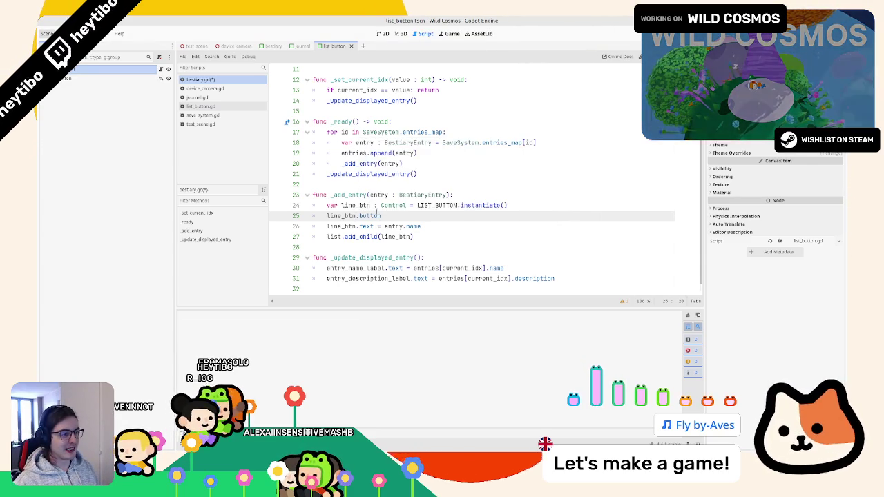
{"action": "type", "text": "_gext ="}
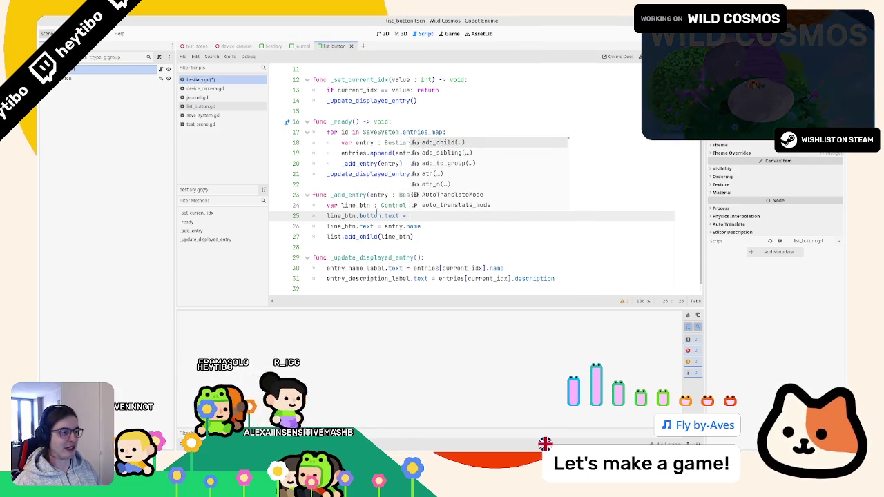
{"action": "key", "text": "Escape"}
{"action": "key", "text": "Down"}
{"action": "key", "text": "ctrl+shift+Right"}
{"action": "key", "text": "ctrl+shift+Right"}
{"action": "key", "text": "ctrl+shift+Right"}
{"action": "key", "text": "Delete"}
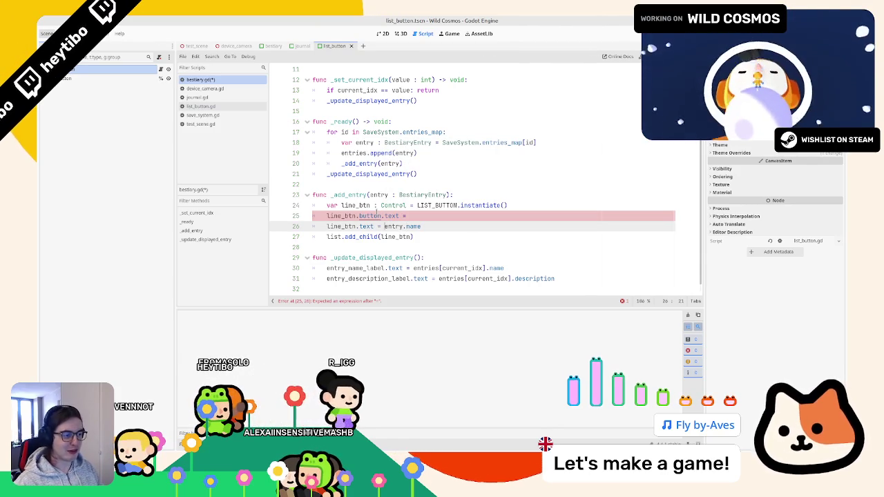
{"action": "key", "text": "shift+Home"}
{"action": "key", "text": "BackSpace"}
{"action": "key", "text": "BackSpace"}
{"action": "key", "text": "BackSpace"}
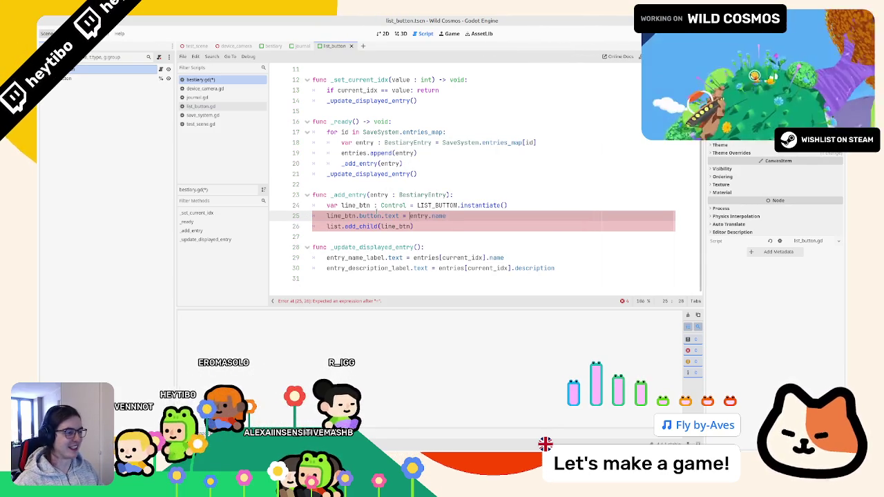
{"action": "key", "text": "F5"}
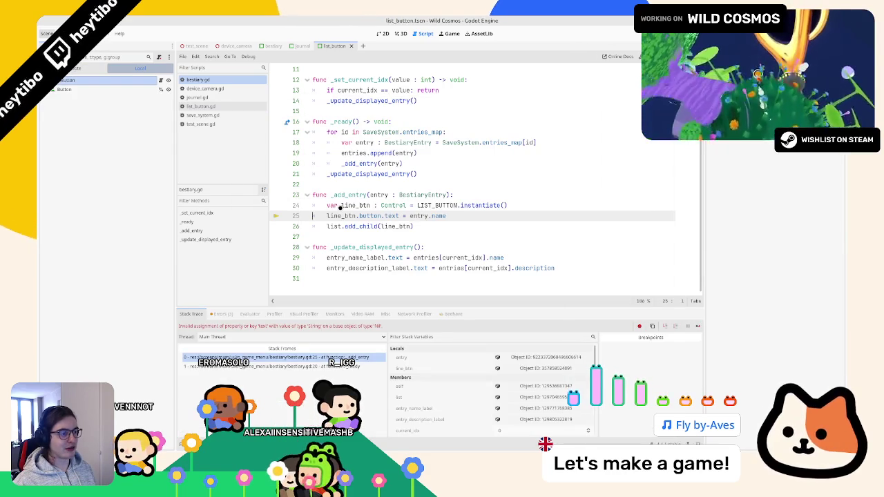
Check list_button.gd and its Button node, then close list_button and return to bestiary.gd
{"action": "left_click", "coordinate": [374, 216], "text": "ctrl"}
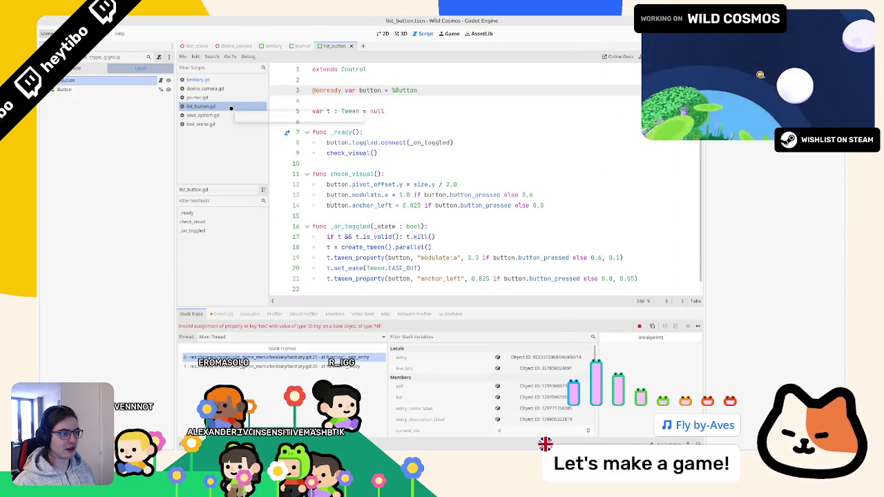
{"action": "left_click", "coordinate": [406, 32]}
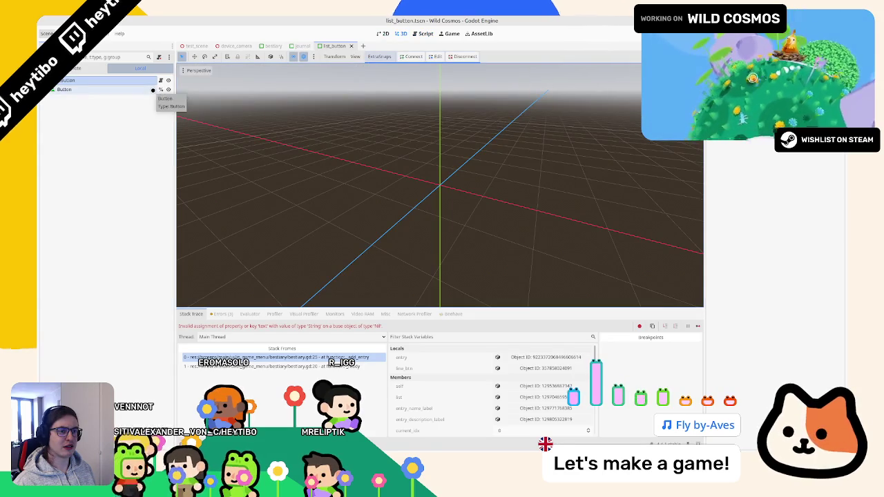
{"action": "left_click", "coordinate": [156, 82]}
{"action": "left_click", "coordinate": [161, 80]}
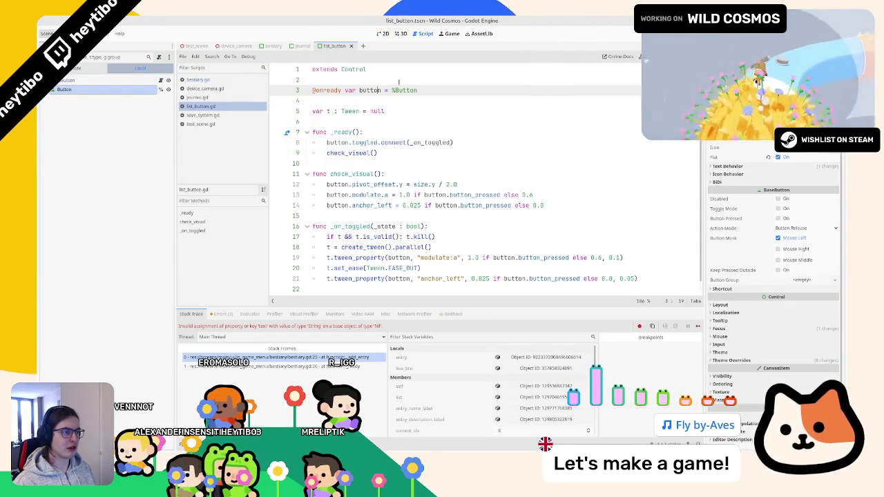
{"action": "type", "text": "Button"}
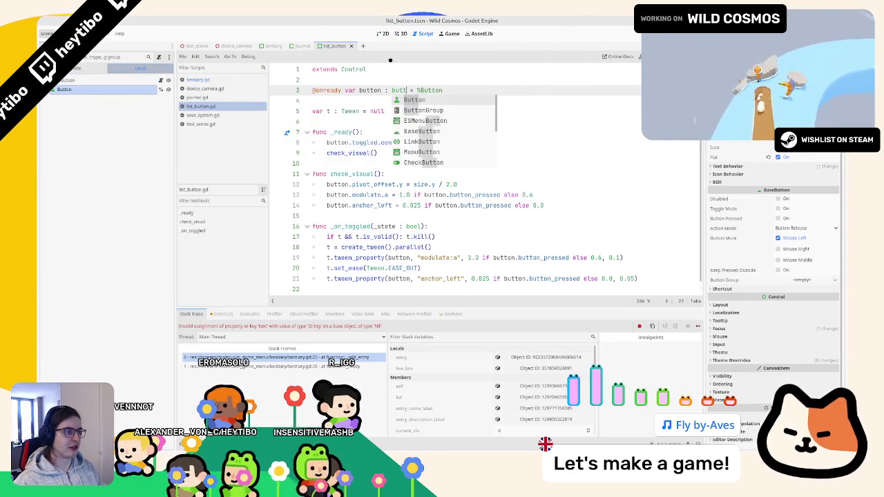
{"action": "left_click", "coordinate": [352, 45]}
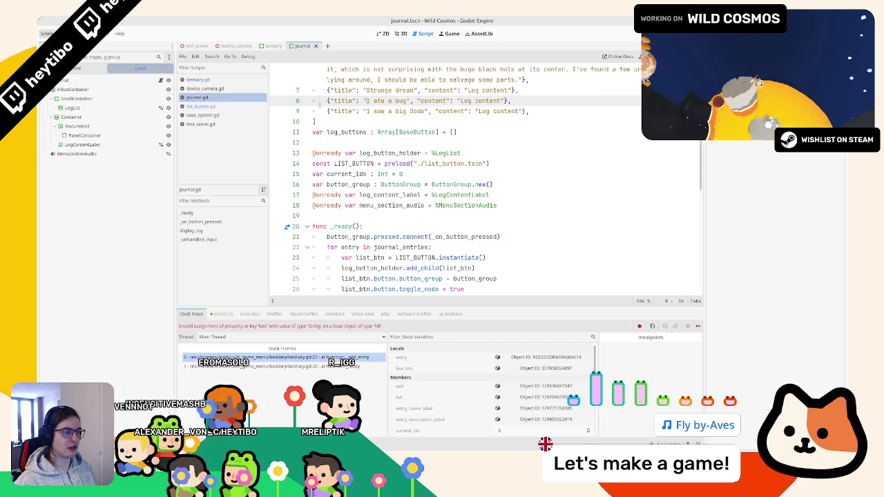
{"action": "key", "text": "ctrl+shift+comma"}
{"action": "key", "text": "ctrl+shift+comma"}
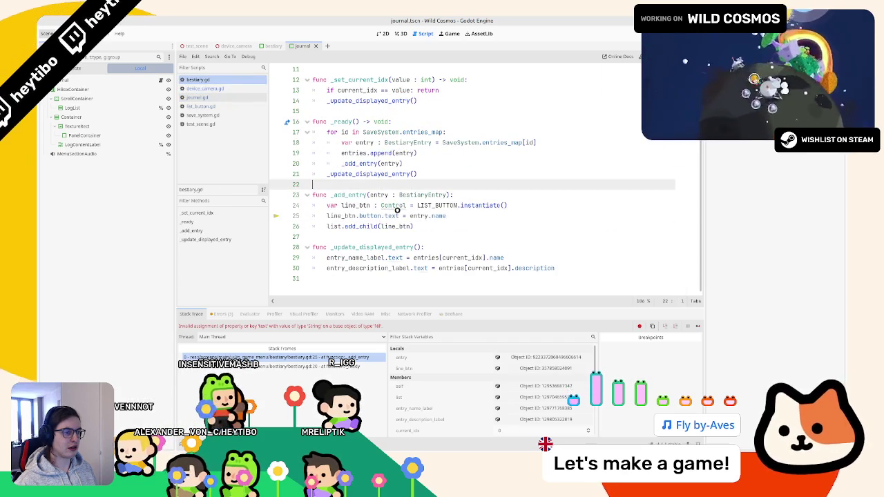
Retype the text property after line_btn.button and run the game again
{"action": "double_click", "coordinate": [391, 215]}
{"action": "key", "text": "BackSpace"}
{"action": "type", "text": "text"}
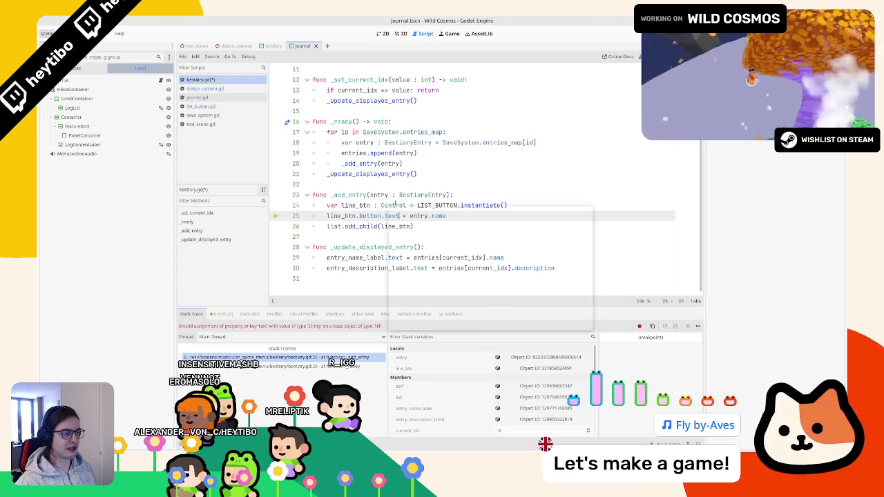
{"action": "left_click", "coordinate": [442, 195]}
{"action": "left_click", "coordinate": [458, 205]}
{"action": "scroll", "coordinate": [313, 122], "scroll_direction": "up", "scroll_amount": 4}
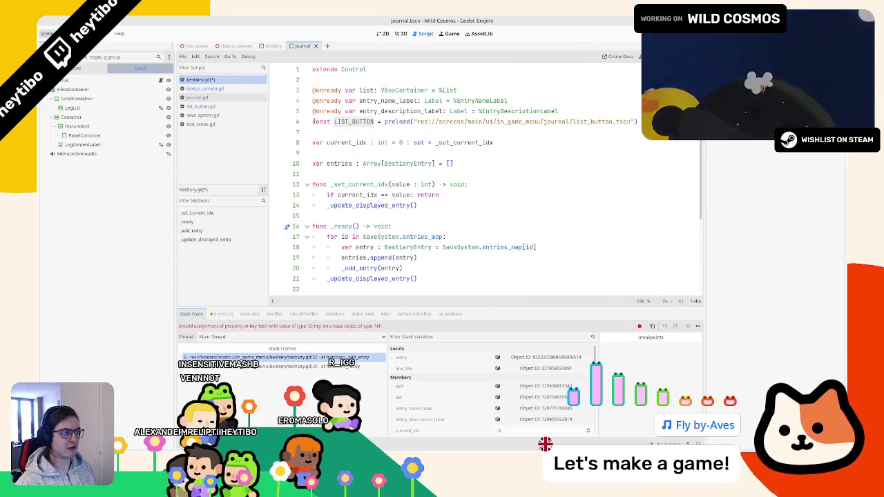
{"action": "key", "text": "F5"}
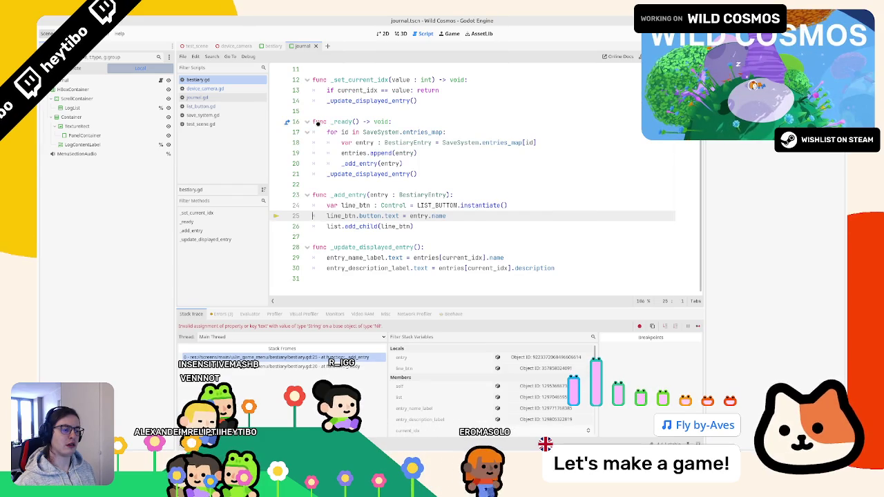
Delete the ': Control' type hint on line 24, rerun, then undo the deletion
{"action": "double_click", "coordinate": [341, 216]}
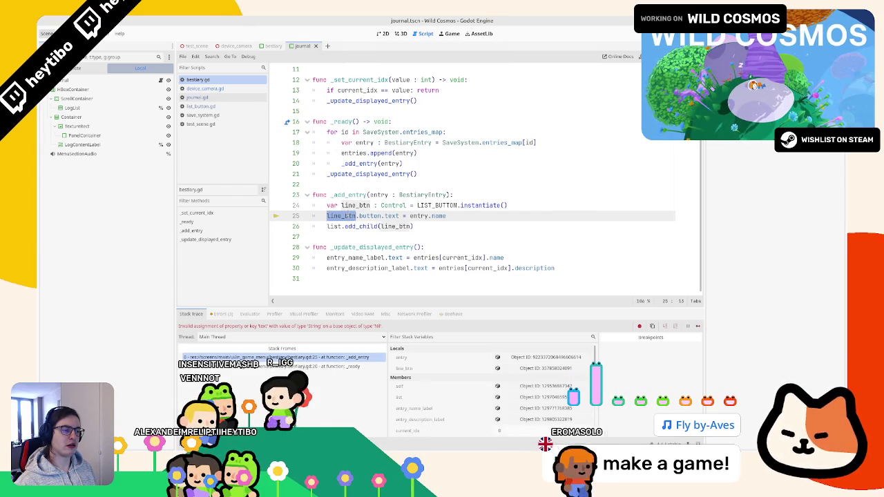
{"action": "double_click", "coordinate": [391, 205]}
{"action": "key", "text": "BackSpace"}
{"action": "key", "text": "BackSpace"}
{"action": "key", "text": "BackSpace"}
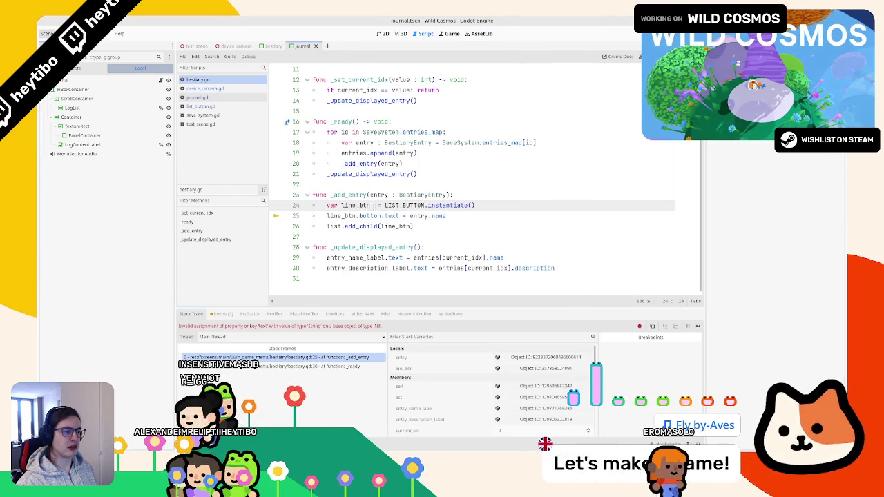
{"action": "key", "text": "BackSpace"}
{"action": "key", "text": "F5"}
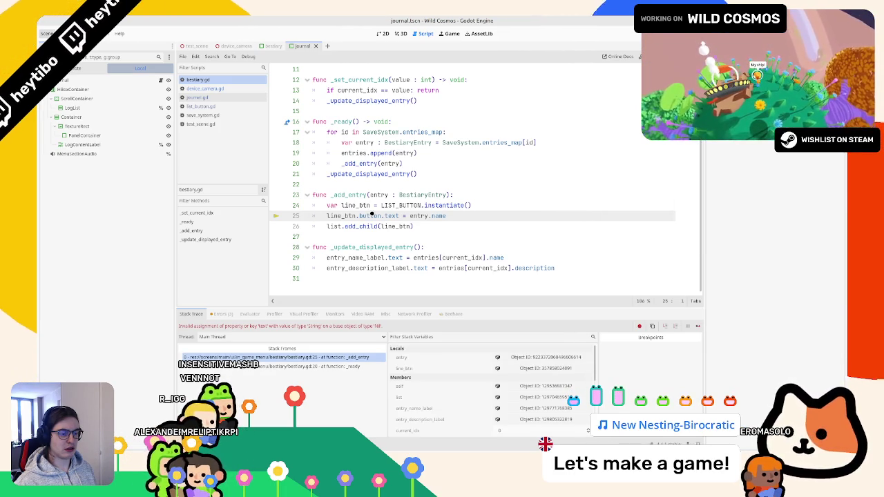
{"action": "key", "text": "ctrl+z"}
Add a print line after line_btn's instantiation, then run and stop the game
{"action": "left_click", "coordinate": [539, 205]}
{"action": "key", "text": "Return"}
{"action": "type", "text": "print(line_btn"}
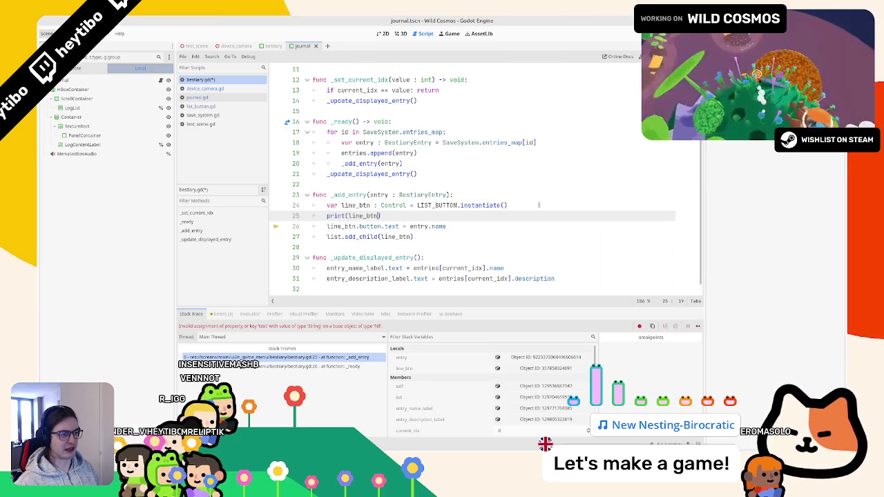
{"action": "key", "text": "Down"}
{"action": "key", "text": "shift+Down"}
{"action": "key", "text": "F5"}
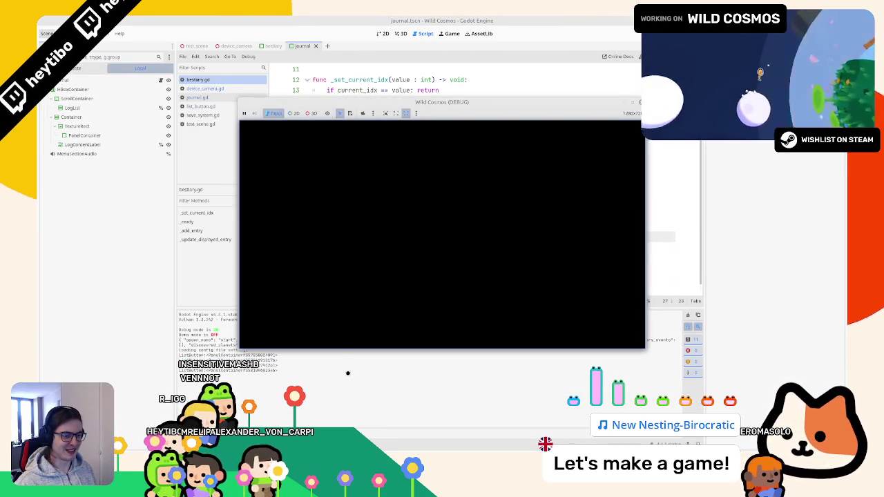
{"action": "key", "text": "F8"}
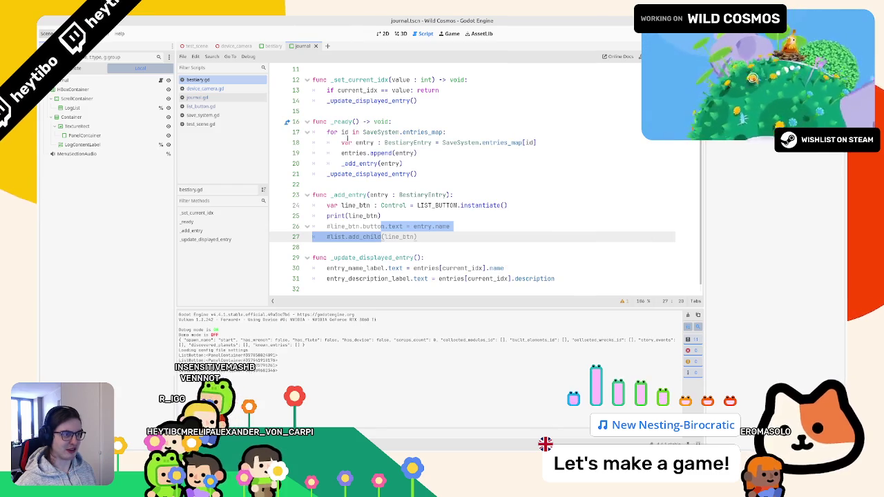
Check the instantiate docs and the list_button scene, then reopen bestiary.gd
{"action": "left_click", "coordinate": [462, 205], "text": "ctrl"}
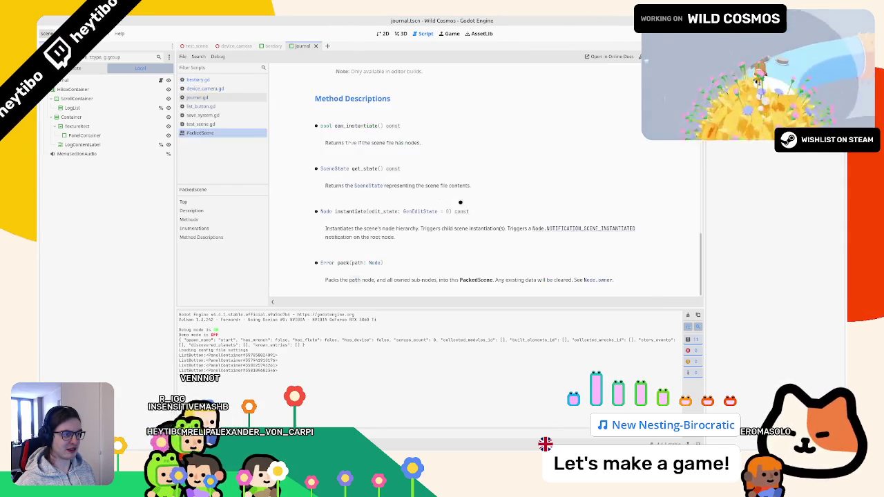
{"action": "middle_click", "coordinate": [200, 132]}
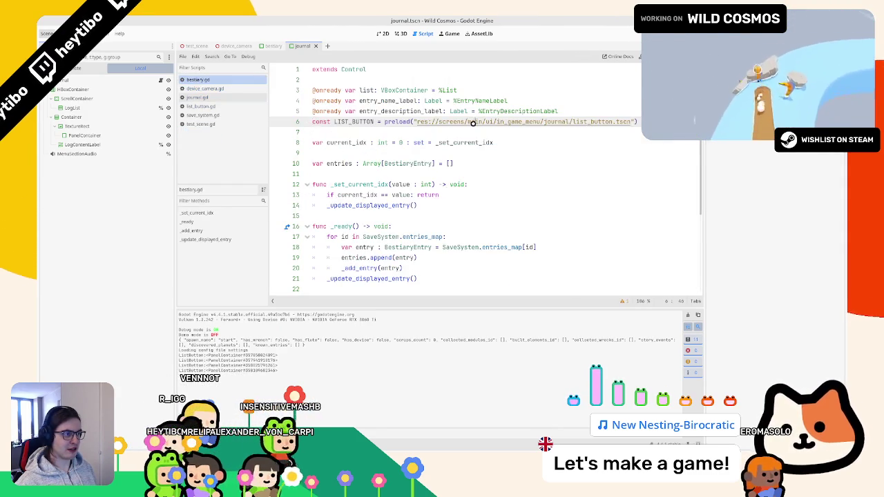
{"action": "left_click", "coordinate": [473, 123], "text": "ctrl"}
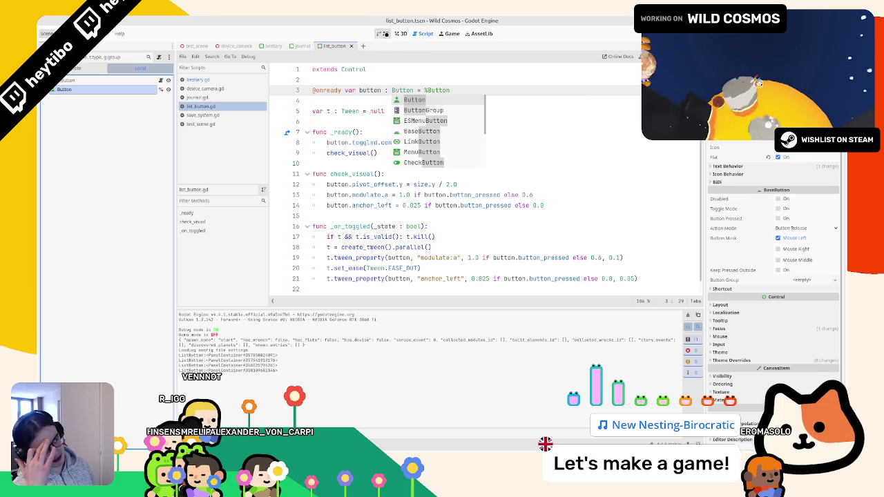
{"action": "left_click", "coordinate": [400, 33]}
{"action": "middle_click", "coordinate": [334, 46]}
{"action": "left_click", "coordinate": [426, 33]}
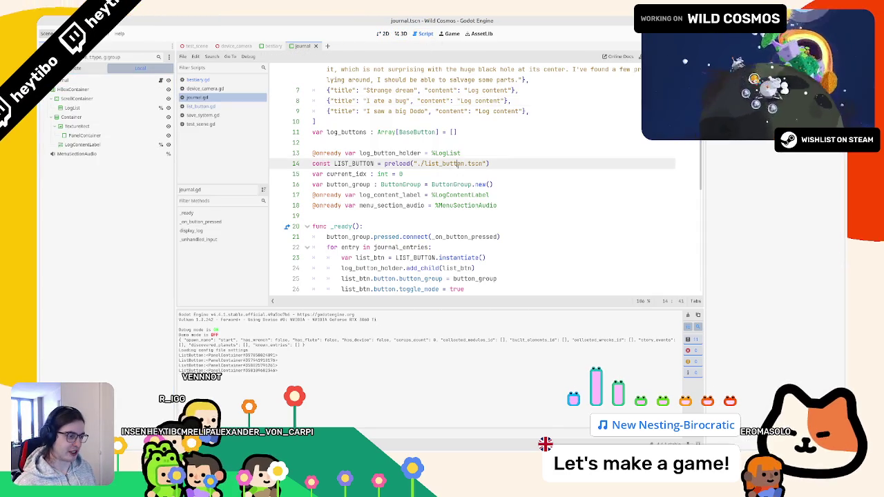
{"action": "left_click", "coordinate": [197, 79]}
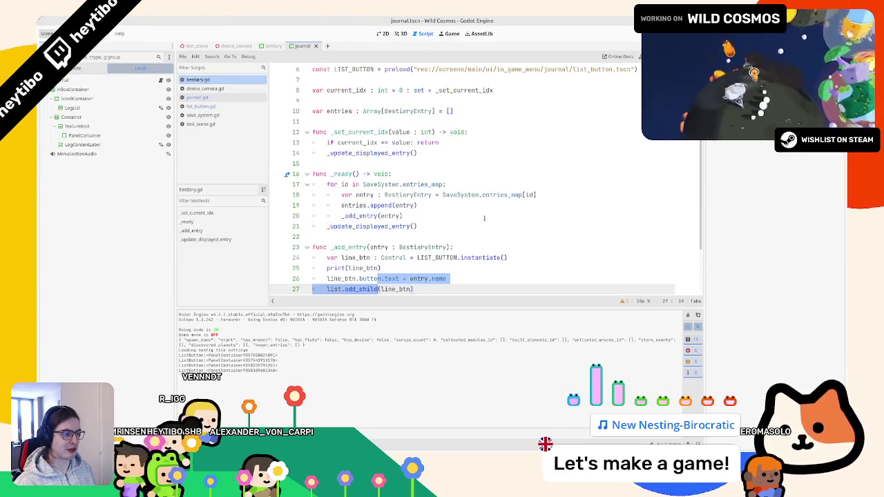
Uncomment the text and add_child lines, move list.add_child(line_btn) above them, and run
{"action": "key", "text": "ctrl+k"}
{"action": "scroll", "coordinate": [484, 218], "scroll_direction": "down", "scroll_amount": 2}
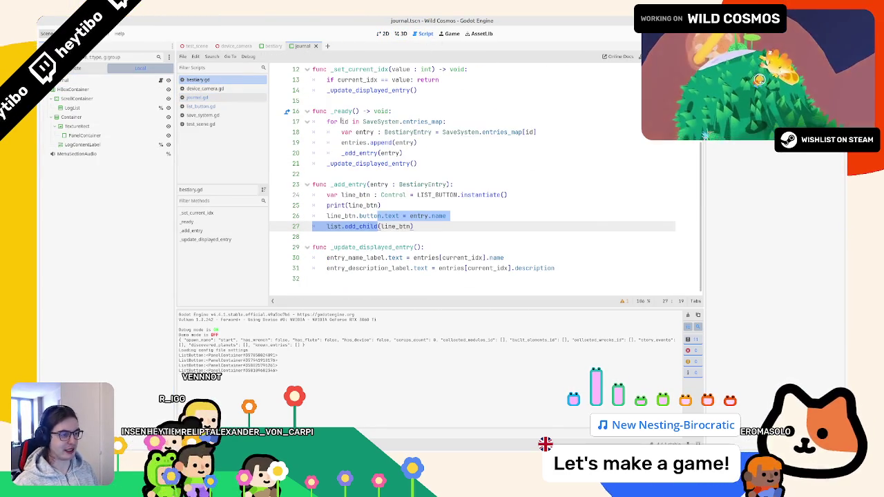
{"action": "key", "text": "Right"}
{"action": "key", "text": "alt+Up"}
{"action": "key", "text": "alt+Up"}
{"action": "key", "text": "Down"}
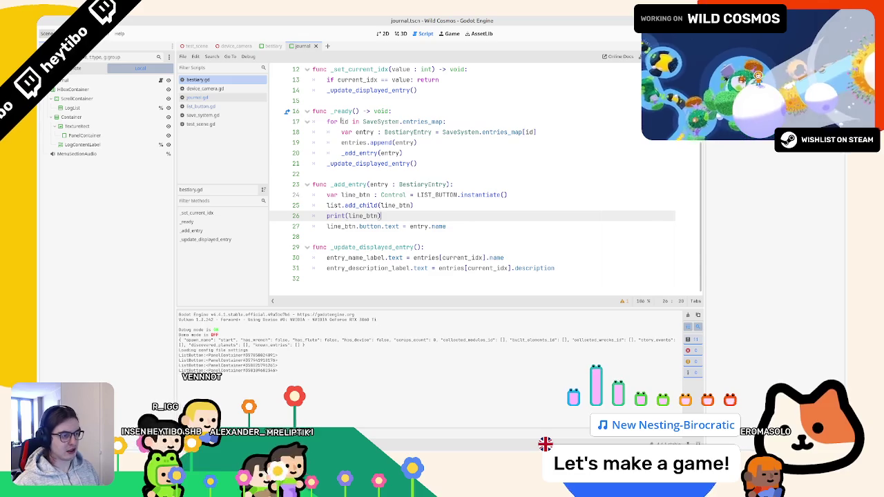
{"action": "key", "text": "BackSpace"}
{"action": "key", "text": "F5"}
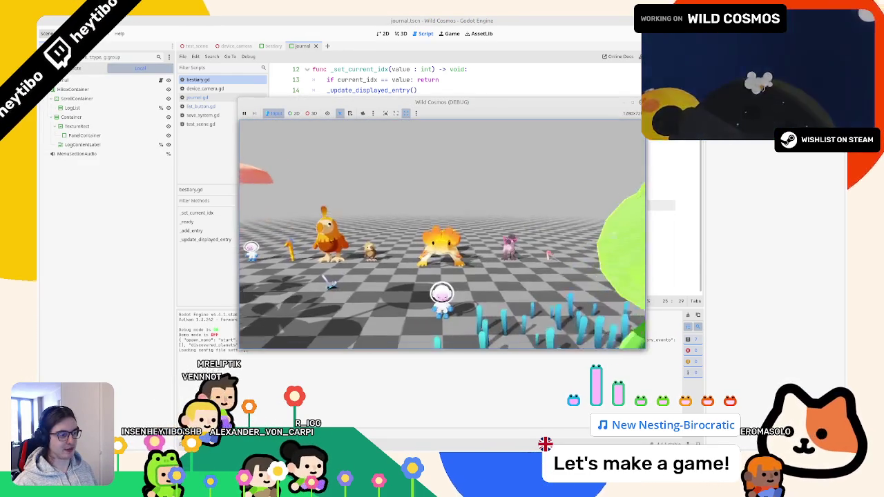
Open the in-game panel and switch between the Journal and Bestiary tabs to check the four creature entries
{"action": "key", "text": "Tab"}
{"action": "left_click", "coordinate": [352, 276]}
{"action": "left_click", "coordinate": [366, 276]}
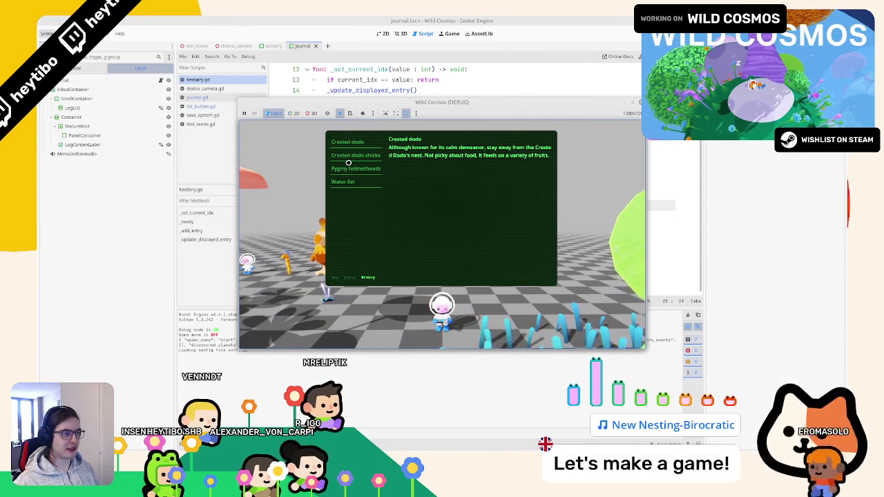
{"action": "left_click", "coordinate": [348, 277]}
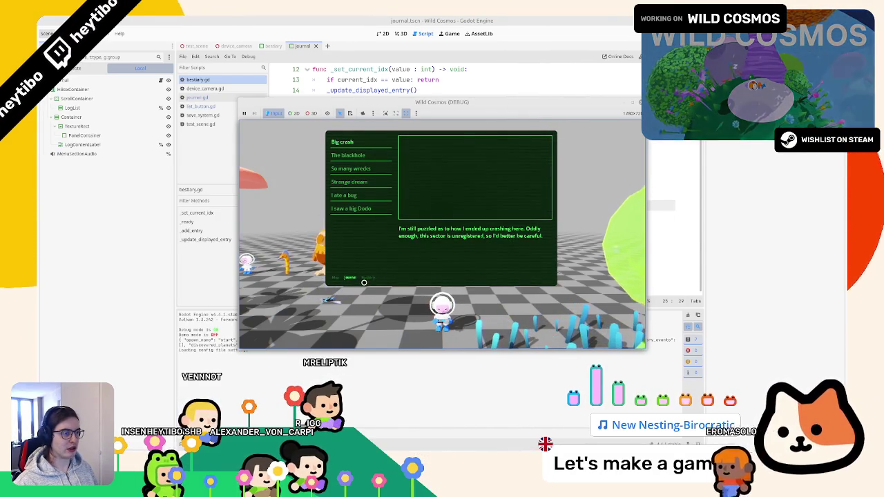
{"action": "left_click", "coordinate": [367, 275]}
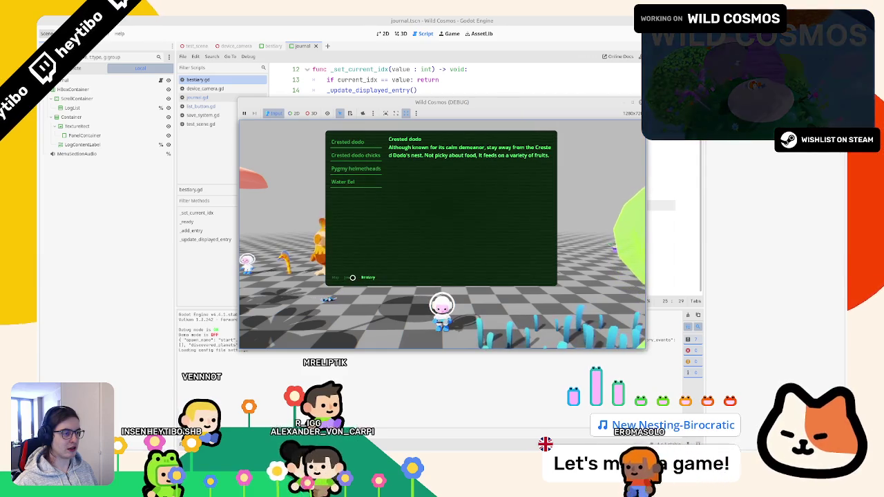
Maximize the game window, recheck the Journal, Map and Bestiary tabs, then quit the game with F8
{"action": "key", "text": "super+Up"}
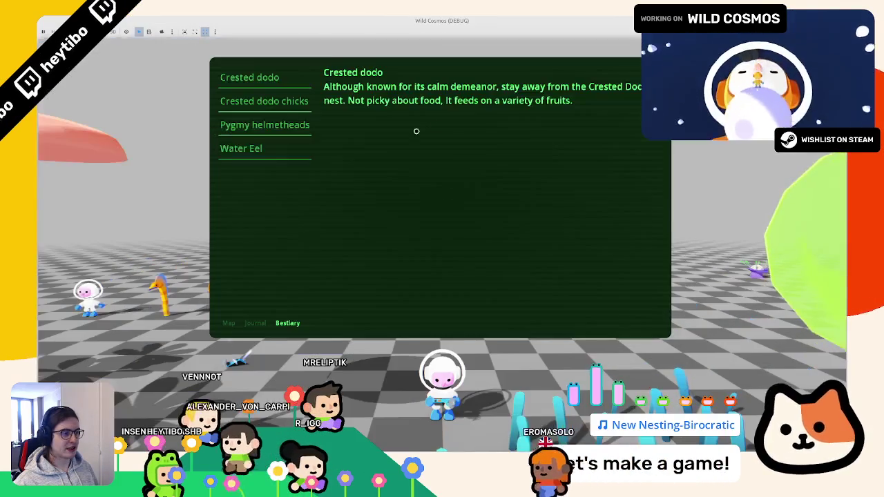
{"action": "left_click", "coordinate": [255, 323]}
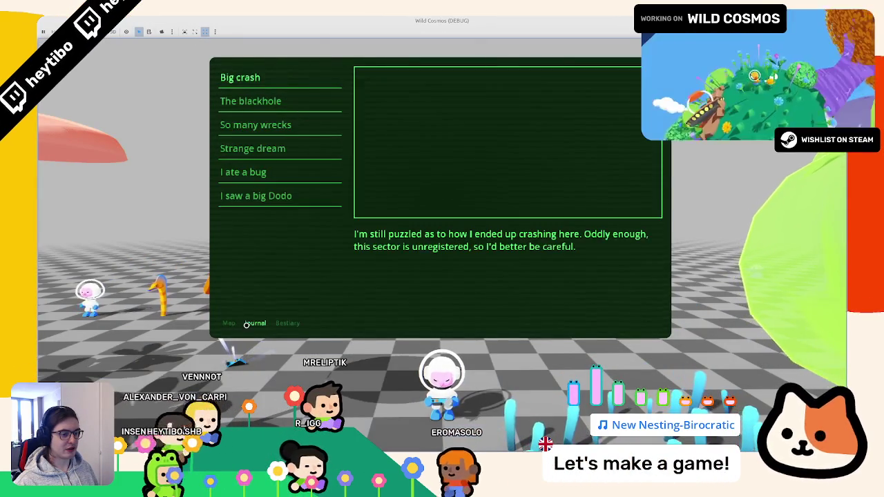
{"action": "left_click", "coordinate": [229, 323]}
{"action": "left_click", "coordinate": [287, 323]}
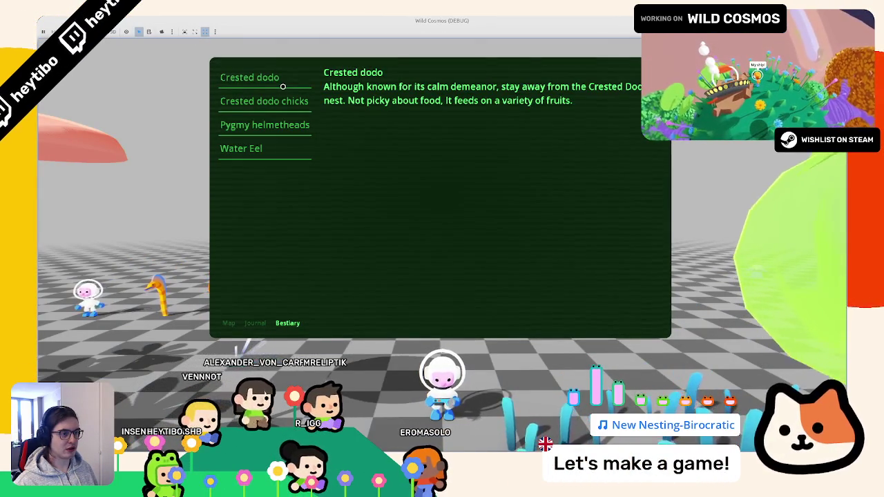
{"action": "key", "text": "Escape"}
{"action": "key", "text": "a"}
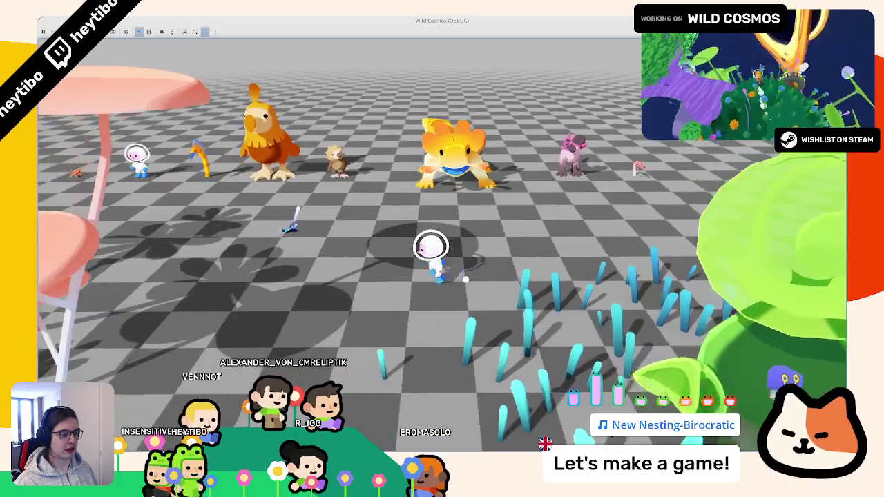
{"action": "key", "text": "Tab"}
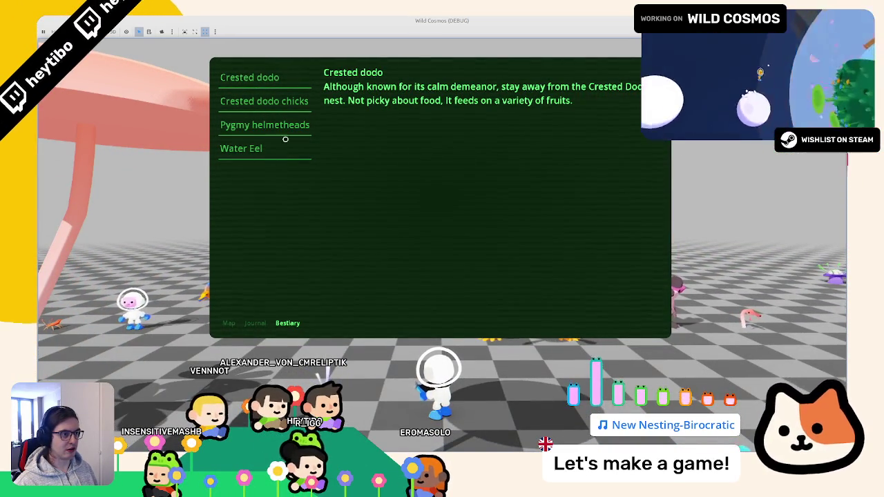
{"action": "key", "text": "F8"}
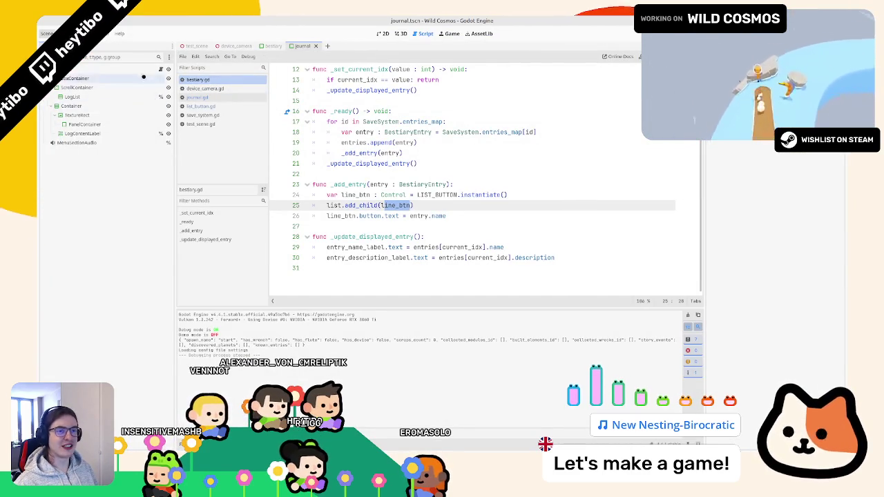
Copy the button_group ButtonGroup declaration line from journal.gd
{"action": "left_click", "coordinate": [197, 97]}
{"action": "scroll", "coordinate": [484, 180], "scroll_direction": "down", "scroll_amount": 1}
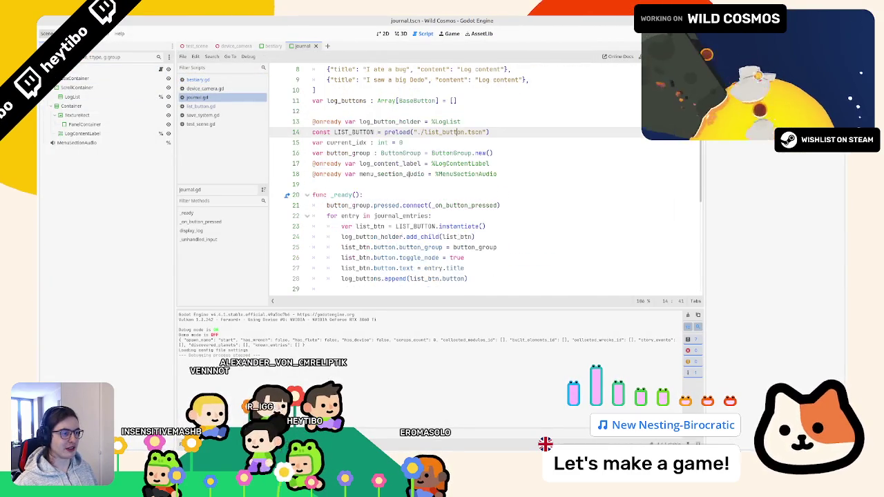
{"action": "double_click", "coordinate": [402, 279]}
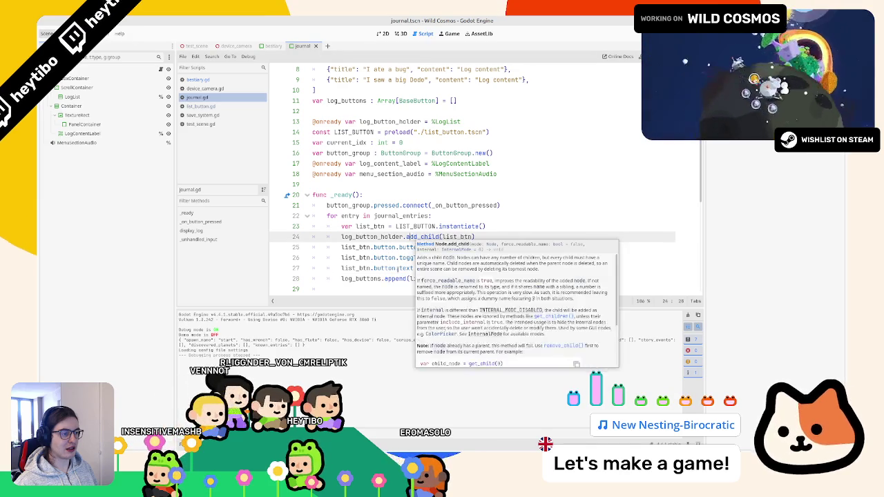
{"action": "double_click", "coordinate": [418, 258]}
{"action": "key", "text": "End"}
{"action": "key", "text": "shift+Up"}
{"action": "key", "text": "shift+Home"}
{"action": "key", "text": "shift+Home"}
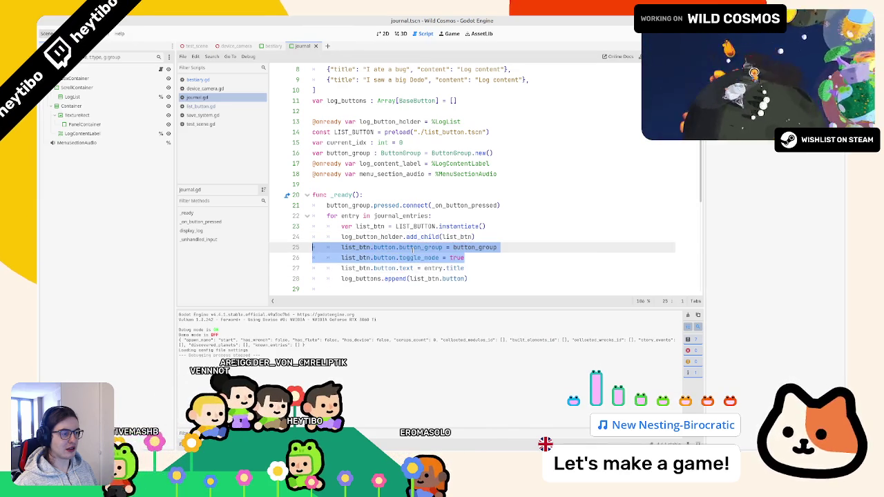
{"action": "scroll", "coordinate": [420, 247], "scroll_direction": "down", "scroll_amount": 2}
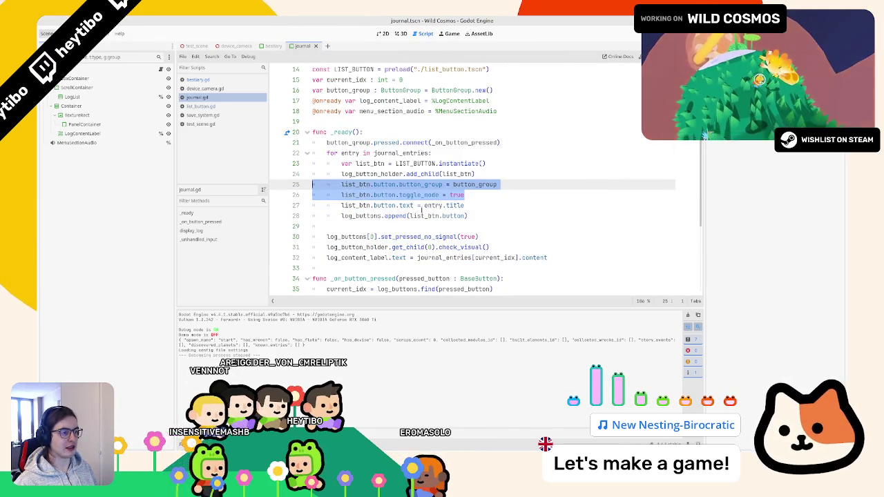
{"action": "double_click", "coordinate": [430, 184]}
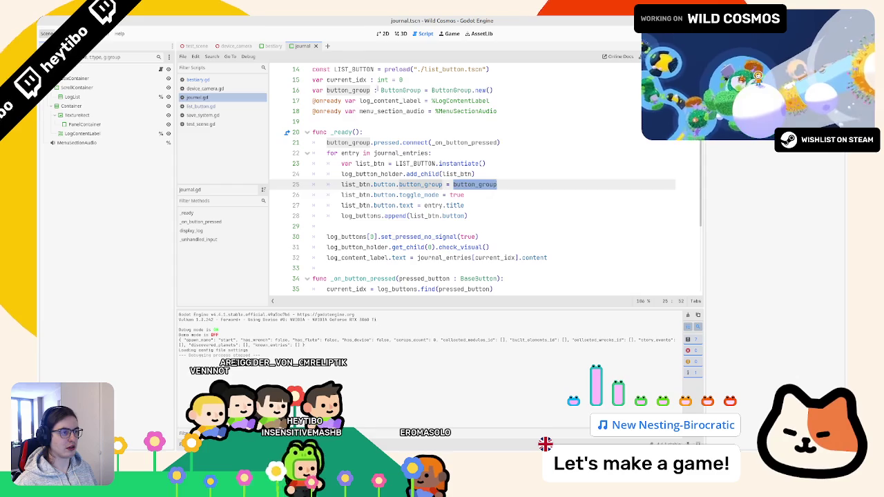
{"action": "left_click", "coordinate": [422, 185], "text": "ctrl"}
{"action": "key", "text": "ctrl+c"}
Paste the ButtonGroup declaration below the LIST_BUTTON constant in bestiary.gd
{"action": "left_click", "coordinate": [197, 80]}
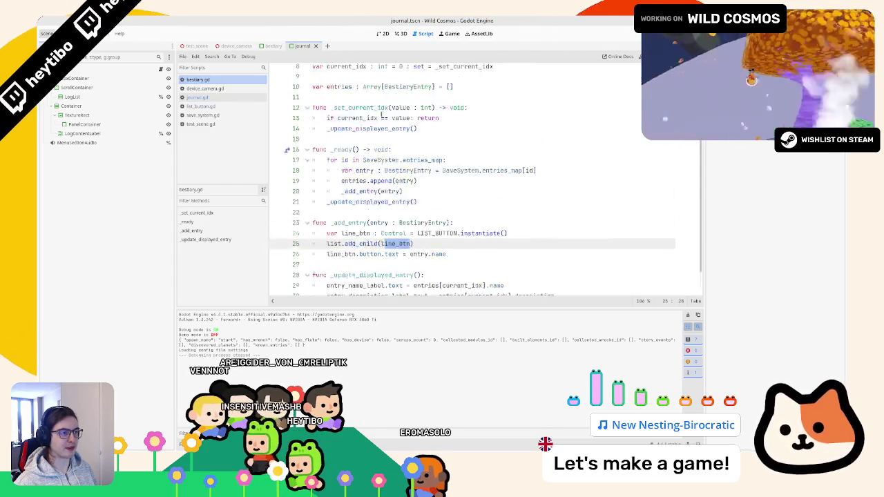
{"action": "scroll", "coordinate": [414, 179], "scroll_direction": "up", "scroll_amount": 4}
{"action": "left_click", "coordinate": [377, 132]}
{"action": "key", "text": "ctrl+v"}
Copy the button_group and toggle_mode = true lines from journal.gd into bestiary.gd's _add_entry after the button text line
{"action": "left_click", "coordinate": [220, 99]}
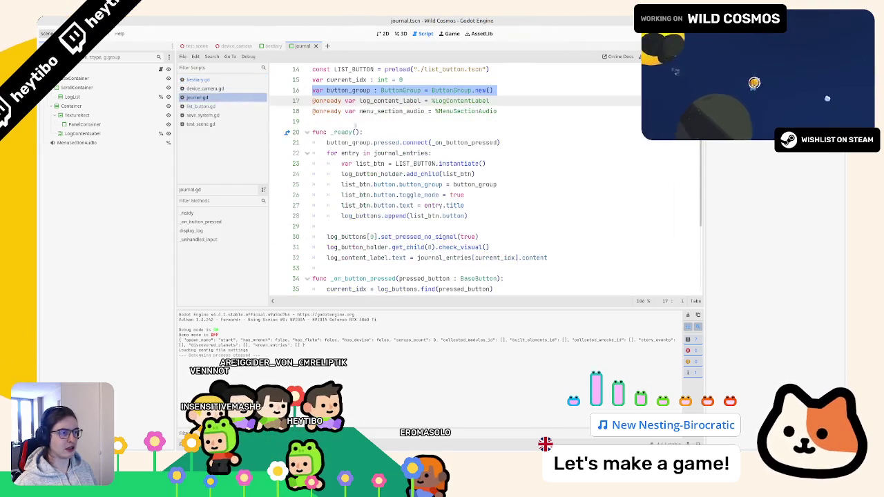
{"action": "scroll", "coordinate": [426, 172], "scroll_direction": "down", "scroll_amount": 5}
{"action": "scroll", "coordinate": [425, 173], "scroll_direction": "up", "scroll_amount": 3}
{"action": "left_click", "coordinate": [426, 132]}
{"action": "key", "text": "Up"}
{"action": "key", "text": "Home"}
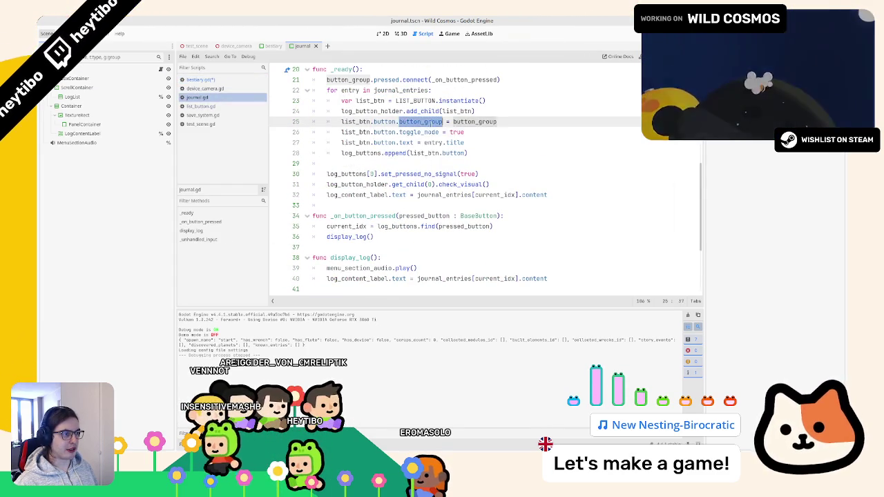
{"action": "key", "text": "shift+Down"}
{"action": "key", "text": "shift+Down"}
{"action": "left_click", "coordinate": [197, 79]}
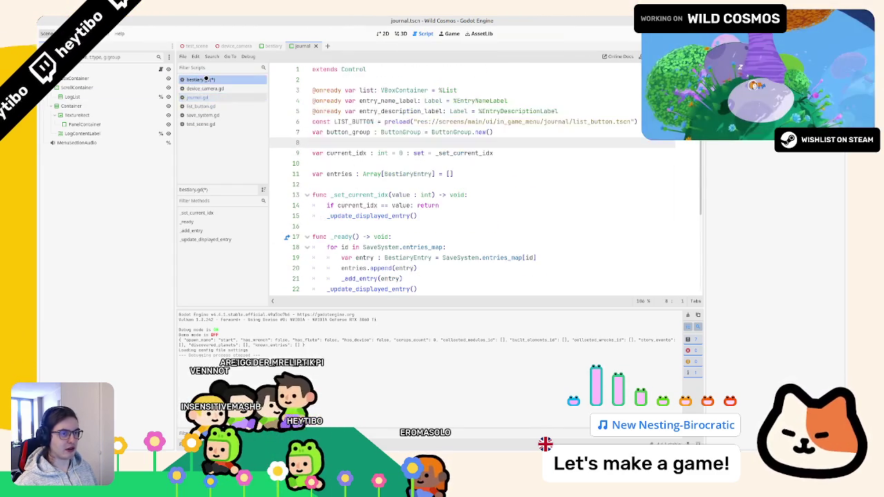
{"action": "scroll", "coordinate": [430, 215], "scroll_direction": "down", "scroll_amount": 2}
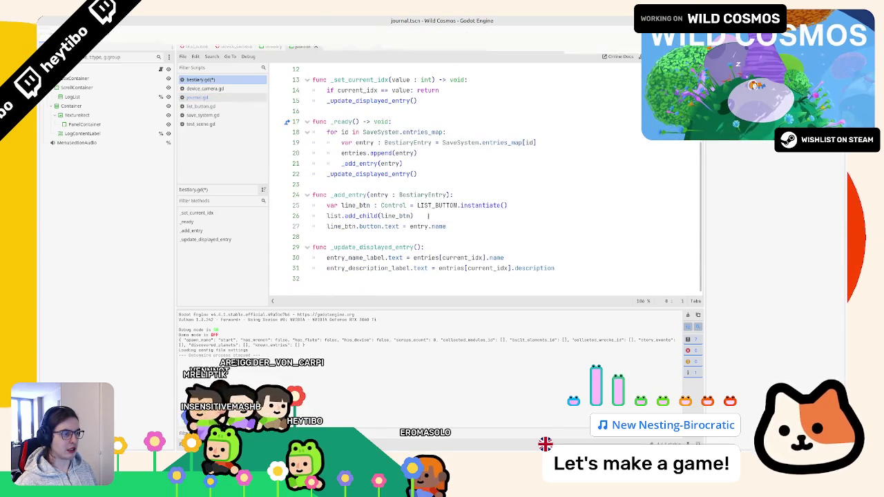
{"action": "left_click", "coordinate": [442, 236]}
{"action": "key", "text": "ctrl+v"}
{"action": "key", "text": "shift+Up"}
{"action": "key", "text": "shift+Up"}
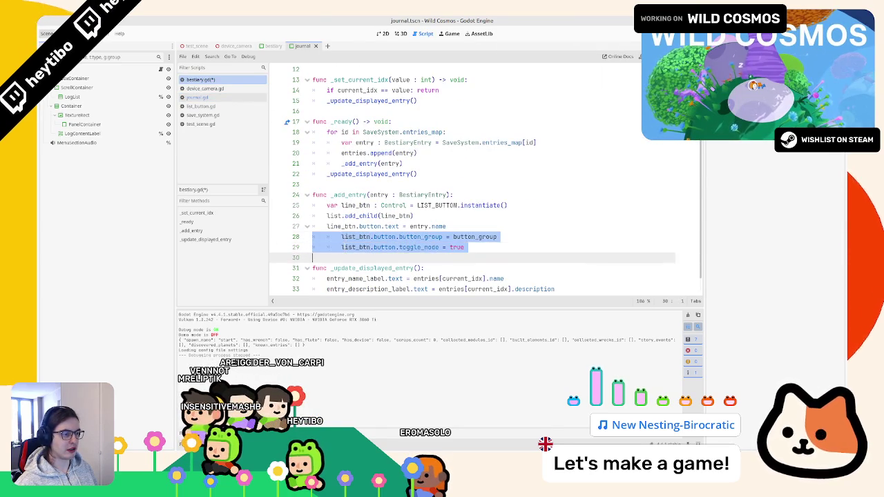